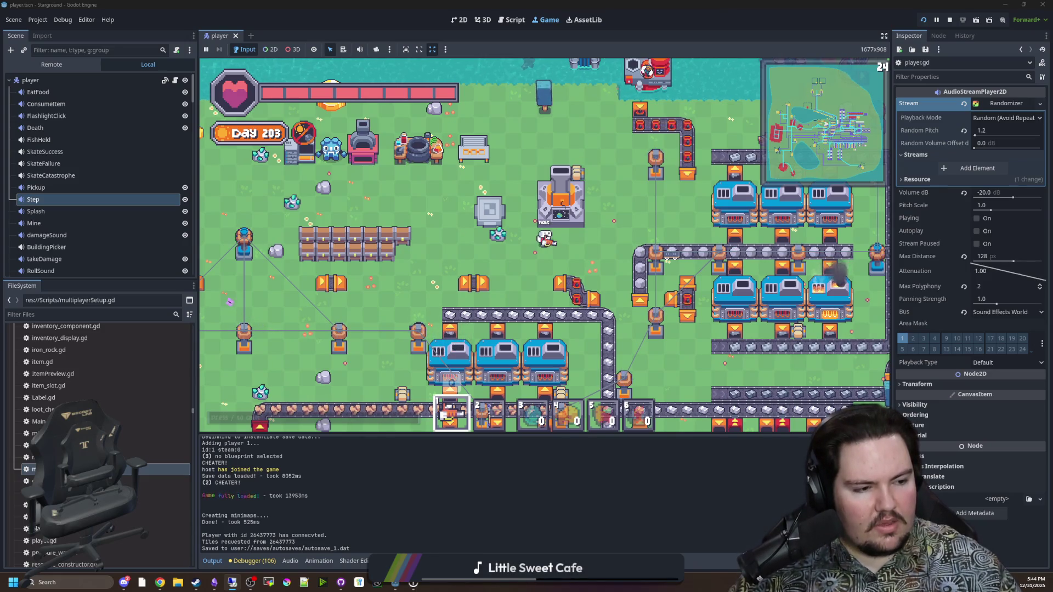
Bring the remote machine's Godot editor, stuck on Joining Game..., to the front.
{"action": "key", "text": "alt+Tab"}
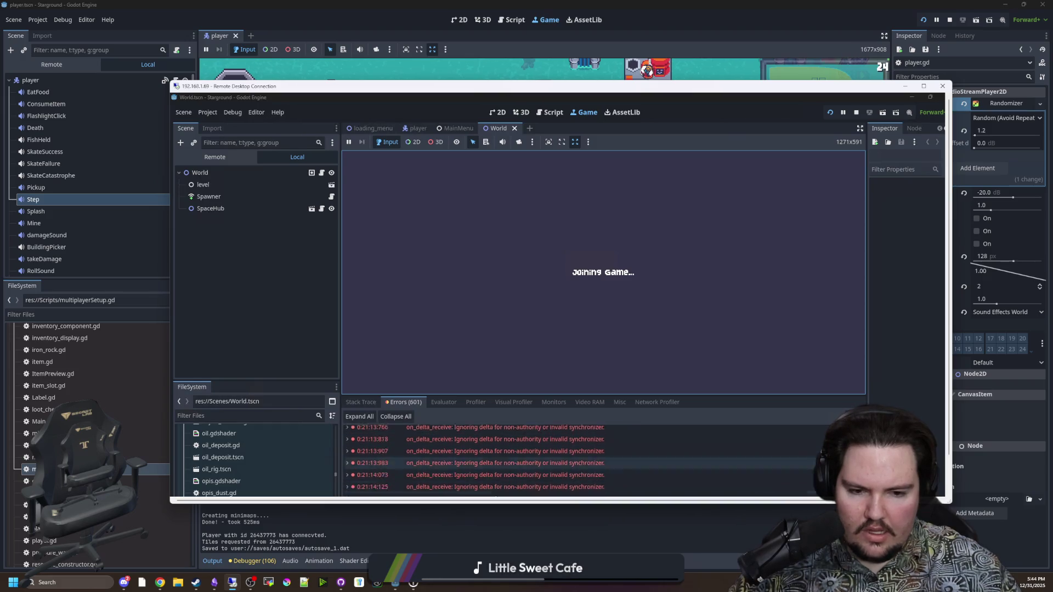
Make the remote editor window taller, review the replication errors, and show the client's live Remote scene tree.
{"action": "left_click_drag", "start_coordinate": [729, 508], "coordinate": [724, 541]}
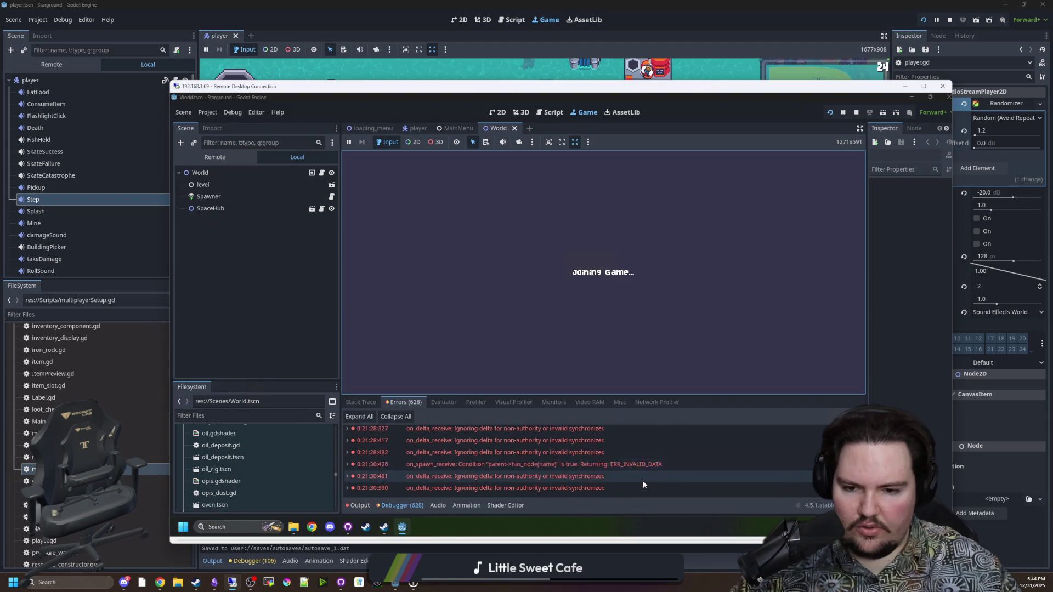
{"action": "scroll", "coordinate": [587, 449], "scroll_direction": "up", "scroll_amount": 1}
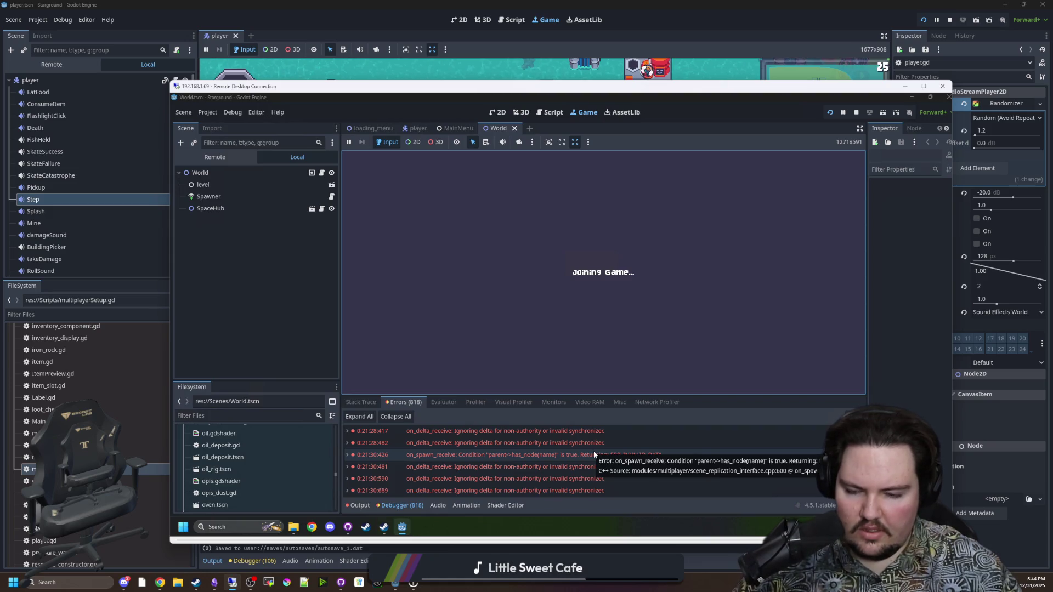
{"action": "left_click", "coordinate": [232, 157]}
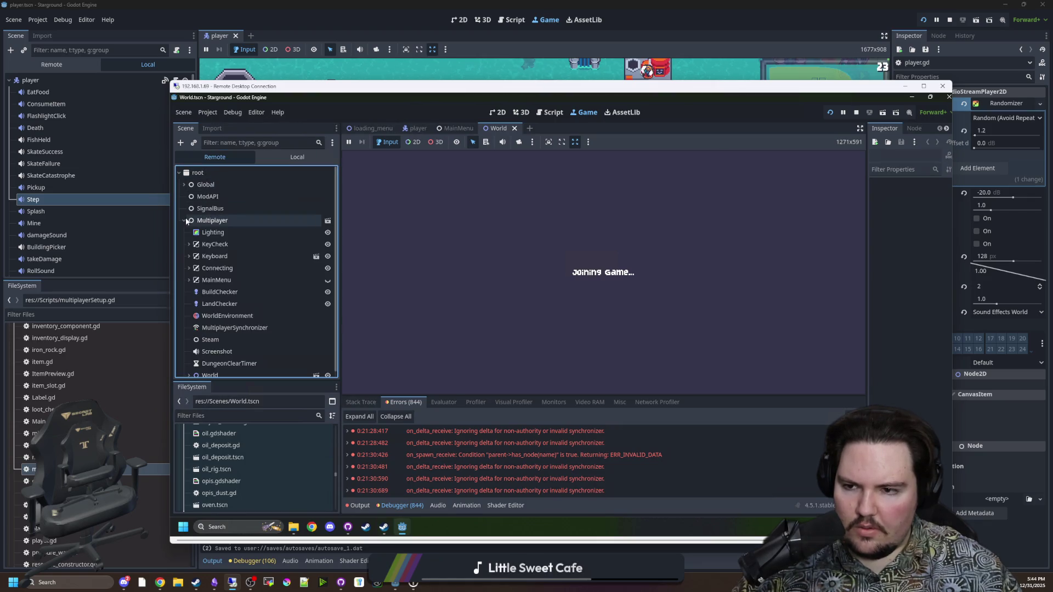
Expand World in the remote tree, select its Spawner, and widen the Inspector to show full property names.
{"action": "left_click", "coordinate": [190, 371]}
{"action": "scroll", "coordinate": [210, 337], "scroll_direction": "down", "scroll_amount": 3}
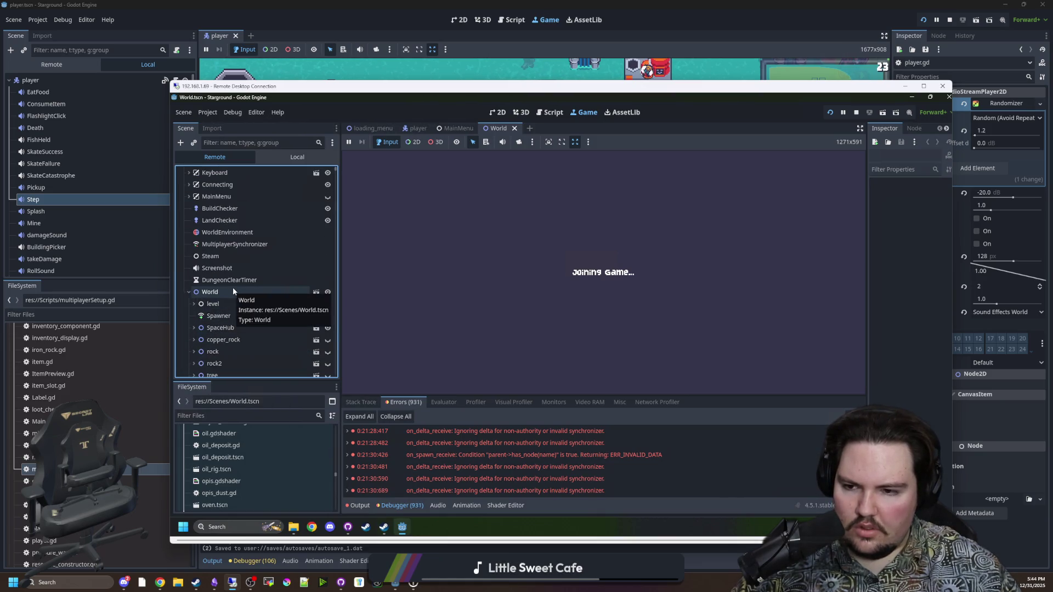
{"action": "left_click", "coordinate": [231, 318]}
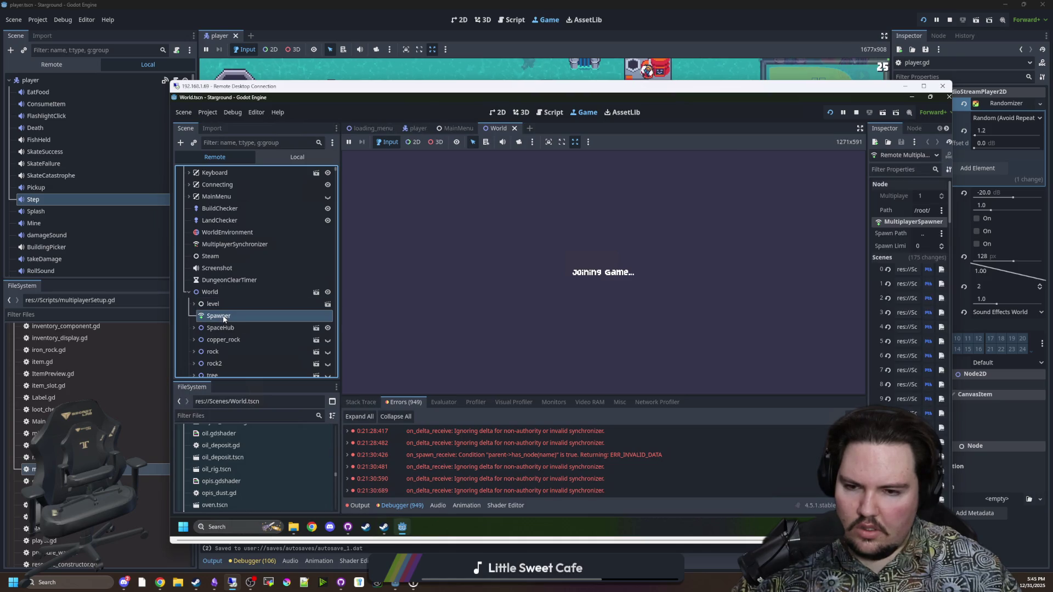
{"action": "left_click", "coordinate": [783, 306]}
{"action": "left_click_drag", "start_coordinate": [865, 320], "coordinate": [787, 312]}
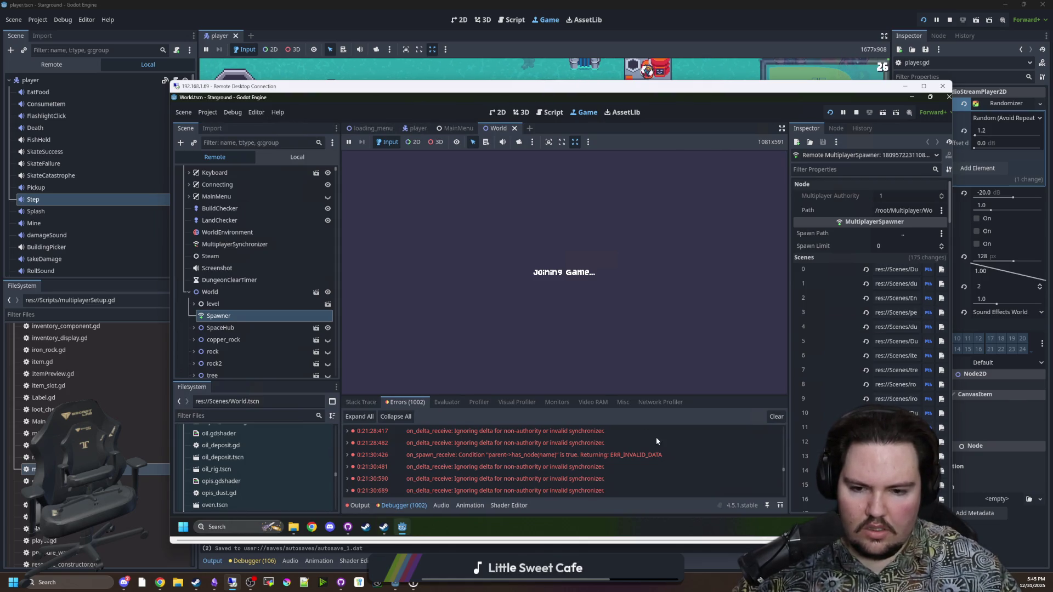
Check the Spawner's Spawn Path and Scenes settings, then minimize the remote session.
{"action": "scroll", "coordinate": [869, 285], "scroll_direction": "down", "scroll_amount": 20}
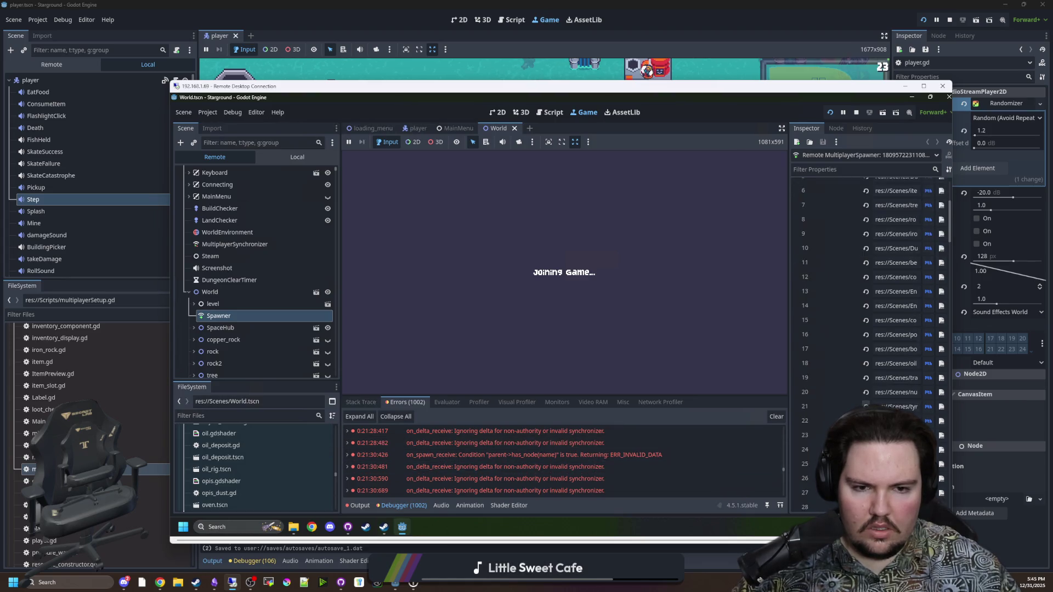
{"action": "scroll", "coordinate": [869, 285], "scroll_direction": "up", "scroll_amount": 20}
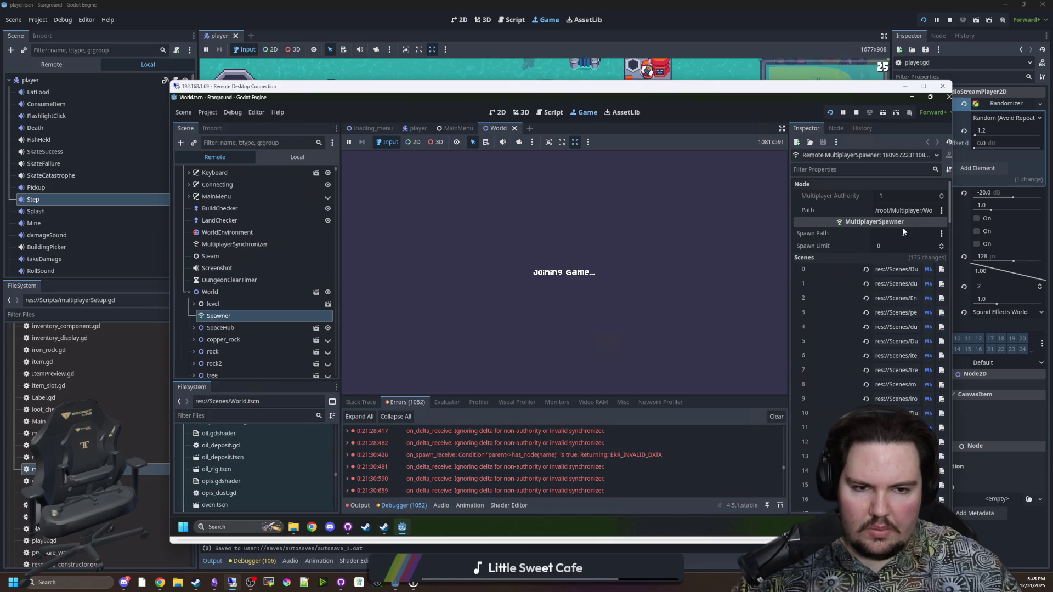
{"action": "left_click", "coordinate": [912, 232]}
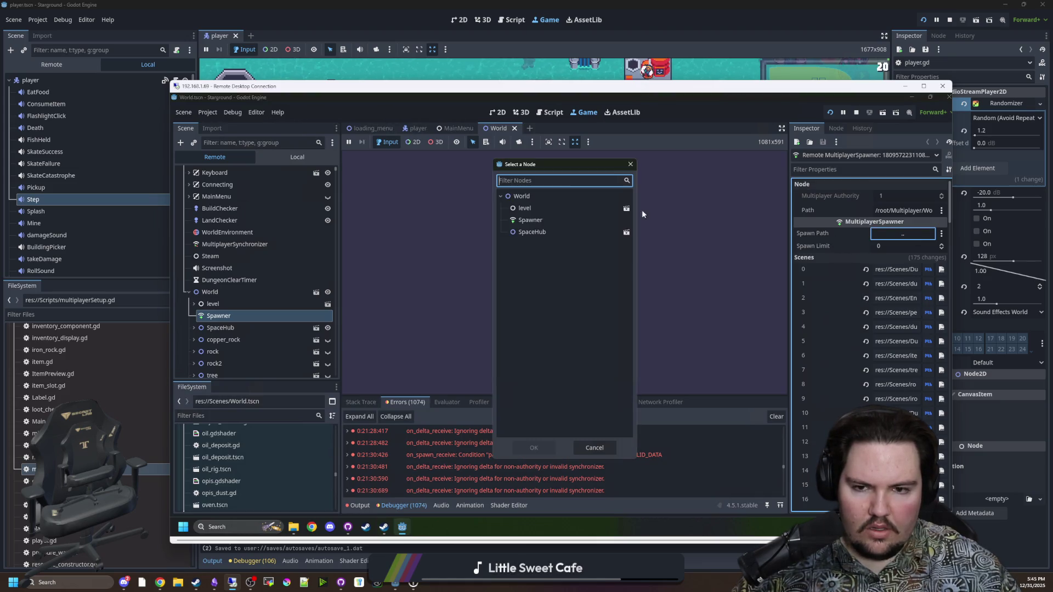
{"action": "double_click", "coordinate": [564, 194]}
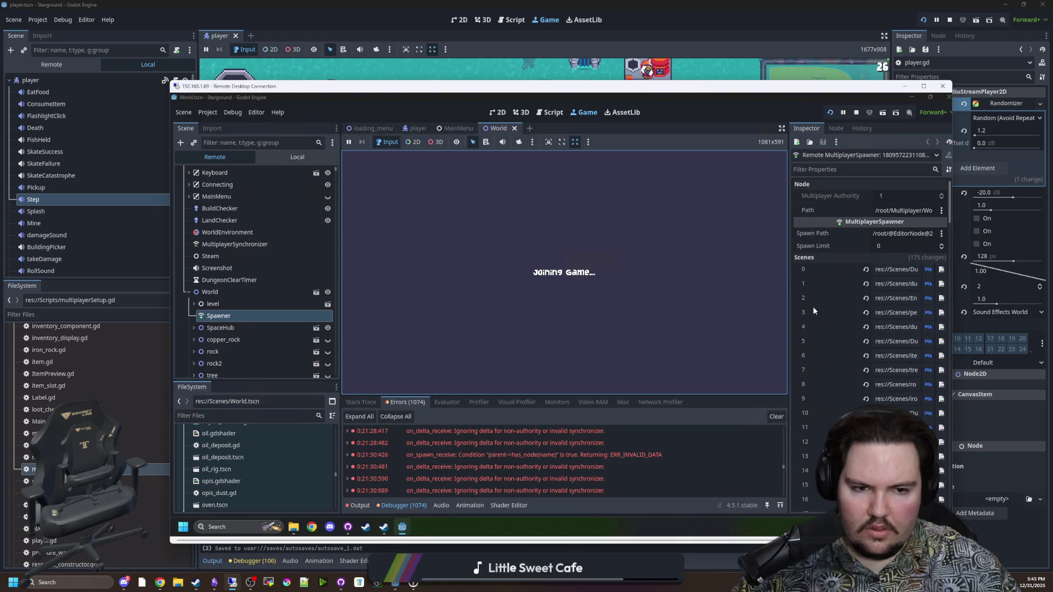
{"action": "scroll", "coordinate": [846, 334], "scroll_direction": "down", "scroll_amount": 20}
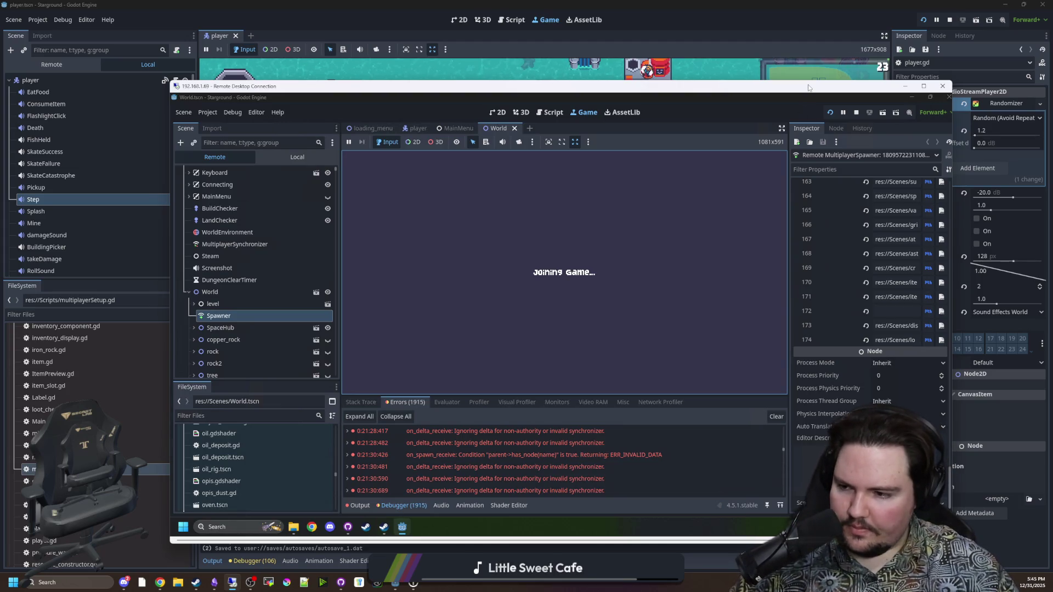
{"action": "left_click", "coordinate": [904, 86]}
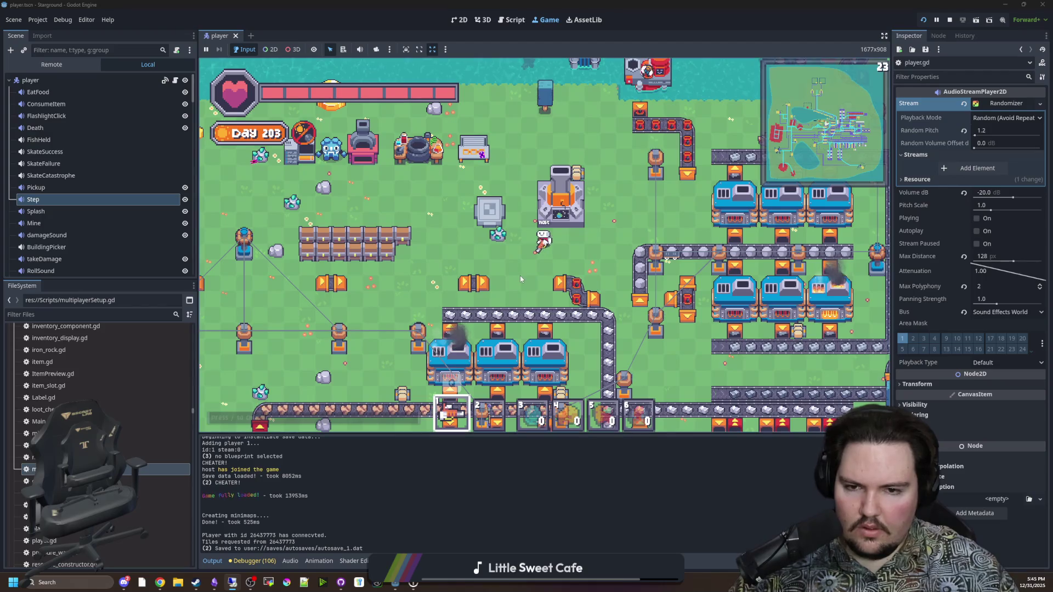
Filter the FileSystem for 'world' and open World.tscn.
{"action": "left_click", "coordinate": [87, 315]}
{"action": "type", "text": "world"}
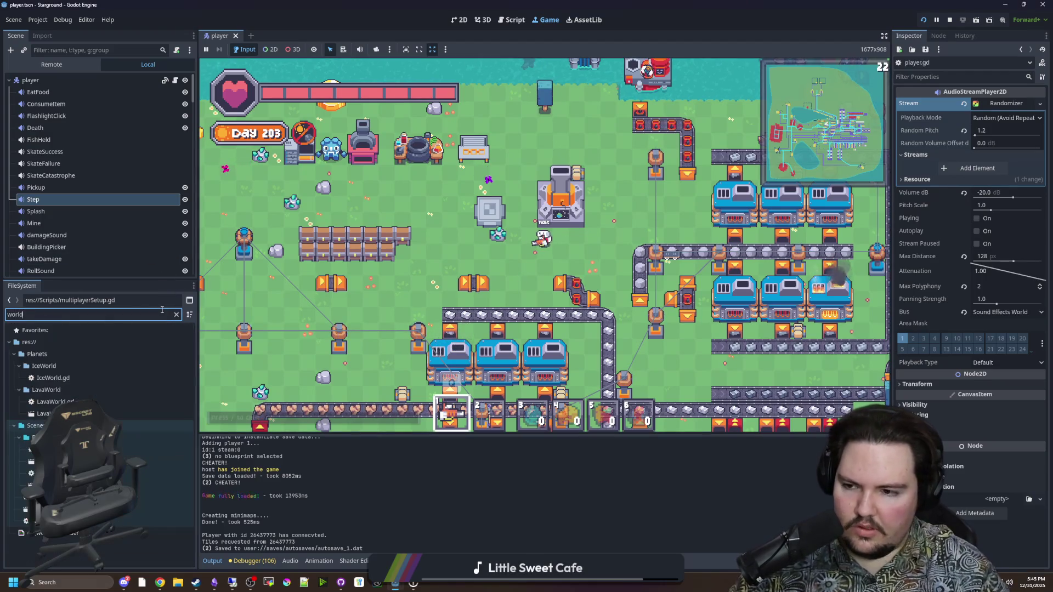
{"action": "double_click", "coordinate": [83, 510]}
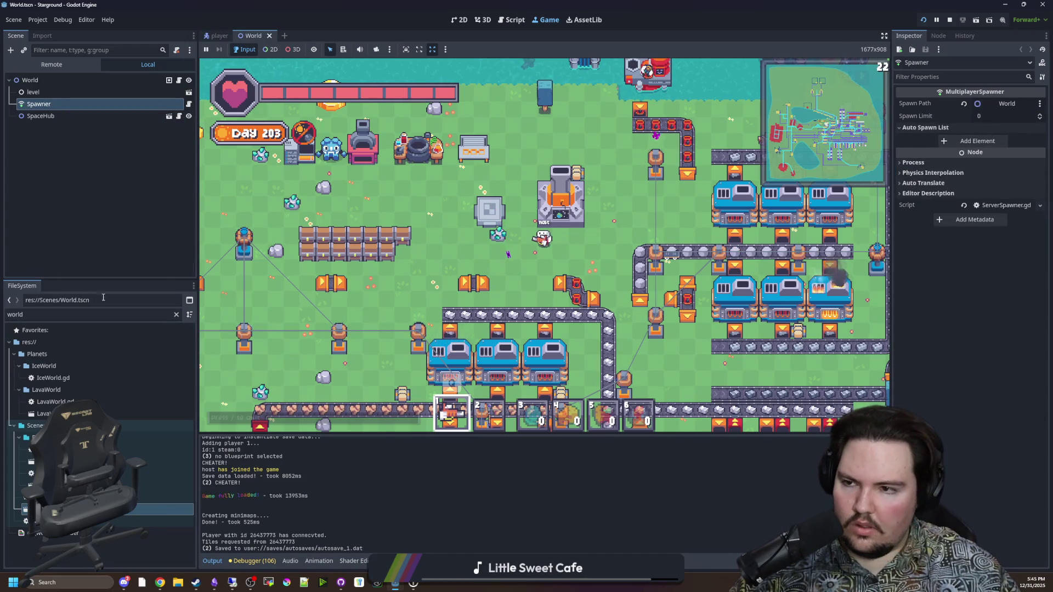
Filter the FileSystem for 'spawner' and open spawner_table.gd.
{"action": "left_click", "coordinate": [177, 315]}
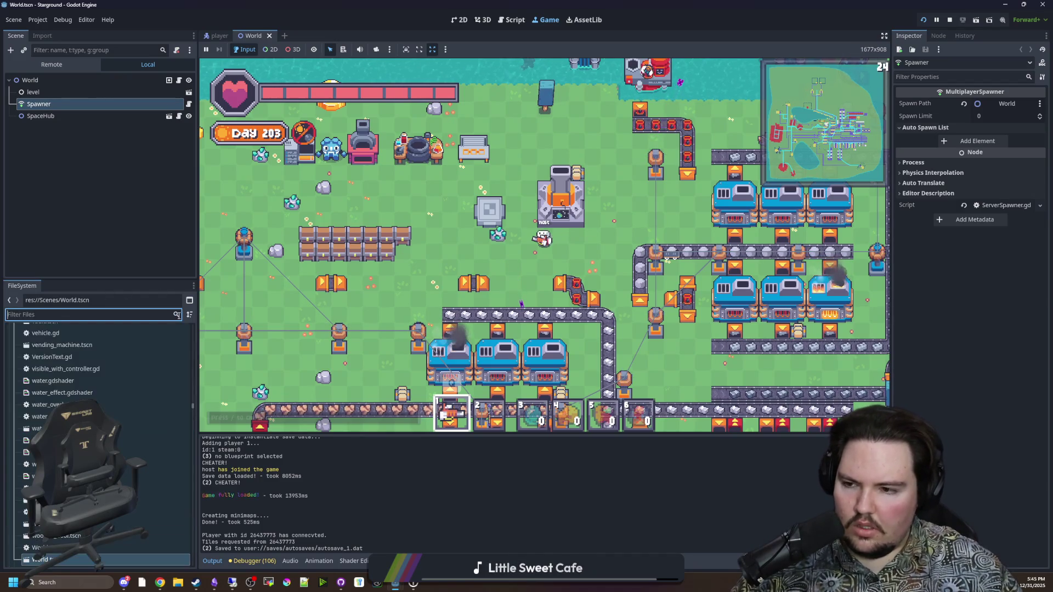
{"action": "type", "text": "spawner"}
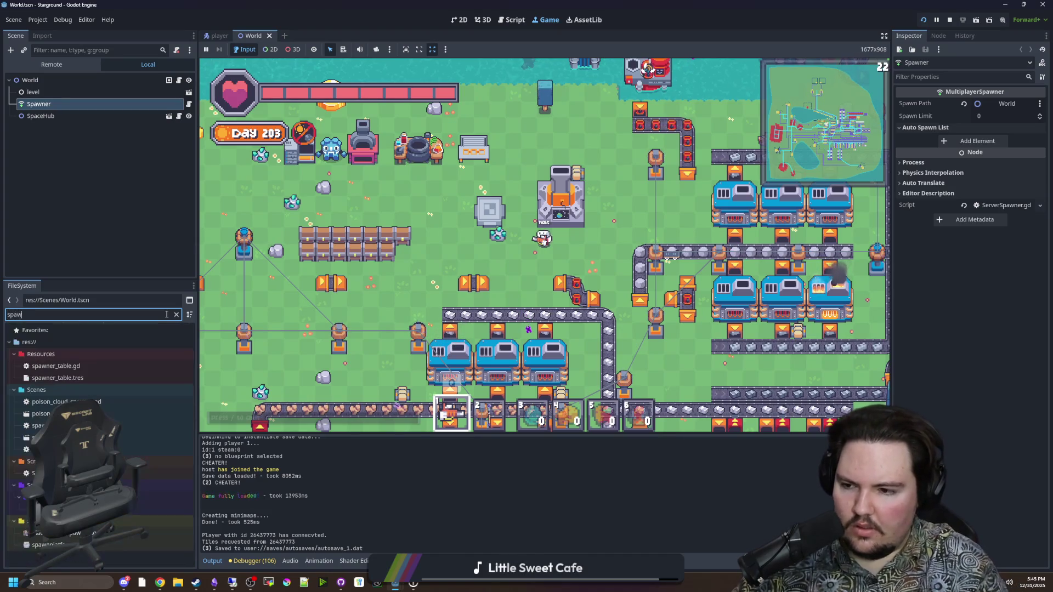
{"action": "double_click", "coordinate": [55, 365]}
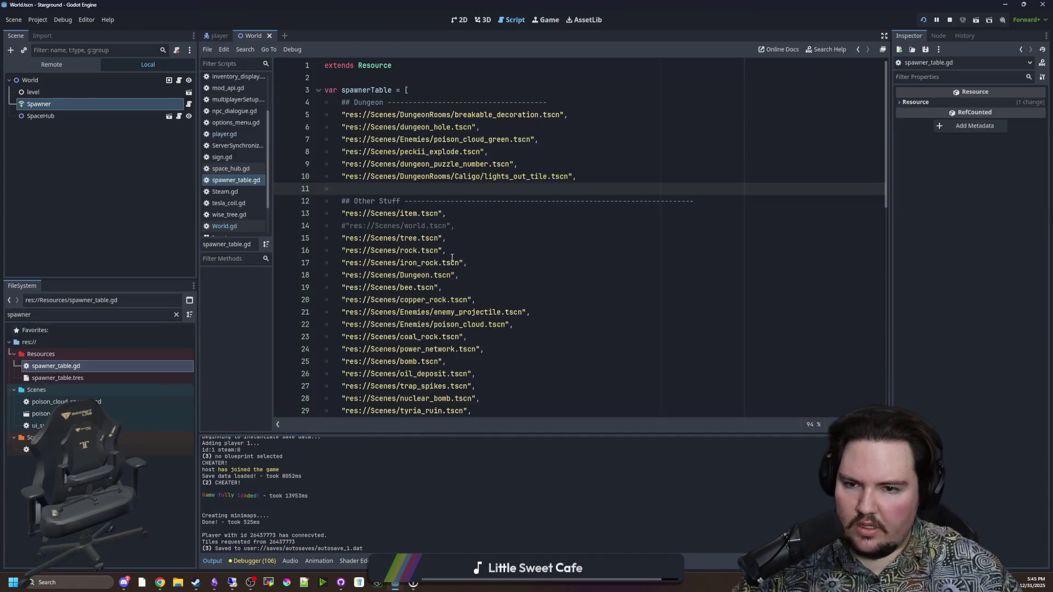
Review spawner_table.gd's spawnerTable list, including the commented-out world.tscn entry.
{"action": "scroll", "coordinate": [463, 212], "scroll_direction": "down", "scroll_amount": 13}
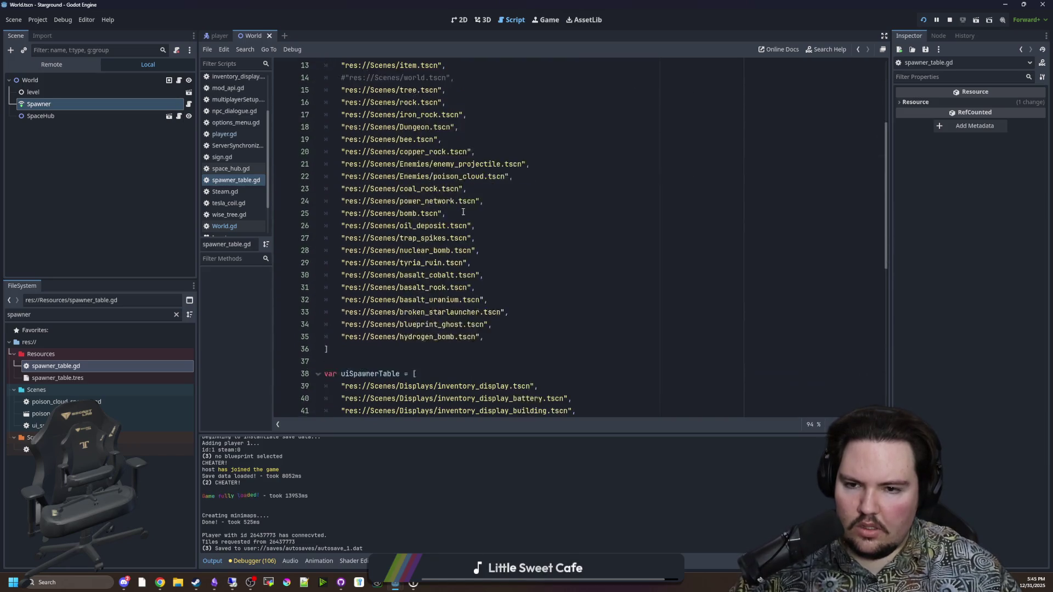
{"action": "scroll", "coordinate": [473, 228], "scroll_direction": "up", "scroll_amount": 13}
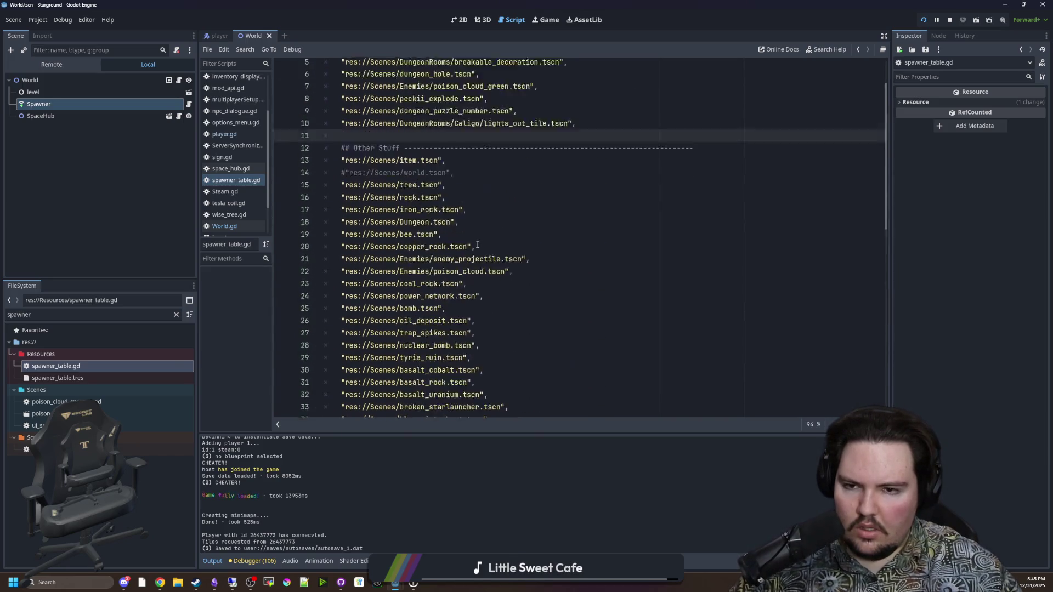
{"action": "left_click", "coordinate": [461, 228]}
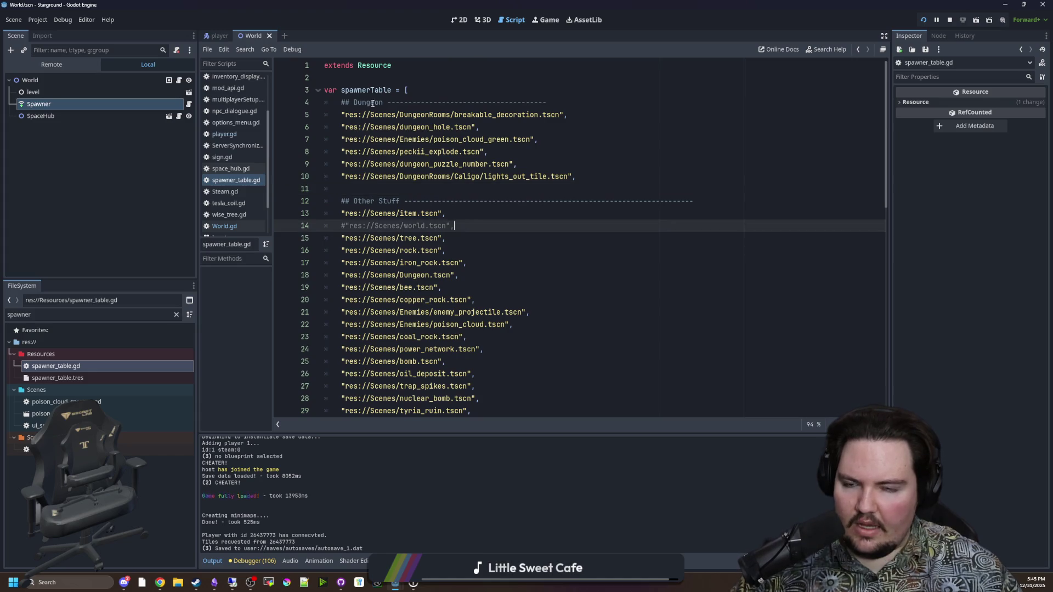
{"action": "left_click", "coordinate": [385, 75]}
{"action": "left_click", "coordinate": [490, 185]}
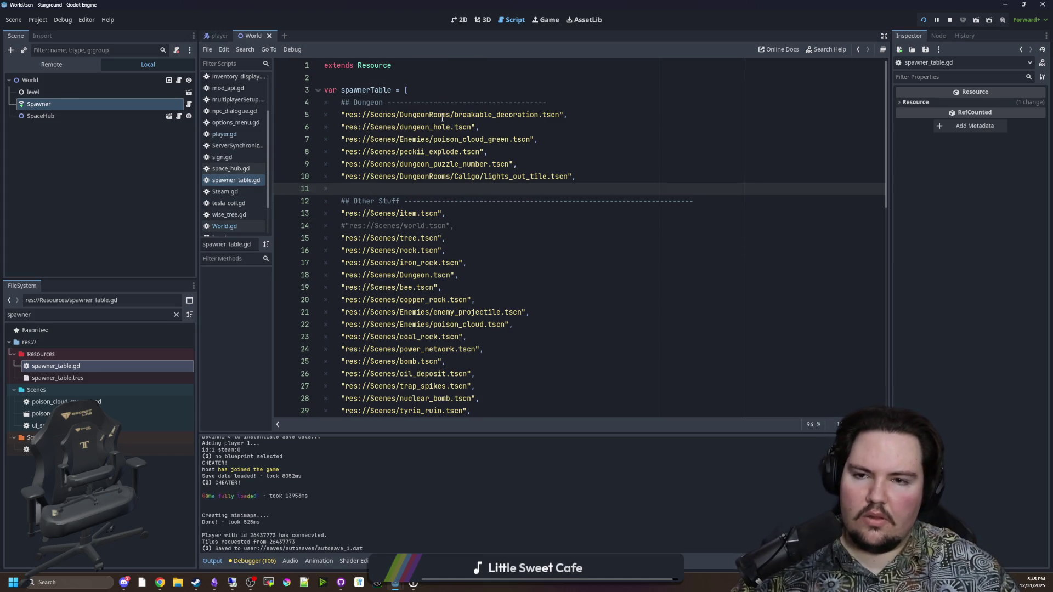
{"action": "left_click", "coordinate": [446, 91]}
{"action": "key", "text": "Up"}
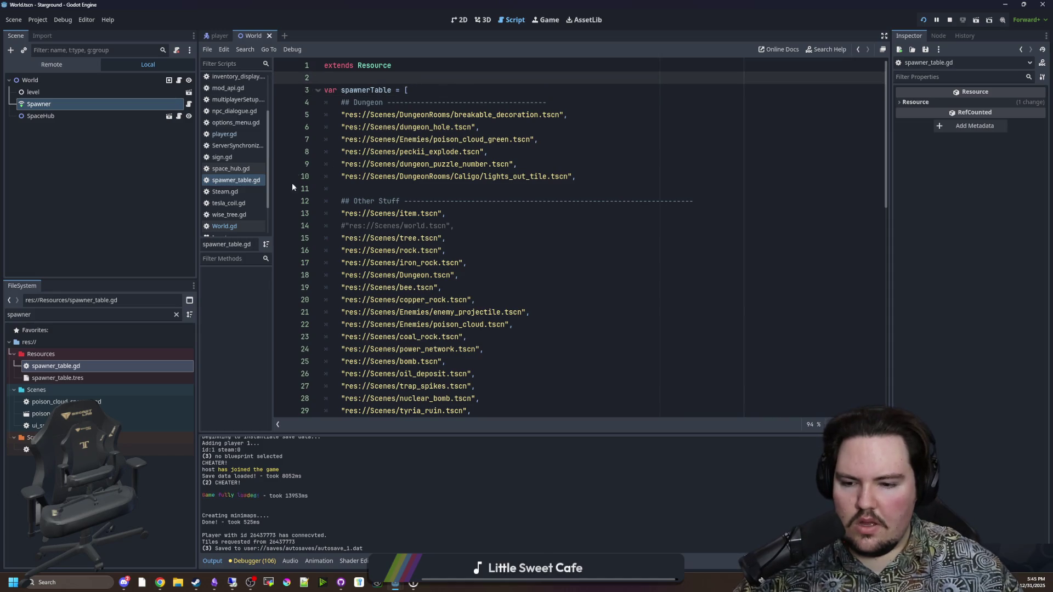
Switch to World.gd, then filter the FileSystem for 'glob' and open global.gd.
{"action": "left_click", "coordinate": [239, 226]}
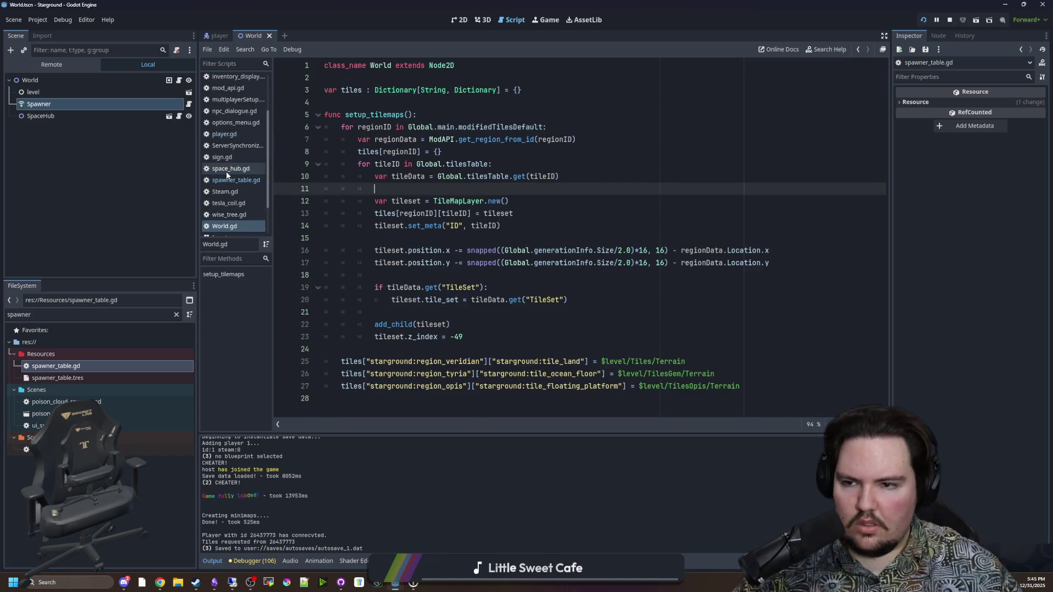
{"action": "scroll", "coordinate": [233, 157], "scroll_direction": "up", "scroll_amount": 3}
{"action": "double_click", "coordinate": [153, 314]}
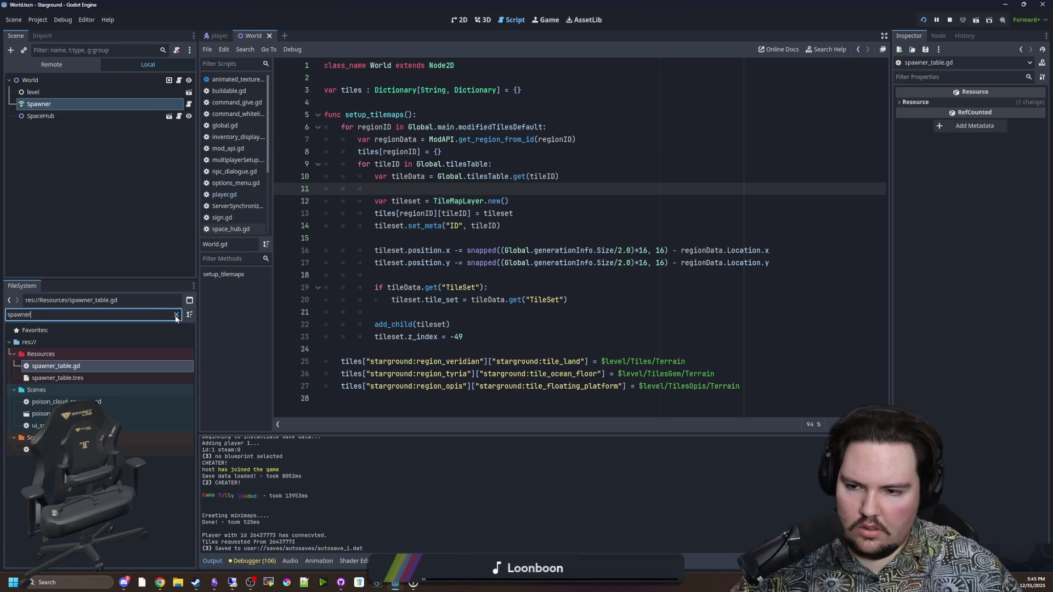
{"action": "type", "text": "glob"}
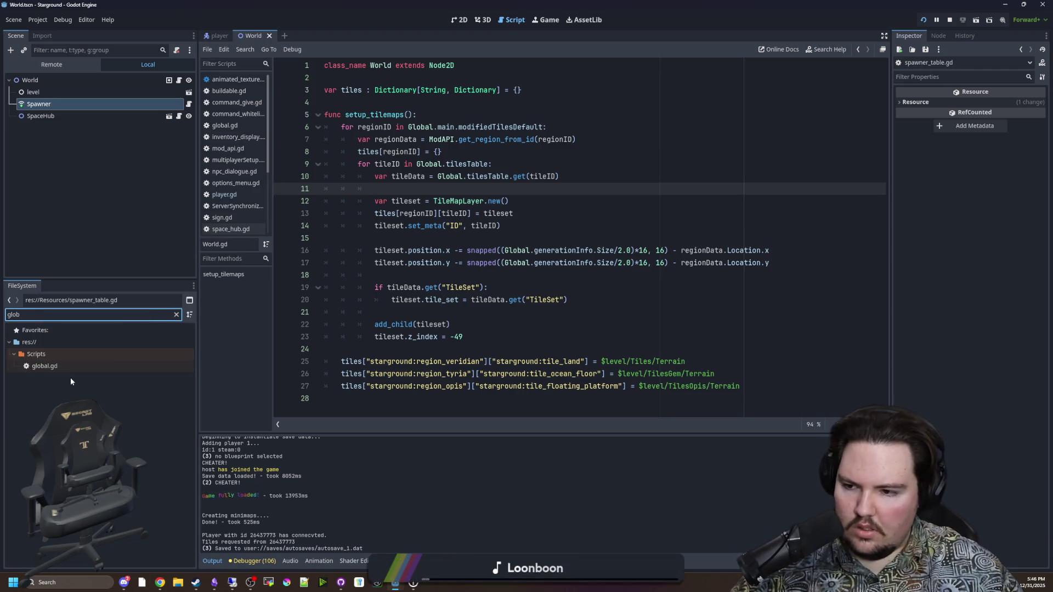
{"action": "double_click", "coordinate": [75, 367]}
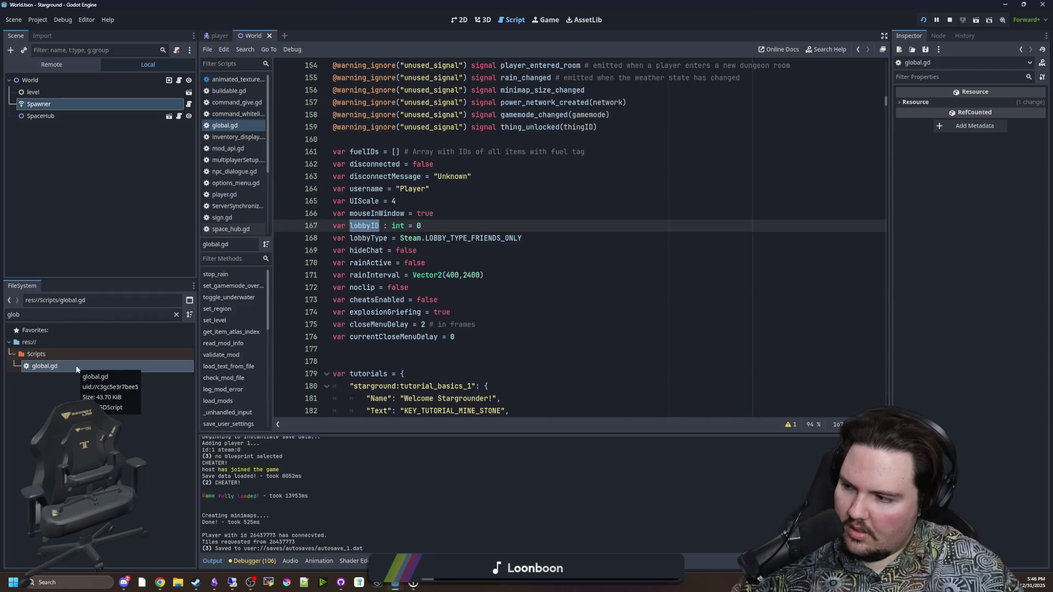
Look over global.gd's variables, then filter the FileSystem for 'mod_api' and select mod_api.gd.
{"action": "left_click", "coordinate": [480, 198]}
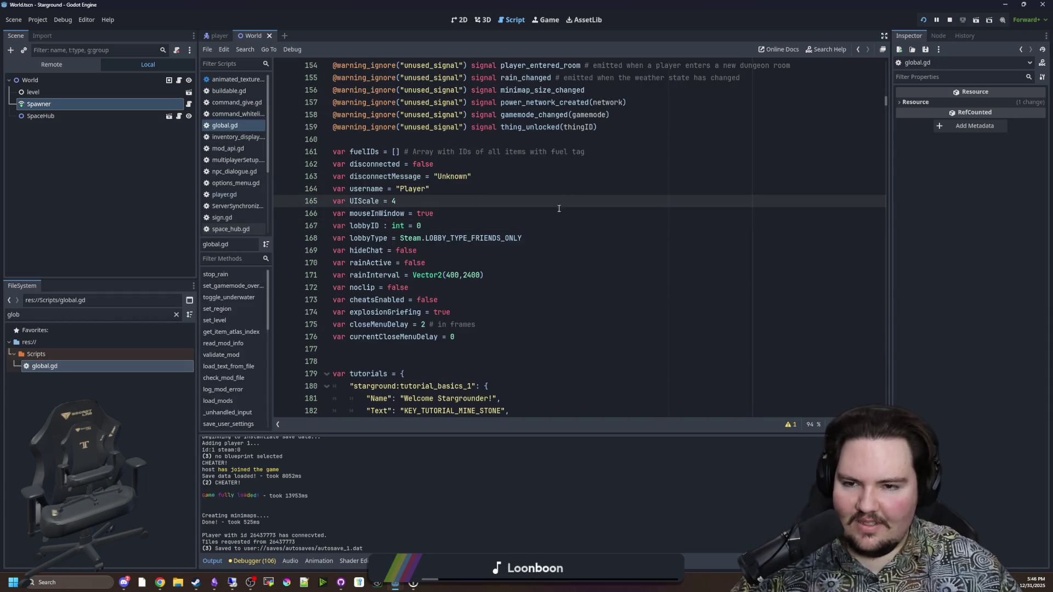
{"action": "scroll", "coordinate": [559, 208], "scroll_direction": "down", "scroll_amount": 5}
{"action": "left_click", "coordinate": [435, 173]}
{"action": "key", "text": "ctrl+f"}
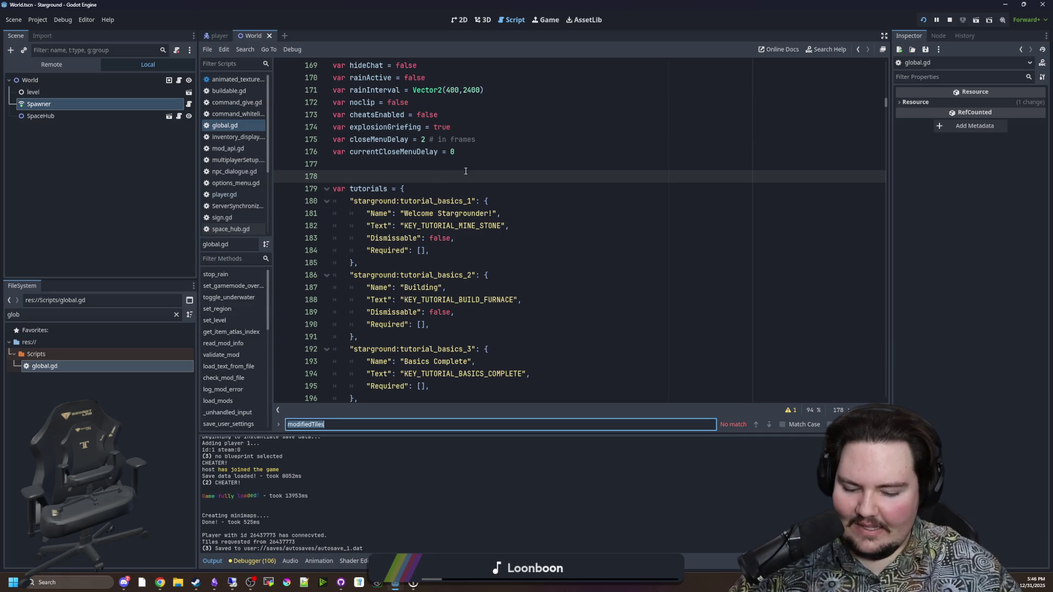
{"action": "left_click", "coordinate": [176, 314]}
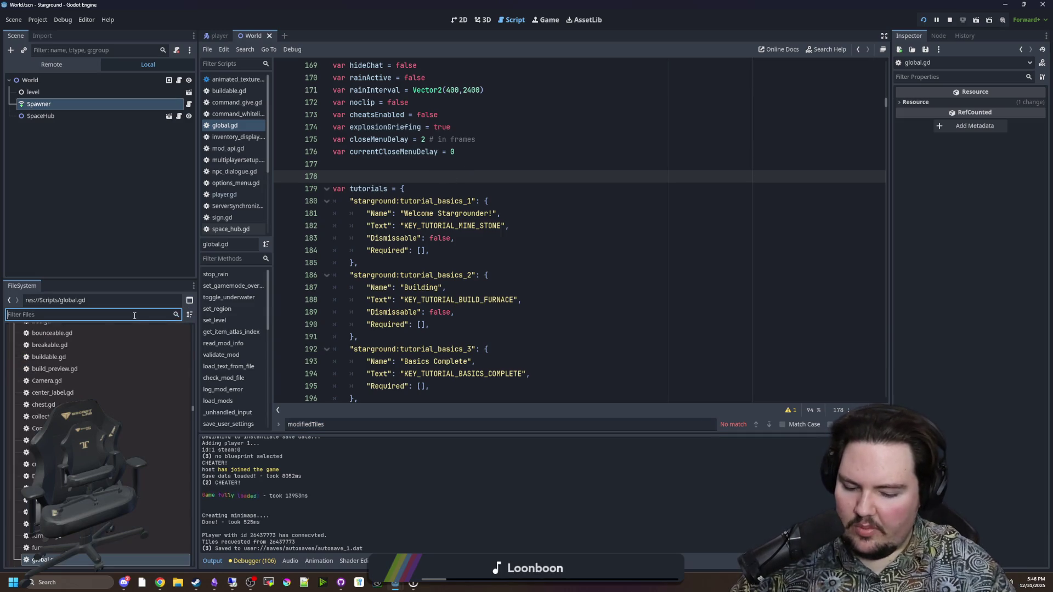
{"action": "type", "text": "mod_api"}
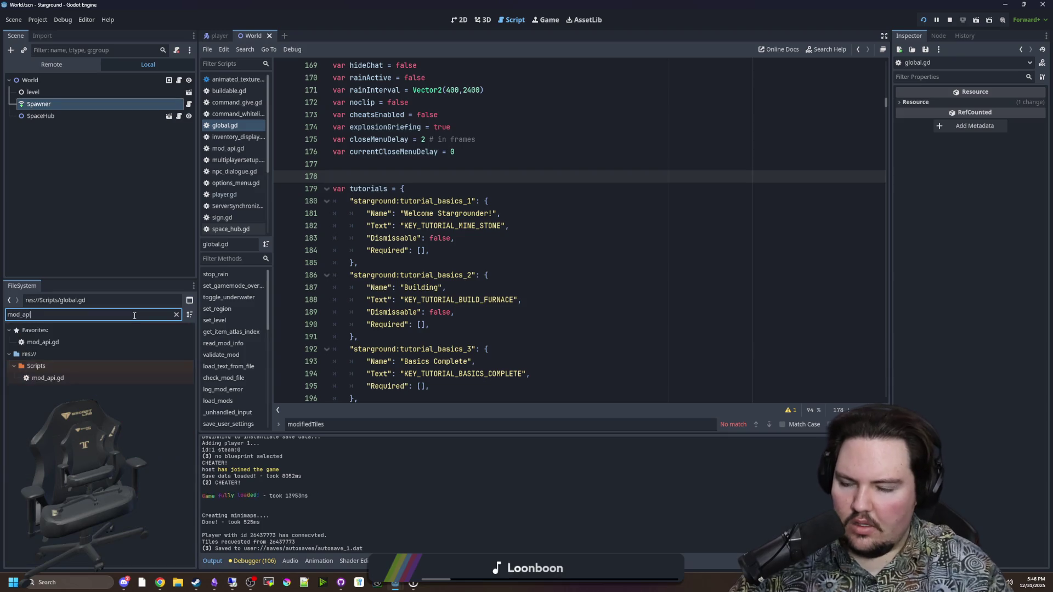
{"action": "left_click", "coordinate": [88, 343]}
Search mod_api.gd for 'spawner' and jump to add_spawner_entry at line 145.
{"action": "key", "text": "Return"}
{"action": "key", "text": "ctrl+f"}
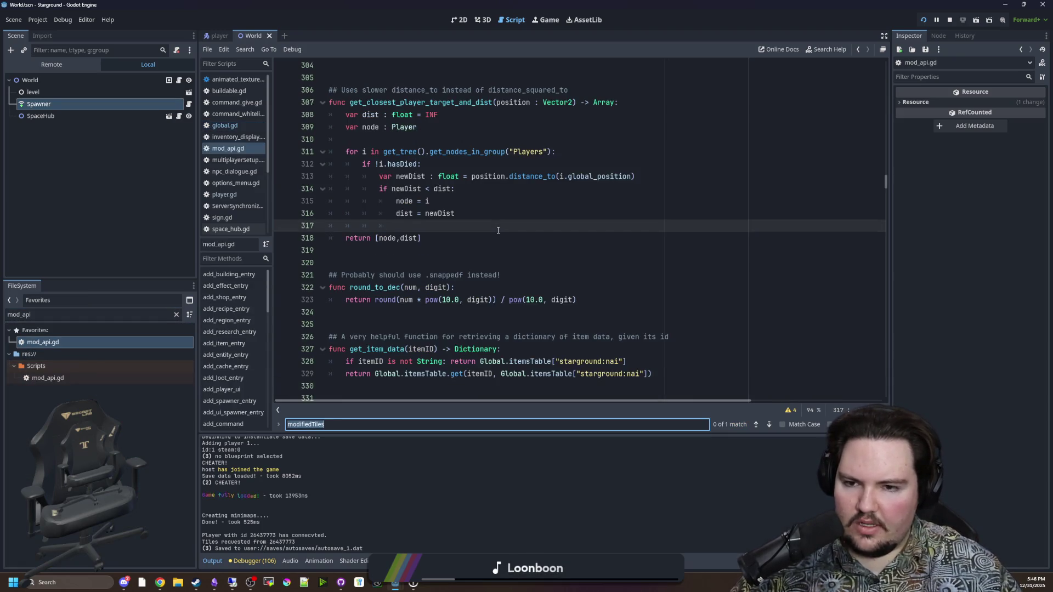
{"action": "type", "text": "add"}
{"action": "key", "text": "BackSpace"}
{"action": "key", "text": "BackSpace"}
{"action": "key", "text": "BackSpace"}
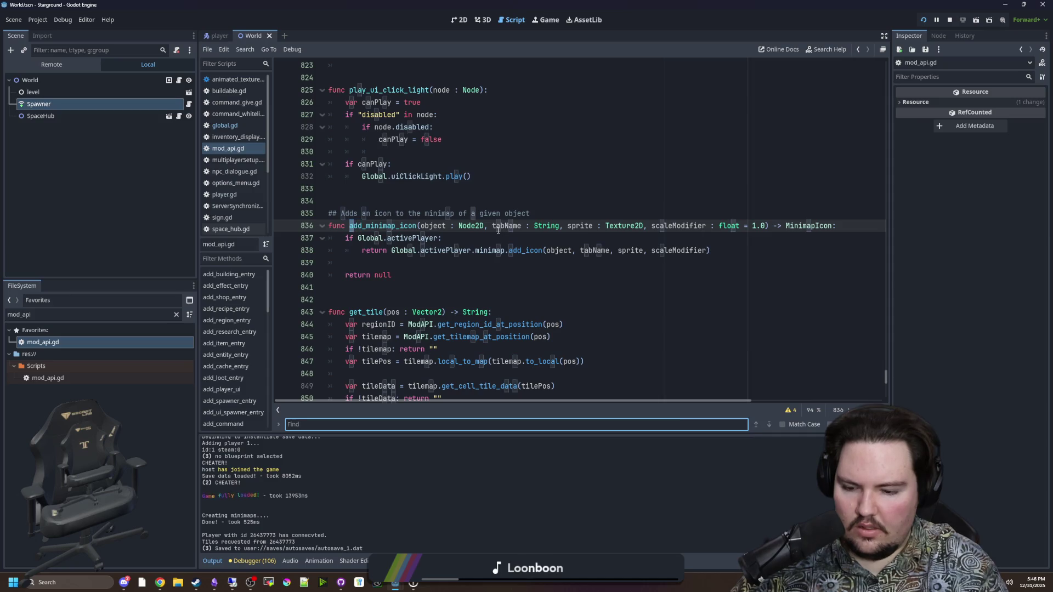
{"action": "type", "text": "syn"}
{"action": "key", "text": "BackSpace"}
{"action": "key", "text": "BackSpace"}
{"action": "key", "text": "BackSpace"}
{"action": "type", "text": "pawner"}
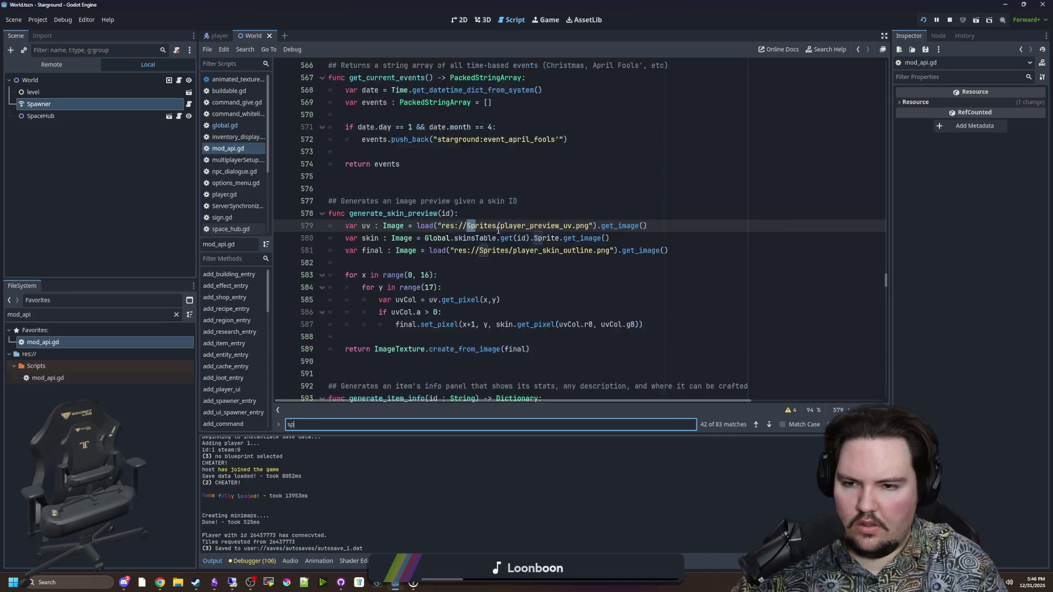
{"action": "key", "text": "Return"}
{"action": "key", "text": "Return"}
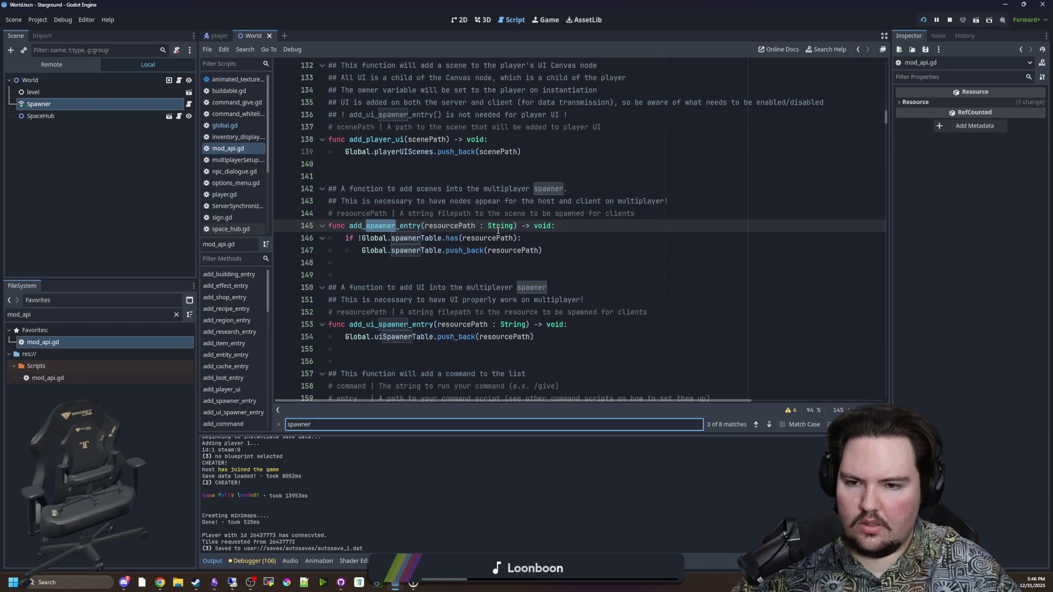
{"action": "scroll", "coordinate": [553, 240], "scroll_direction": "up", "scroll_amount": 1}
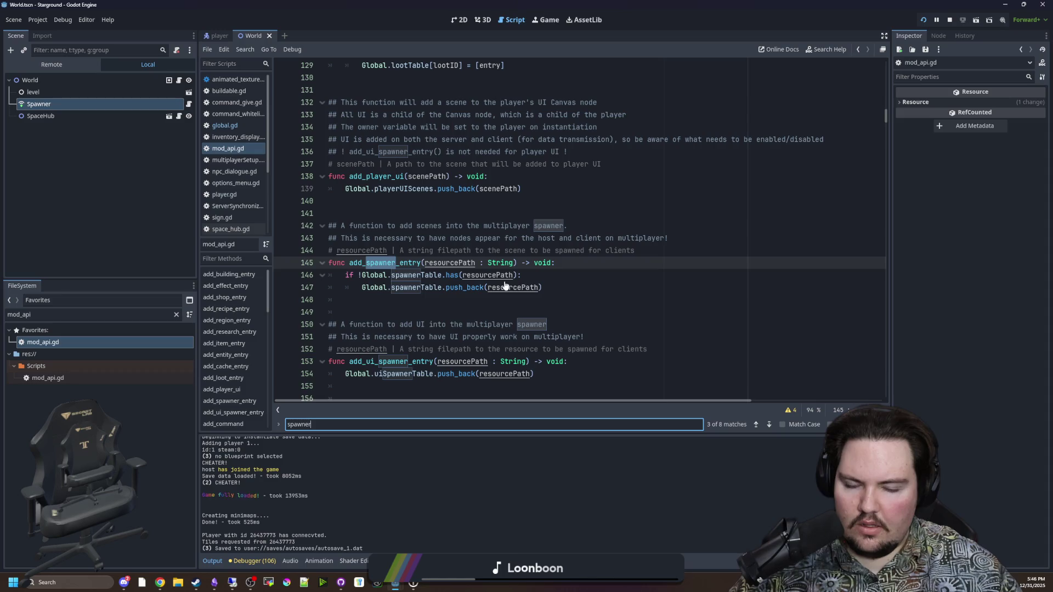
{"action": "left_click", "coordinate": [563, 261]}
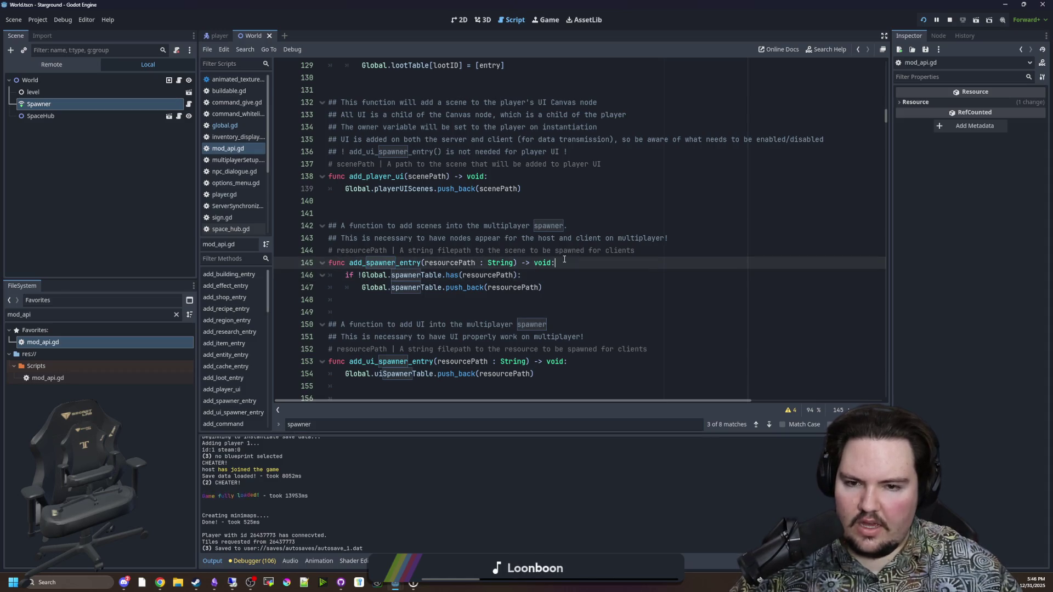
Add a new line after add_spawner_entry's signature and draft a condition, autocompleting ResourceLoader.
{"action": "key", "text": "Return"}
{"action": "type", "text": "if resource"}
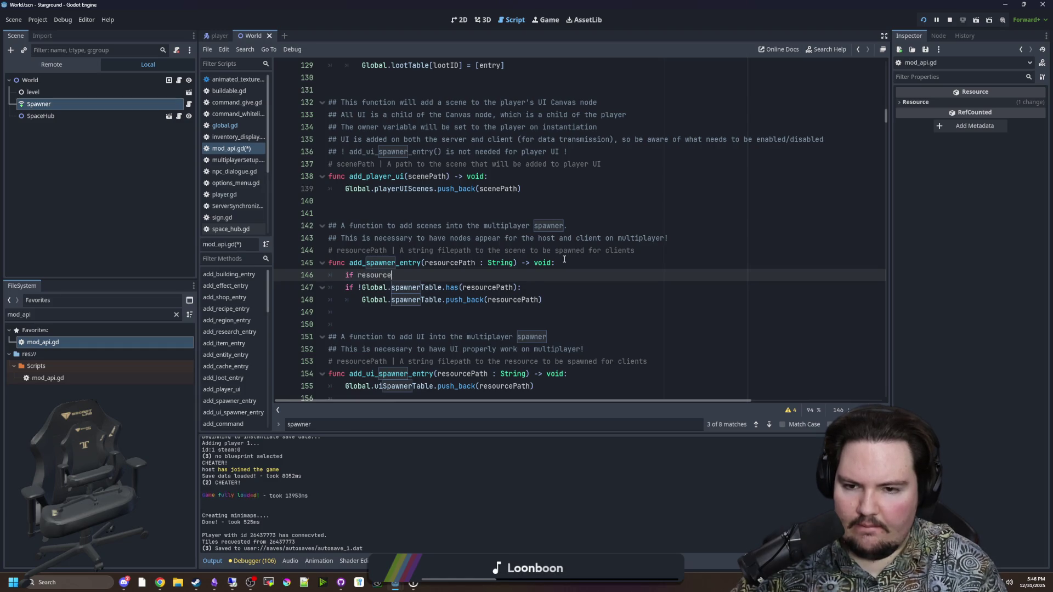
{"action": "type", "text": "Path"}
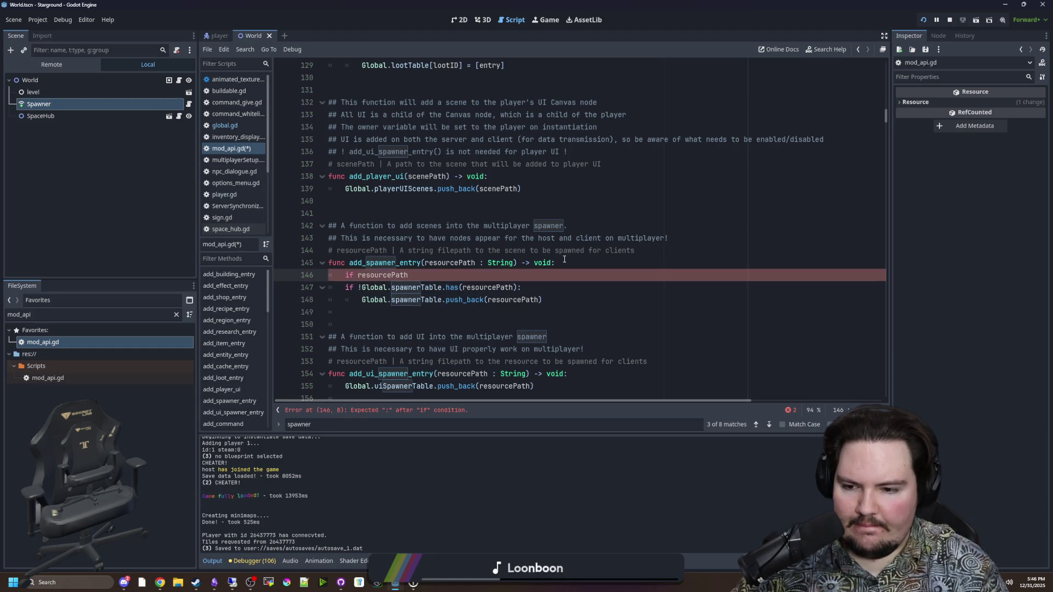
{"action": "type", "text": ".is+_"}
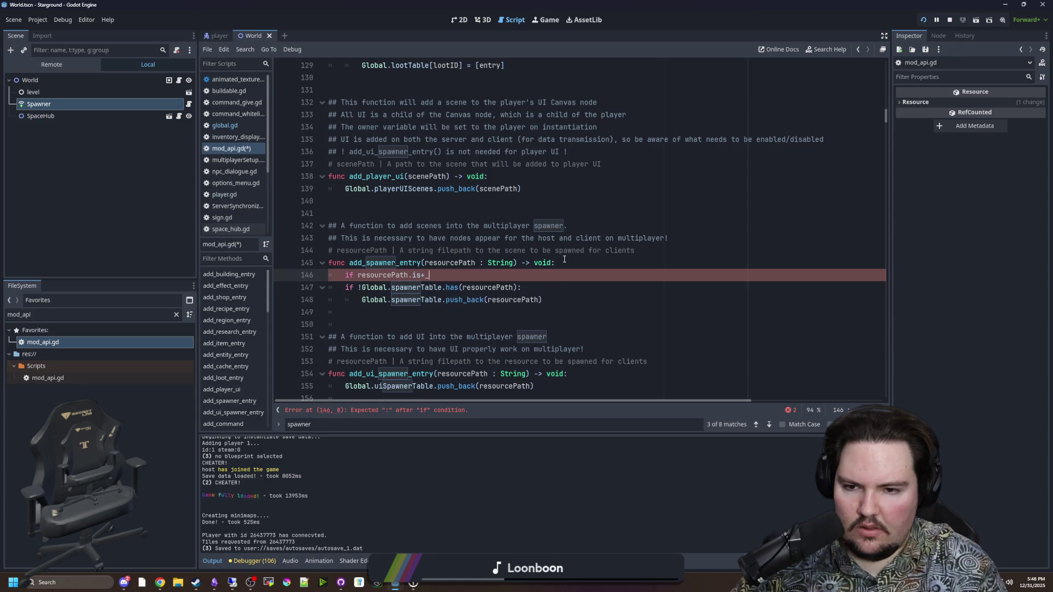
{"action": "key", "text": "BackSpace"}
{"action": "key", "text": "BackSpace"}
{"action": "key", "text": "BackSpace"}
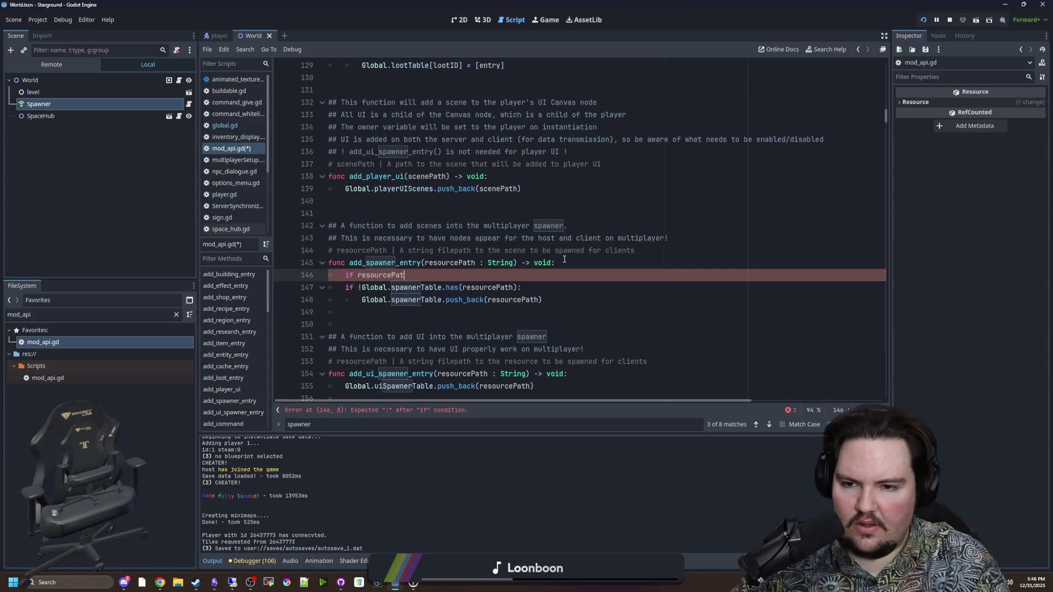
{"action": "type", "text": "esource."}
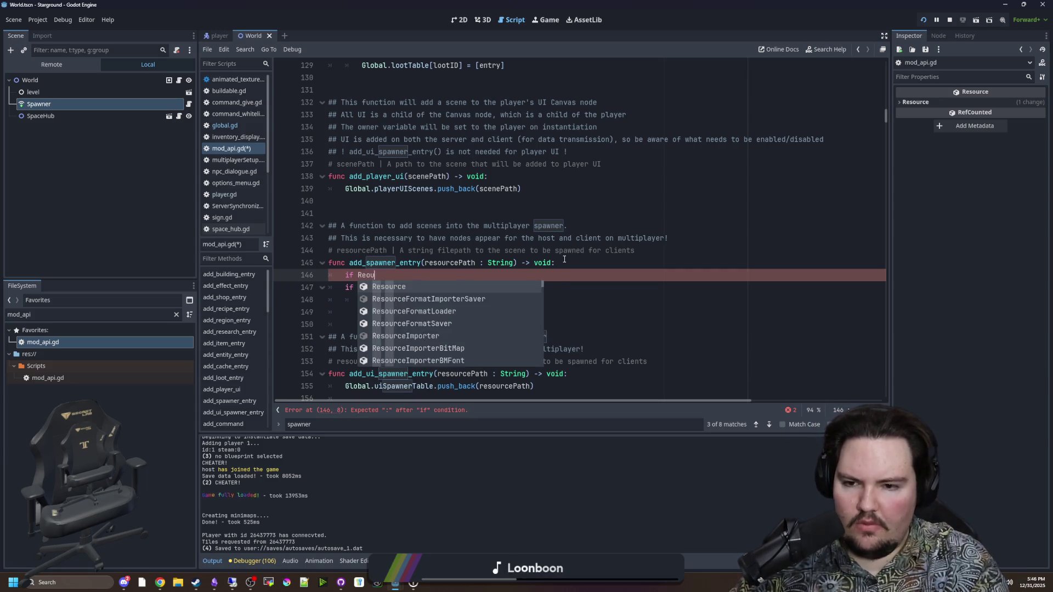
{"action": "type", "text": "has"}
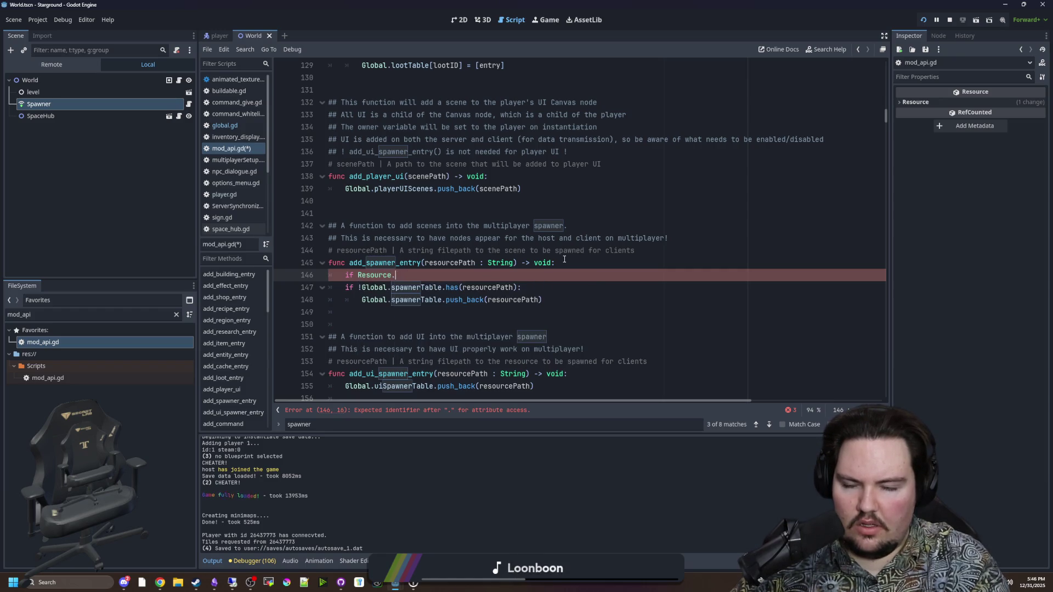
{"action": "key", "text": "ctrl+BackSpace"}
{"action": "type", "text": "esource"}
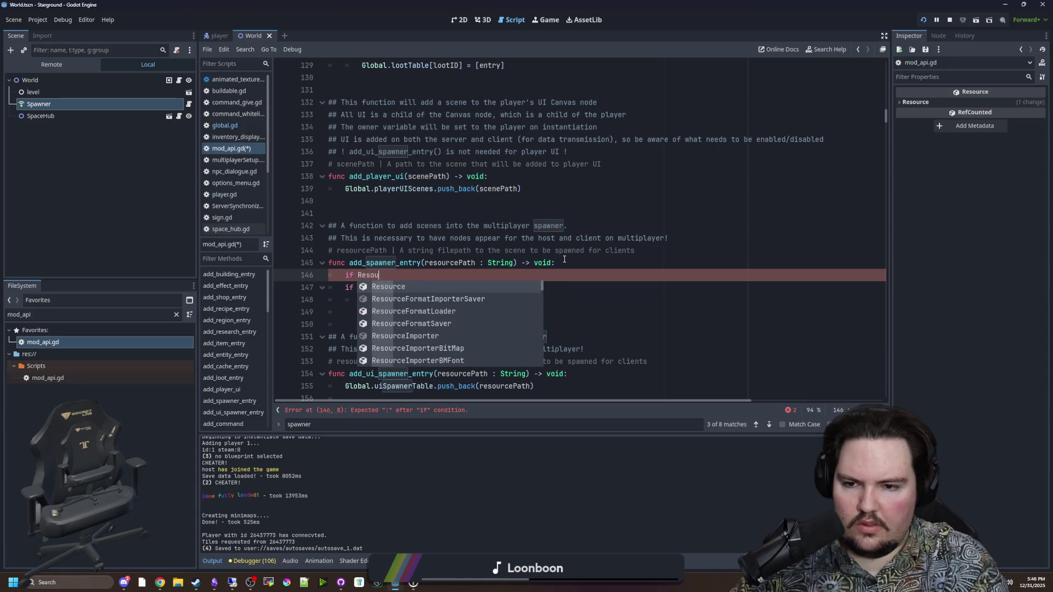
{"action": "key", "text": "Down"}
{"action": "key", "text": "Down"}
{"action": "key", "text": "Down"}
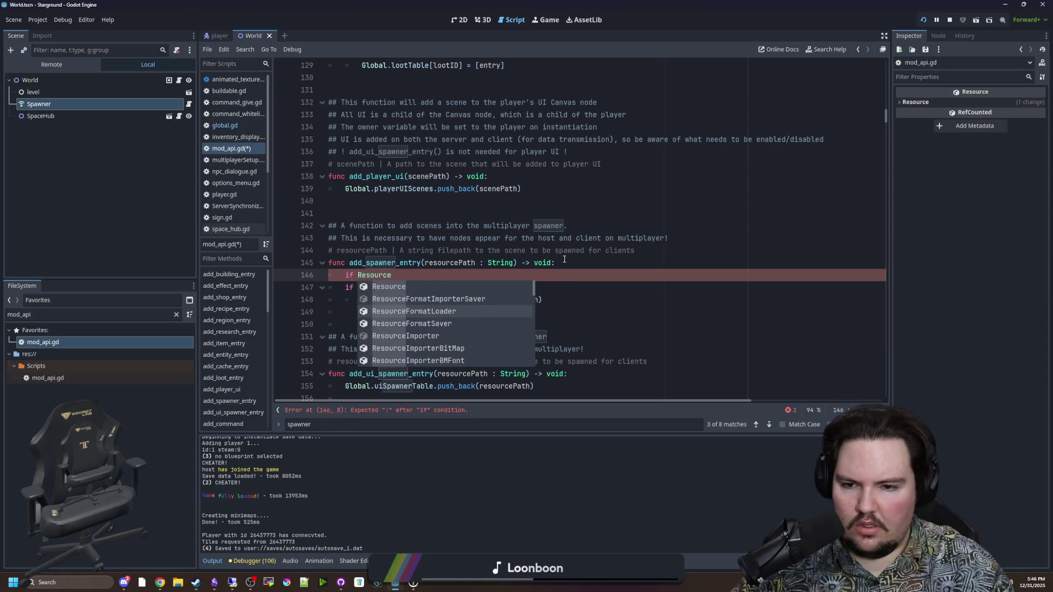
{"action": "key", "text": "Down"}
{"action": "key", "text": "Down"}
{"action": "key", "text": "Down"}
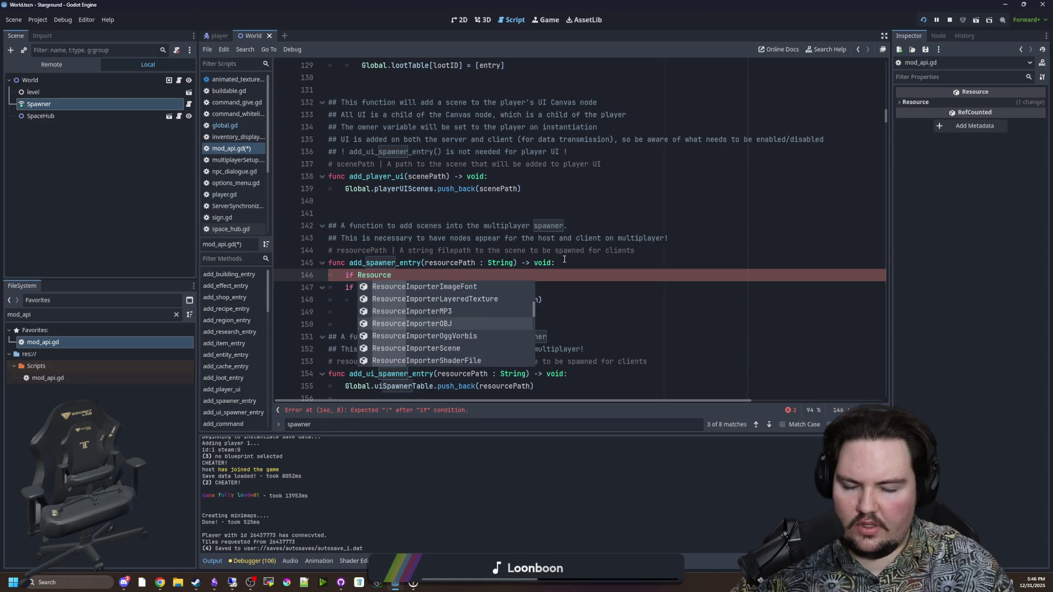
{"action": "key", "text": "Down"}
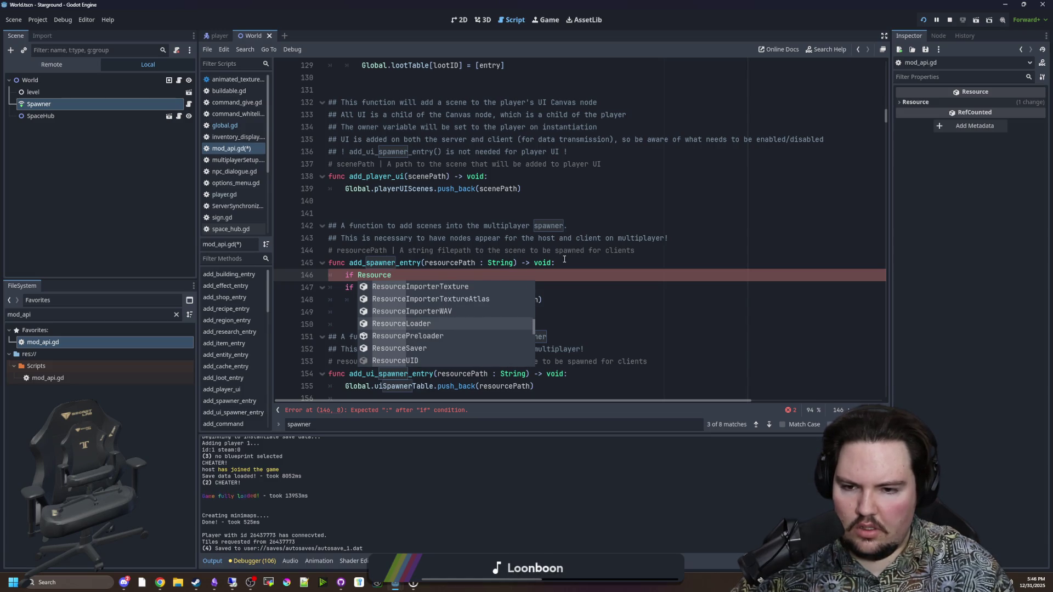
{"action": "key", "text": "Return"}
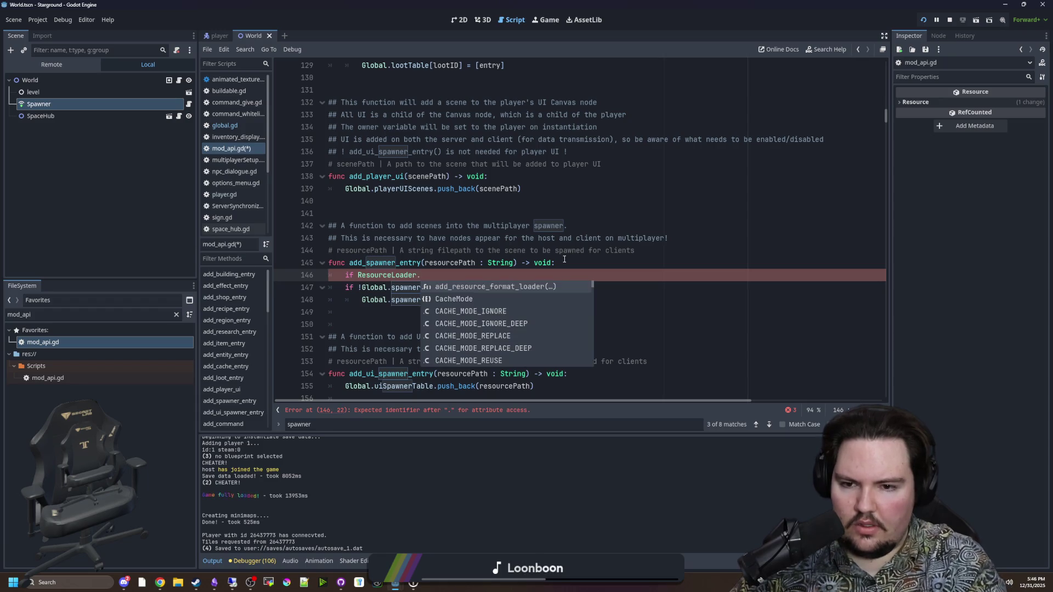
Browse ResourceLoader and Scene suggestions, delete the trial condition, and open project-wide file search.
{"action": "type", "text": "has"}
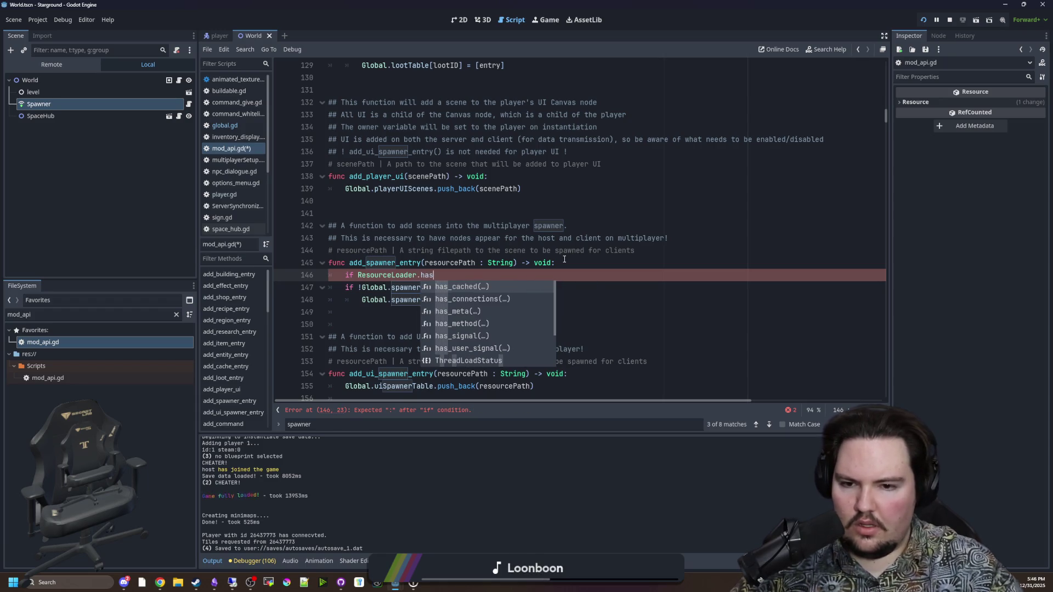
{"action": "key", "text": "BackSpace"}
{"action": "key", "text": "BackSpace"}
{"action": "key", "text": "BackSpace"}
{"action": "type", "text": "is_"}
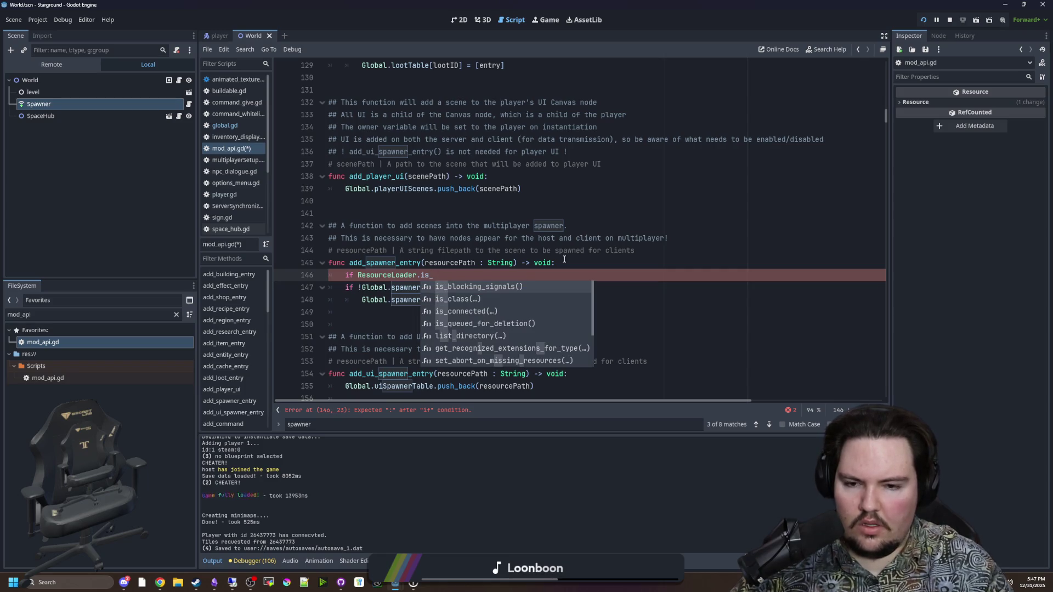
{"action": "key", "text": "Down"}
{"action": "key", "text": "Down"}
{"action": "key", "text": "Down"}
{"action": "key", "text": "Up"}
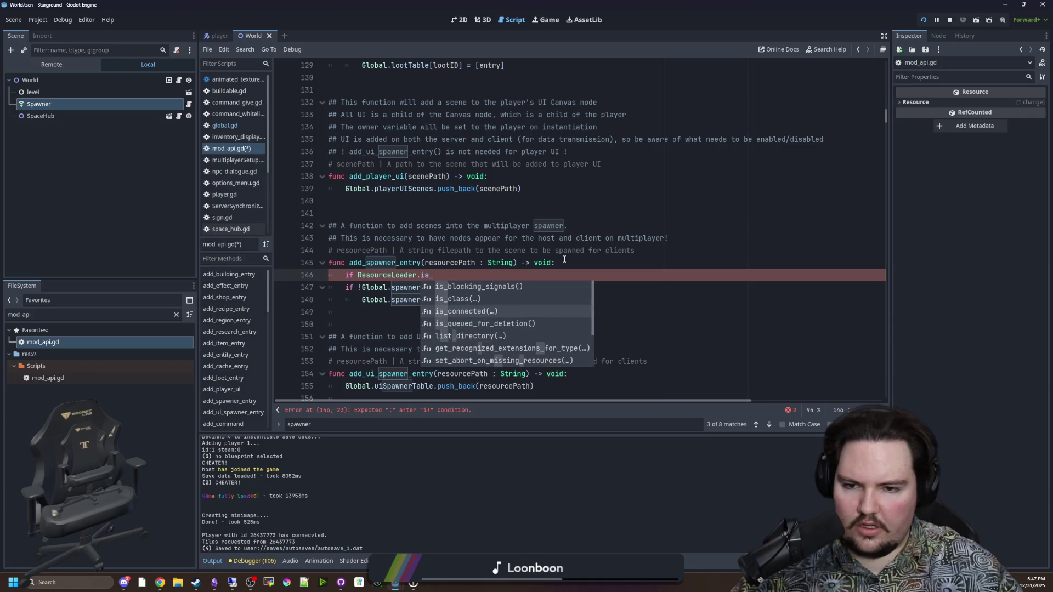
{"action": "key", "text": "Up"}
{"action": "key", "text": "Up"}
{"action": "key", "text": "Up"}
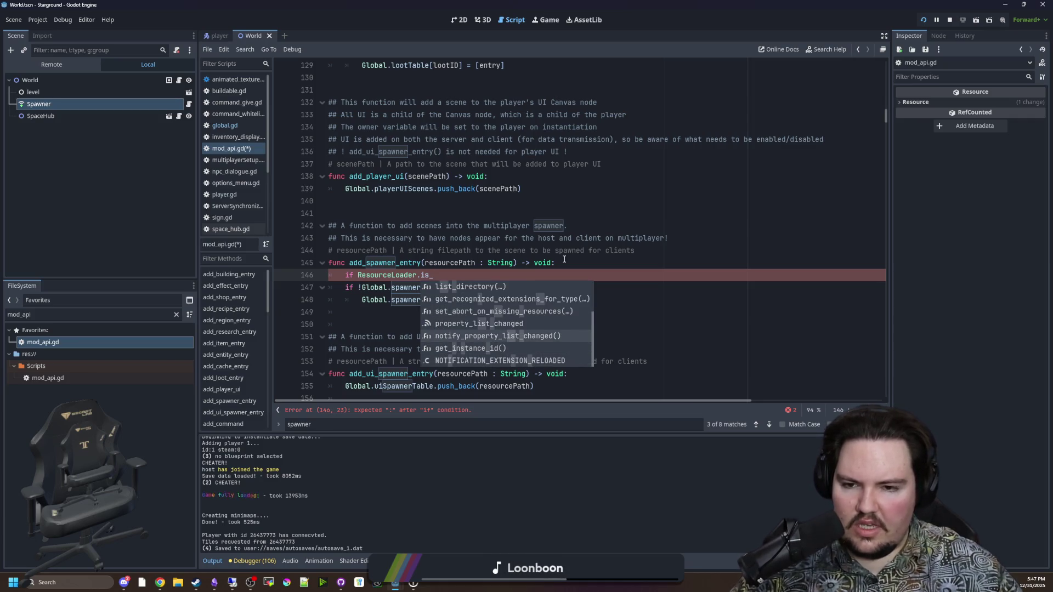
{"action": "key", "text": "BackSpace"}
{"action": "key", "text": "BackSpace"}
{"action": "key", "text": "BackSpace"}
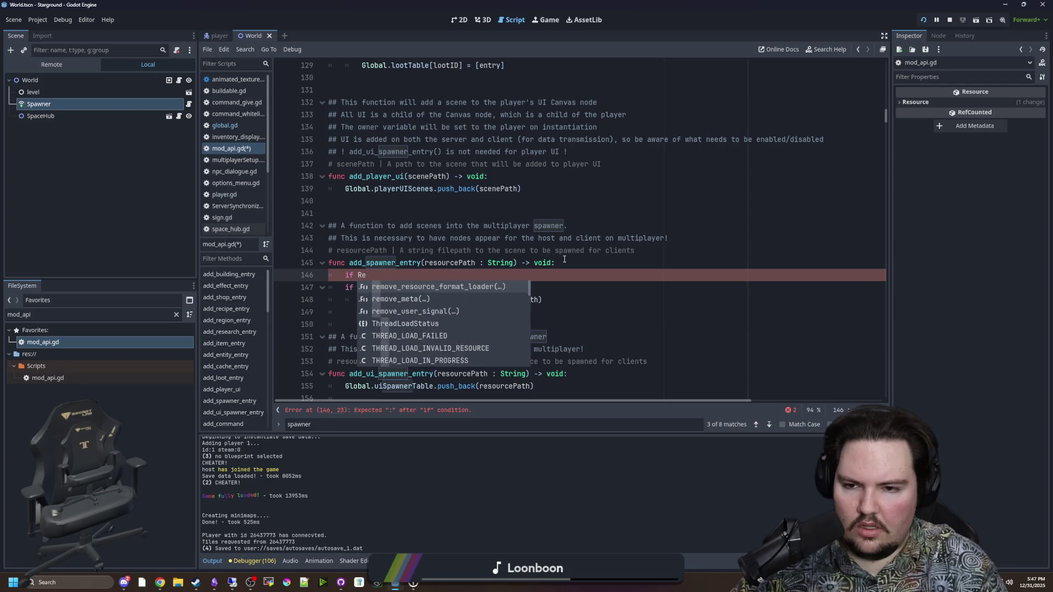
{"action": "type", "text": "Scene"}
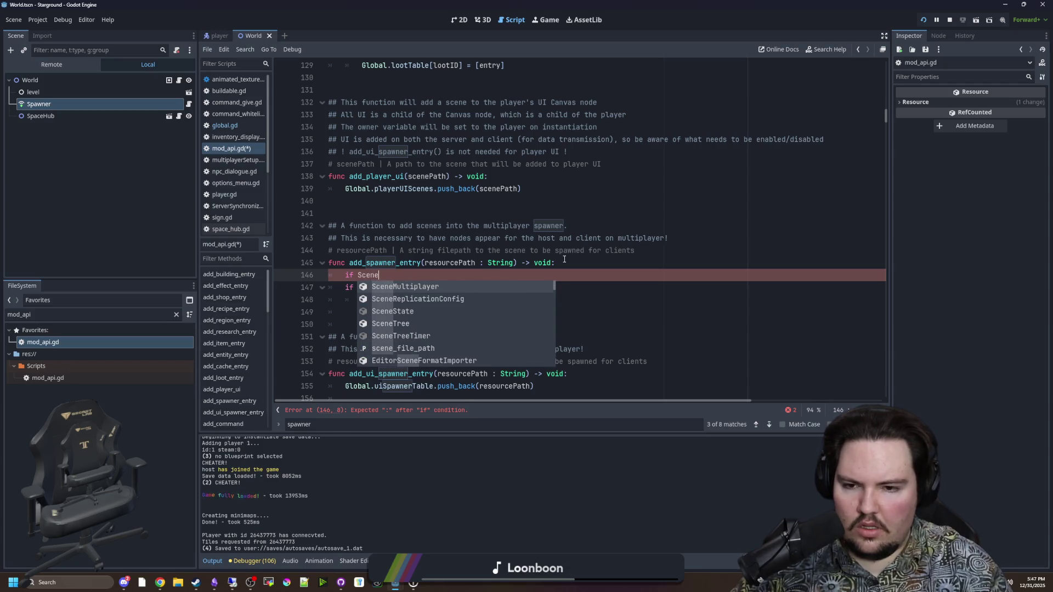
{"action": "key", "text": "Down"}
{"action": "key", "text": "Down"}
{"action": "key", "text": "Down"}
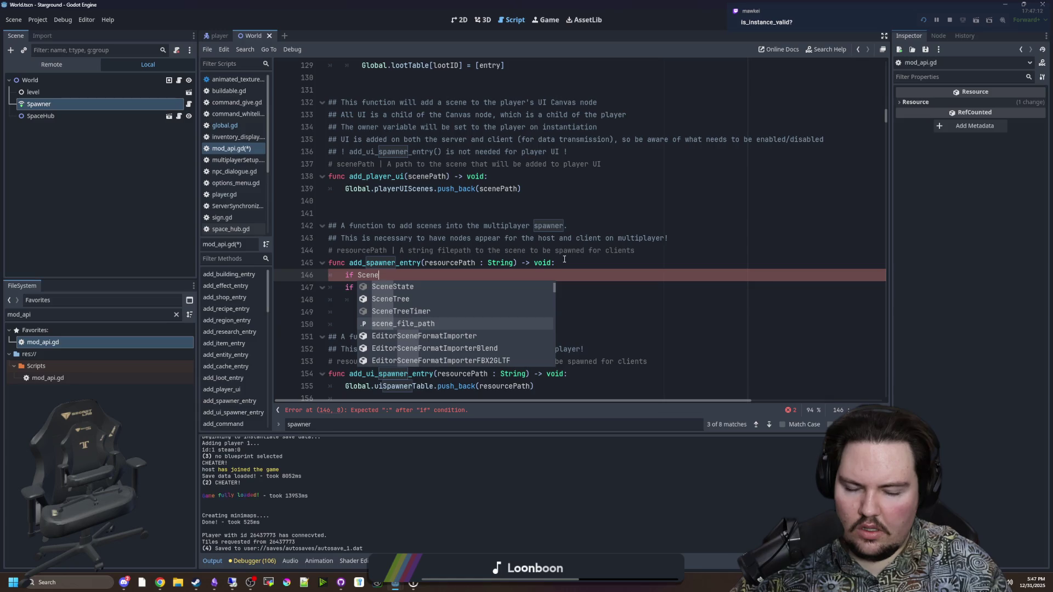
{"action": "key", "text": "BackSpace"}
{"action": "key", "text": "BackSpace"}
{"action": "key", "text": "BackSpace"}
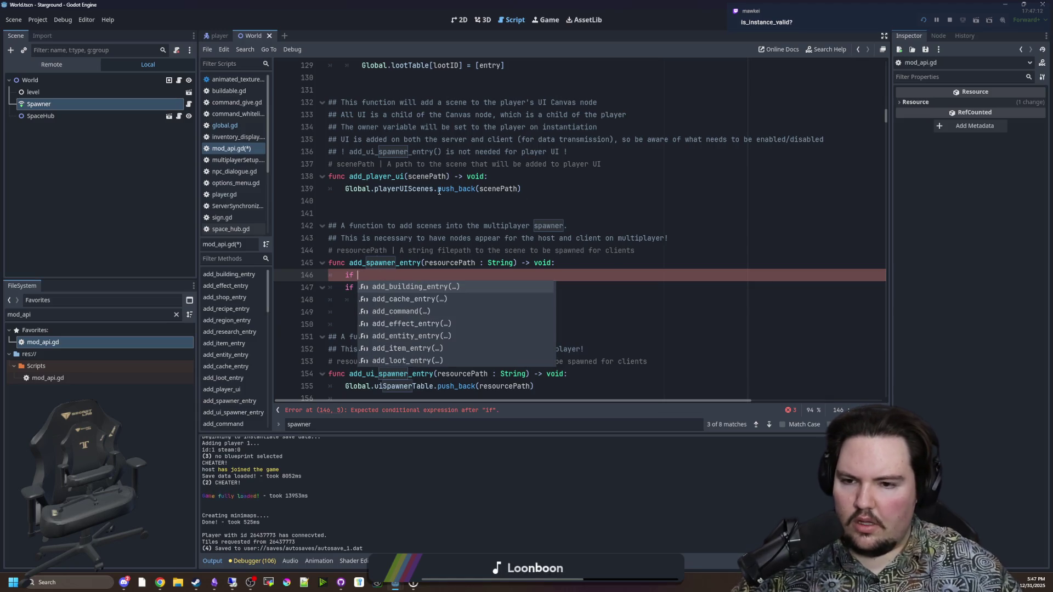
{"action": "key", "text": "BackSpace"}
{"action": "key", "text": "BackSpace"}
{"action": "key", "text": "BackSpace"}
{"action": "left_click", "coordinate": [479, 213]}
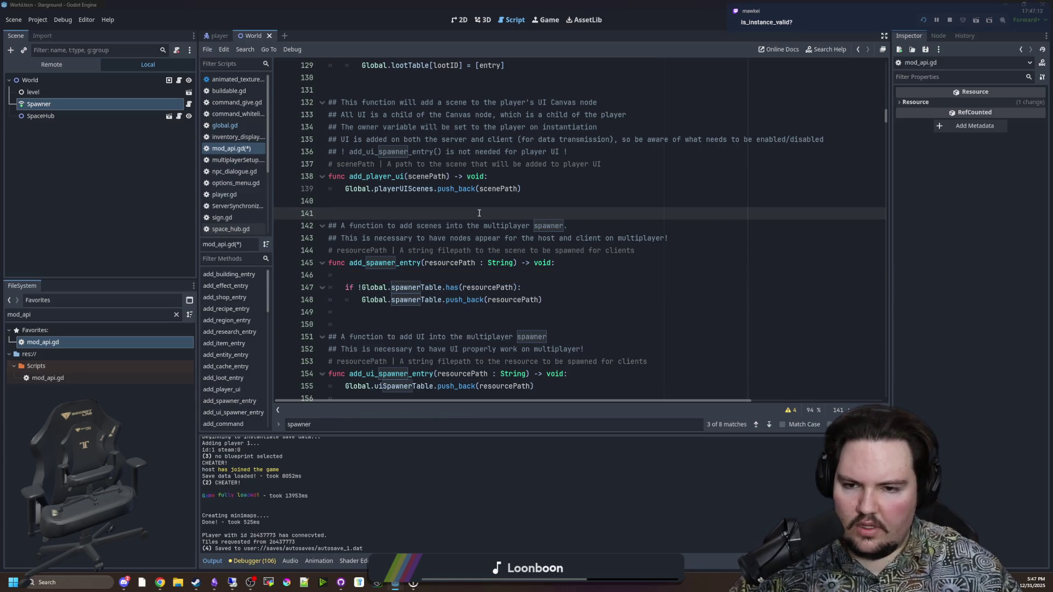
{"action": "key", "text": "ctrl+shift+f"}
Search the project for ResourceLoader, then add a negated ResourceLoader.exists check with return indented below.
{"action": "type", "text": "ResourceLo"}
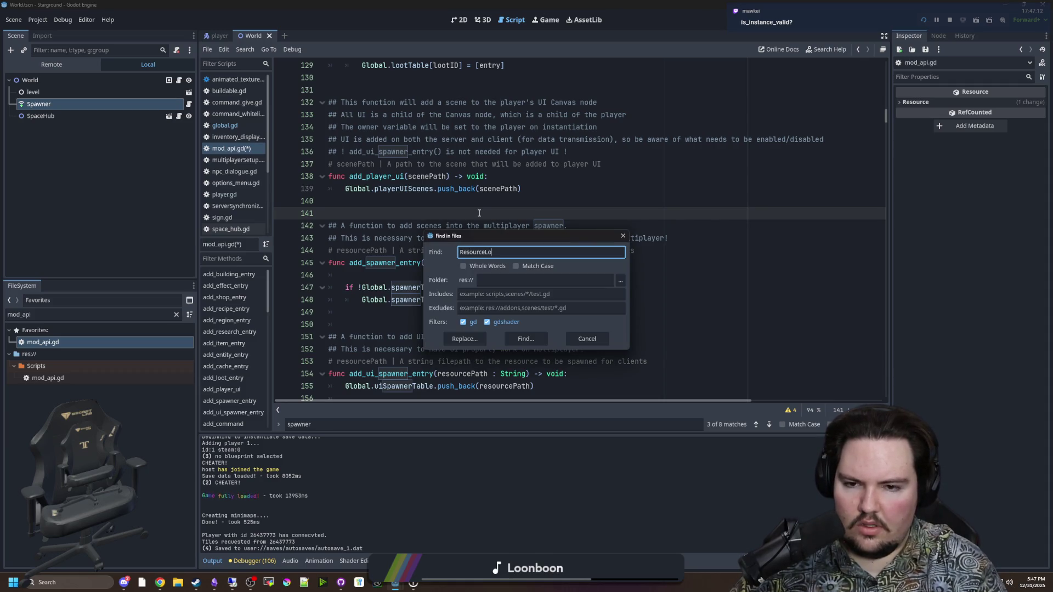
{"action": "type", "text": "ader"}
{"action": "key", "text": "Return"}
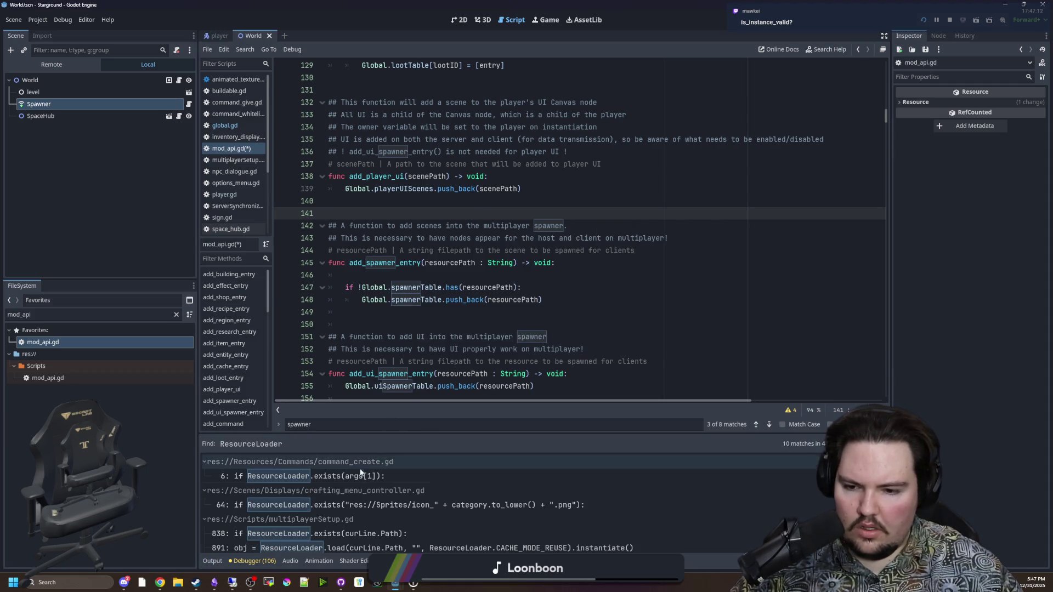
{"action": "left_click", "coordinate": [391, 276]}
{"action": "type", "text": "Resiyr"}
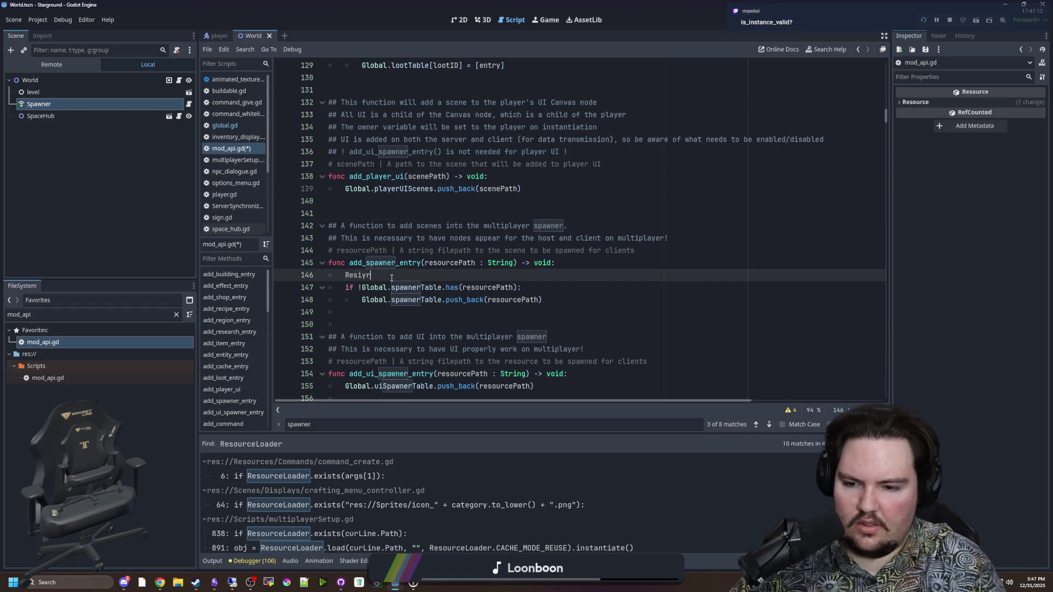
{"action": "key", "text": "BackSpace"}
{"action": "key", "text": "BackSpace"}
{"action": "key", "text": "BackSpace"}
{"action": "type", "text": "if ResourceLoader"}
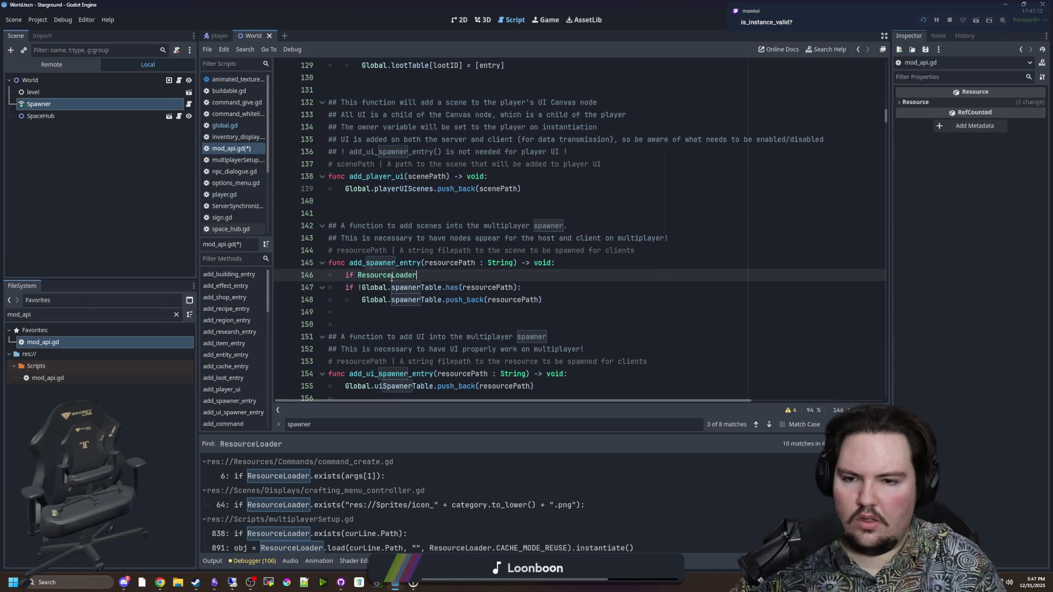
{"action": "type", "text": ".exists(resourcePath"}
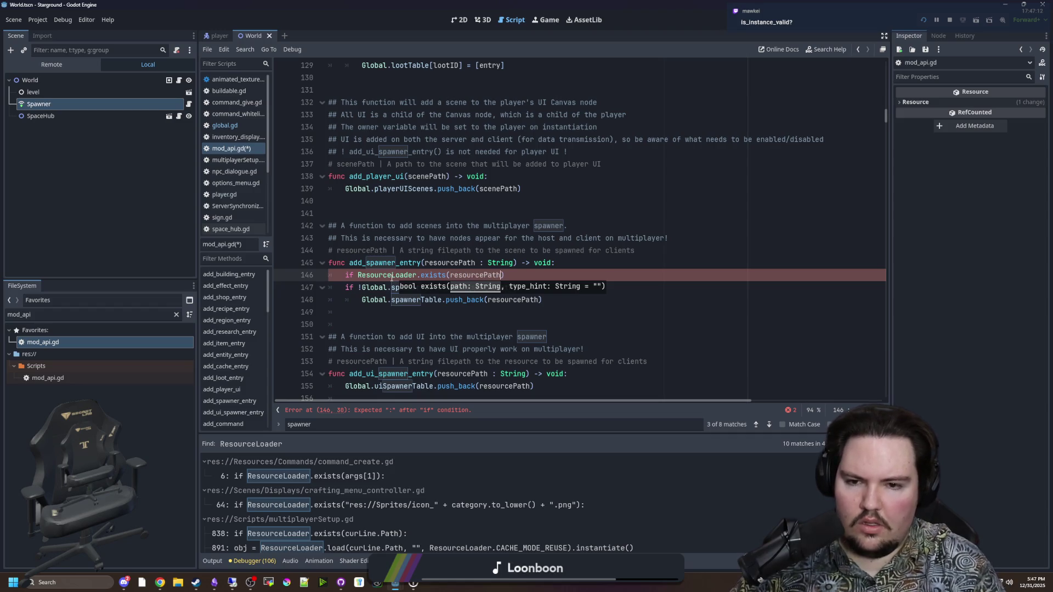
{"action": "type", "text": ")!"}
{"action": "left_click", "coordinate": [538, 275]}
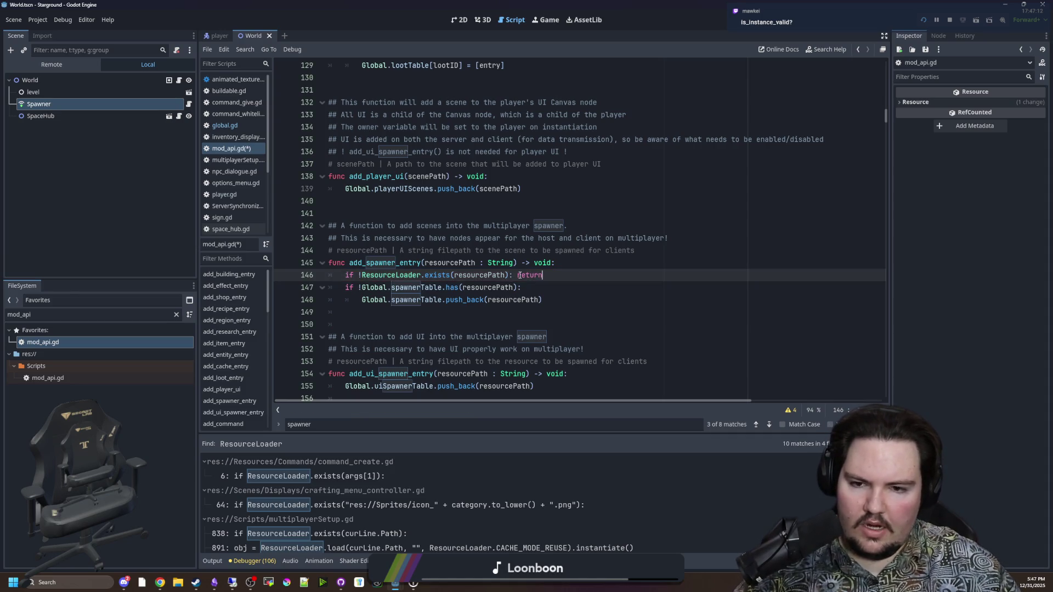
{"action": "left_click", "coordinate": [518, 275]}
{"action": "key", "text": "Return"}
{"action": "left_click", "coordinate": [538, 275]}
Add printerr("Scene at {0} does not exist!".format([resourcePath])) before the return and save mod_api.gd.
{"action": "key", "text": "Return"}
{"action": "type", "text": "printerr"}
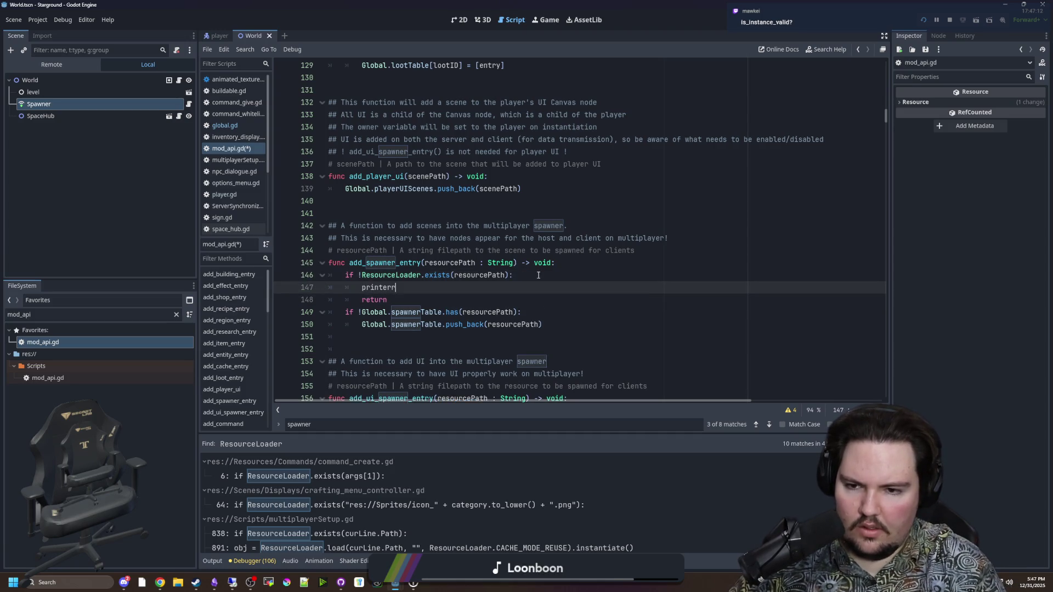
{"action": "type", "text": "("}
{"action": "key", "text": "BackSpace"}
{"action": "key", "text": "BackSpace"}
{"action": "key", "text": "BackSpace"}
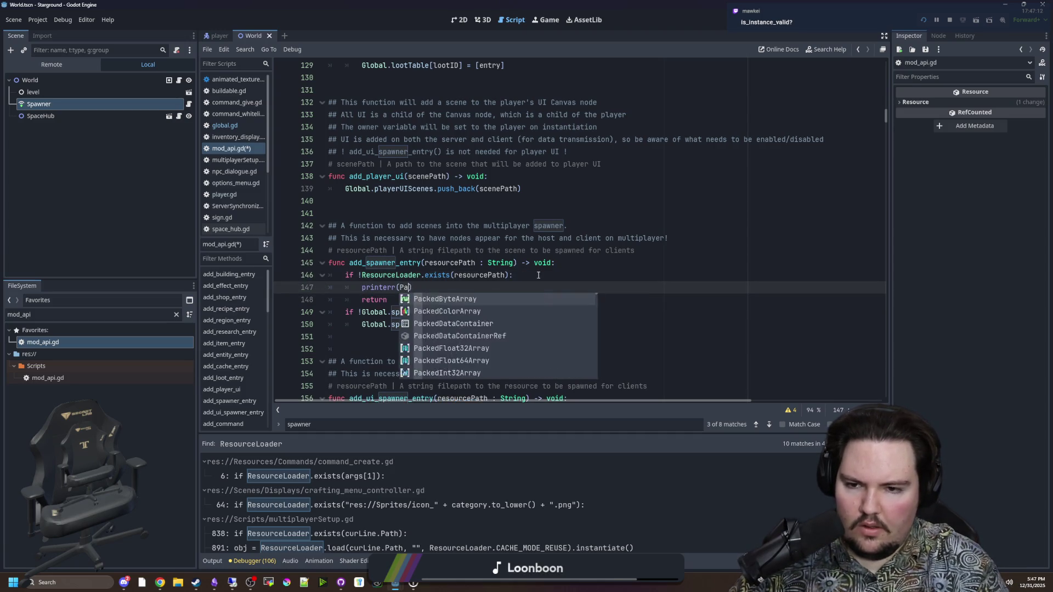
{"action": "type", "text": "\"Pa"}
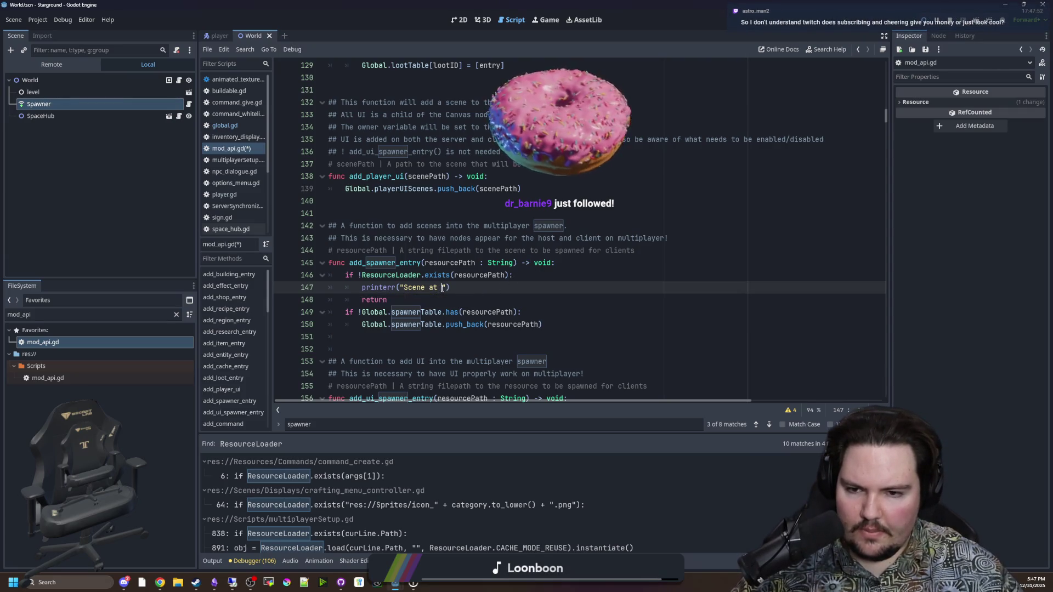
{"action": "key", "text": "Escape"}
{"action": "type", "text": "{0} does not ex"}
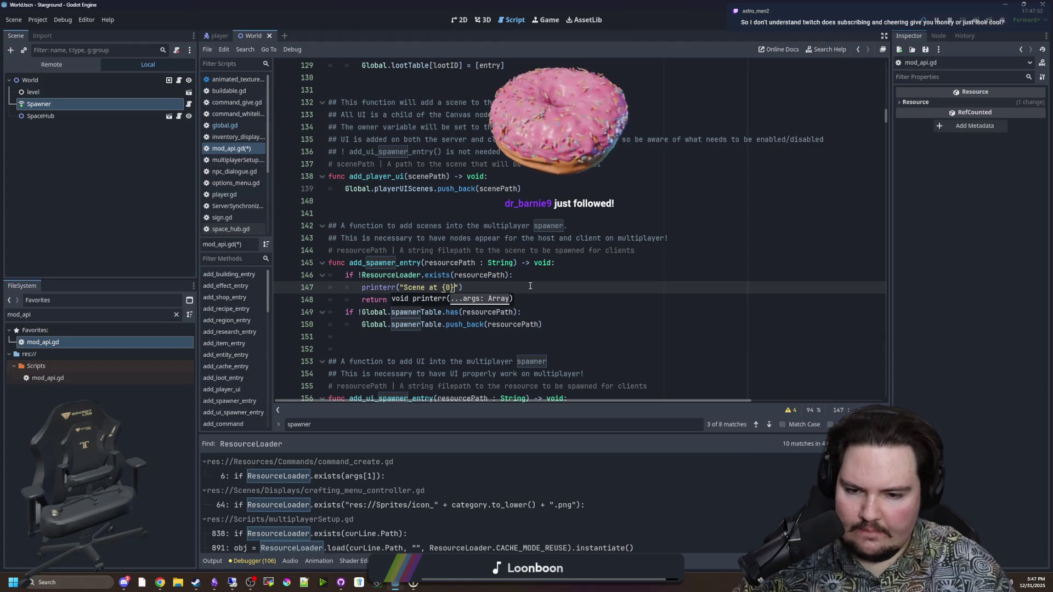
{"action": "type", "text": "ist!\"."}
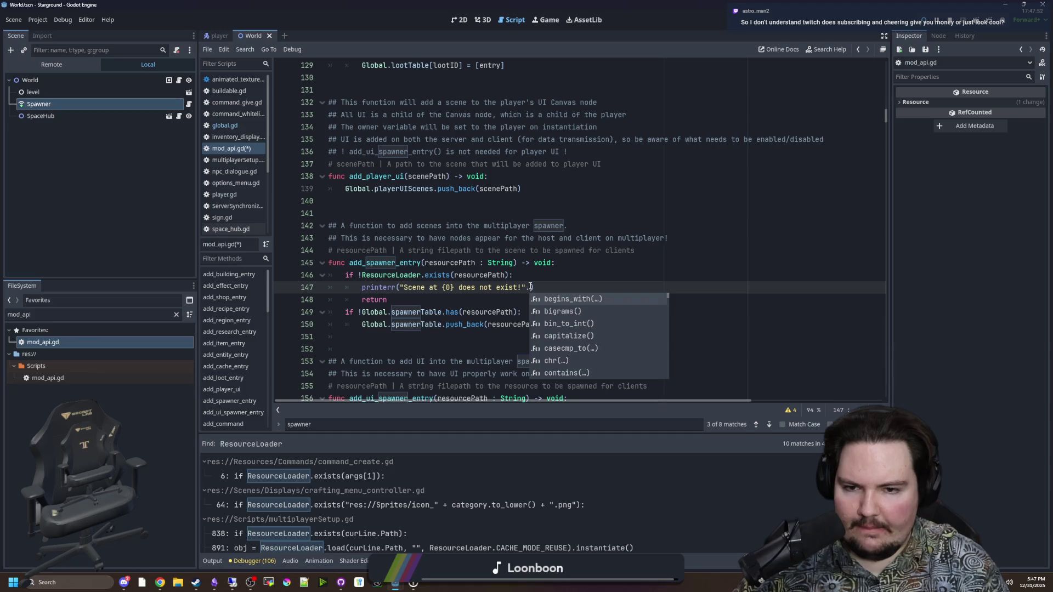
{"action": "type", "text": "format"}
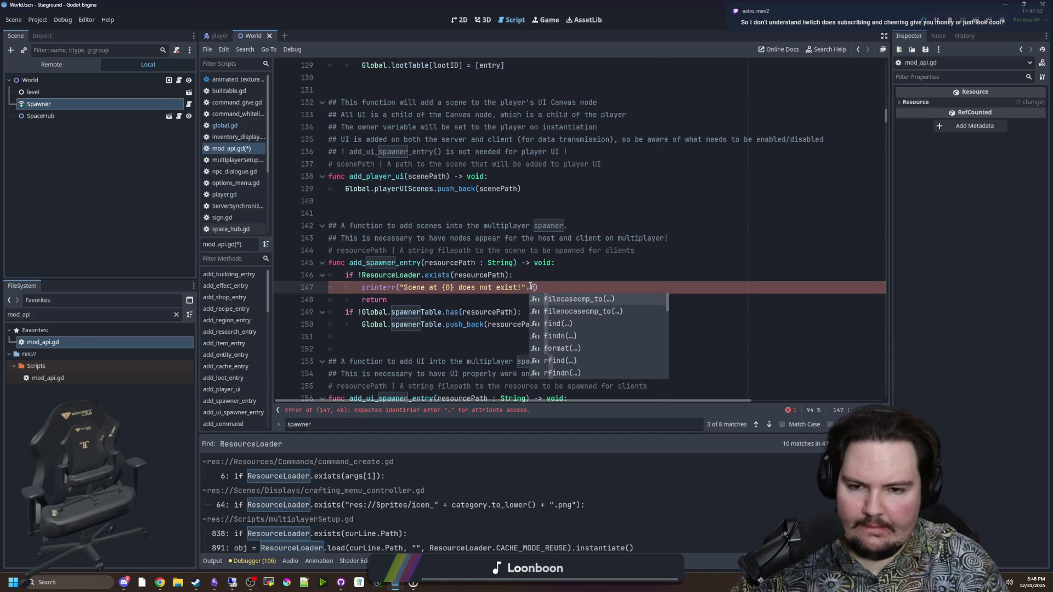
{"action": "key", "text": "Return"}
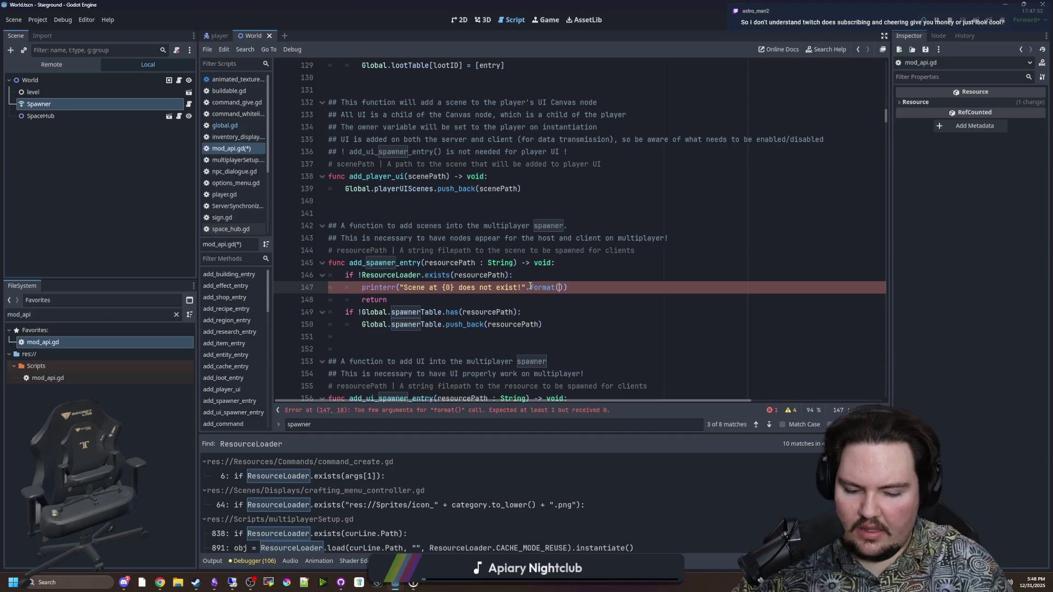
{"action": "type", "text": "r"}
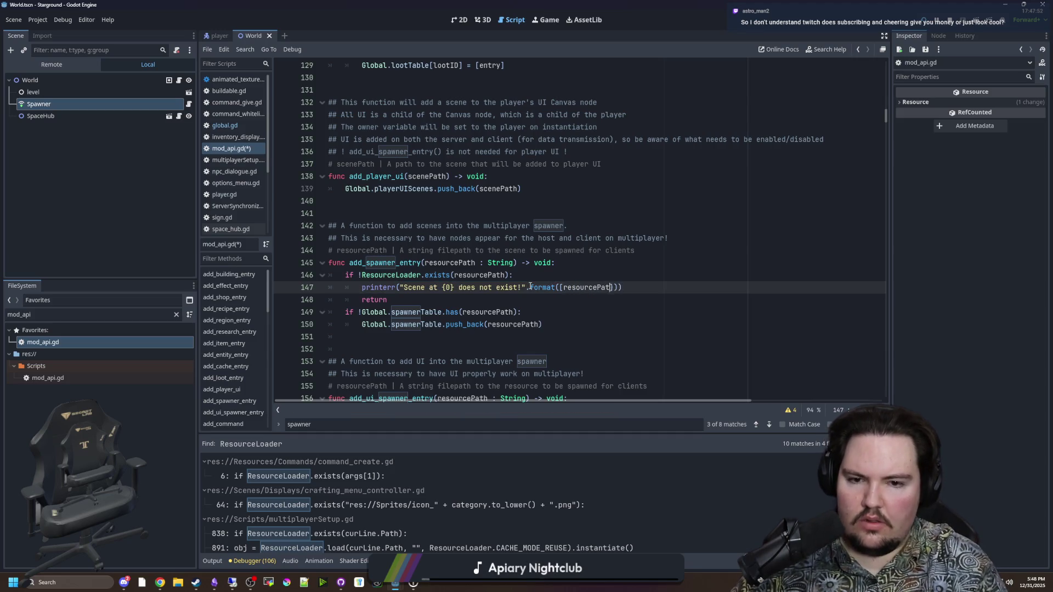
{"action": "type", "text": "h"}
{"action": "left_click", "coordinate": [548, 273]}
{"action": "key", "text": "ctrl+s"}
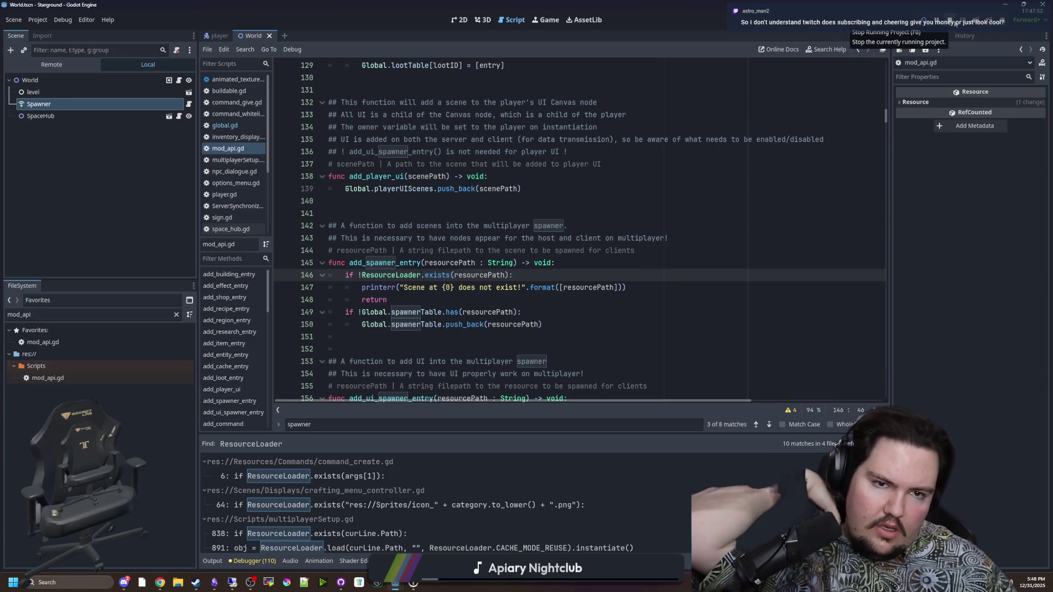
Run Starground, view the Remote tree with Multiplayer expanded, and open the game's Singleplayer menu.
{"action": "left_click", "coordinate": [922, 24]}
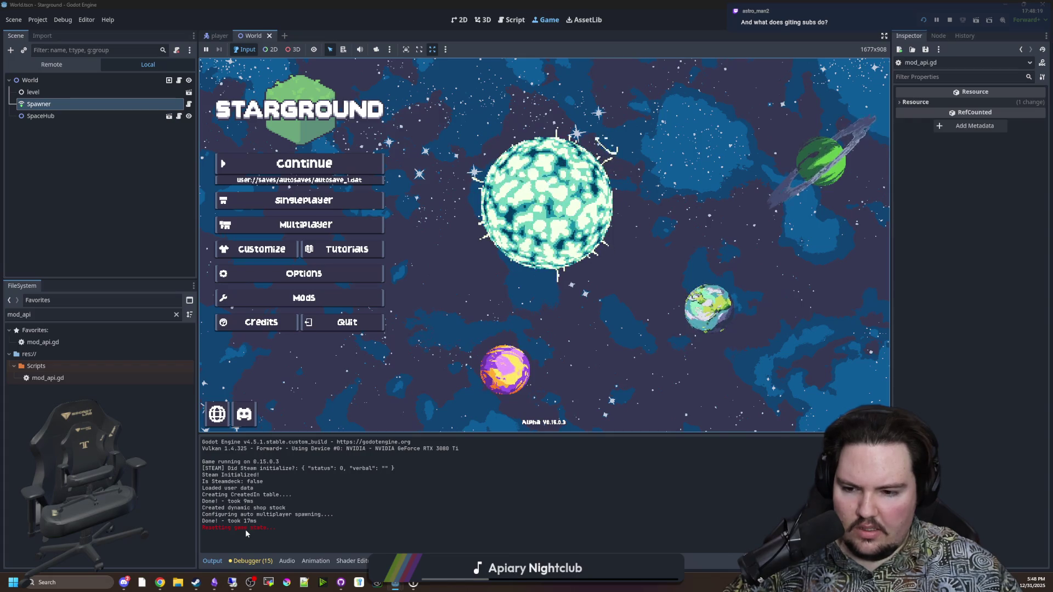
{"action": "left_click", "coordinate": [38, 104]}
{"action": "left_click", "coordinate": [51, 64]}
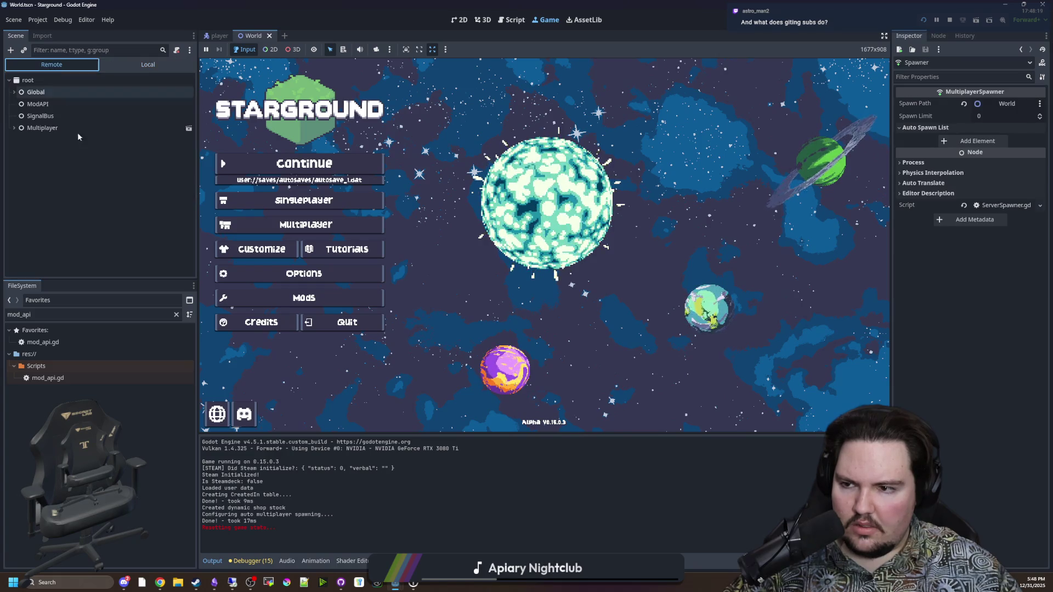
{"action": "left_click", "coordinate": [14, 128]}
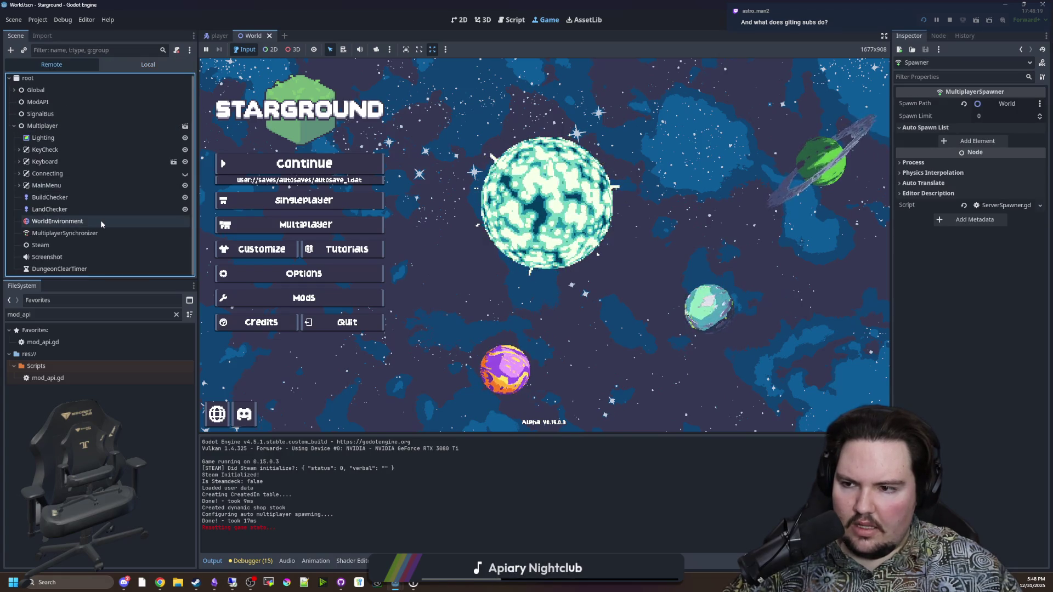
{"action": "left_click", "coordinate": [315, 201]}
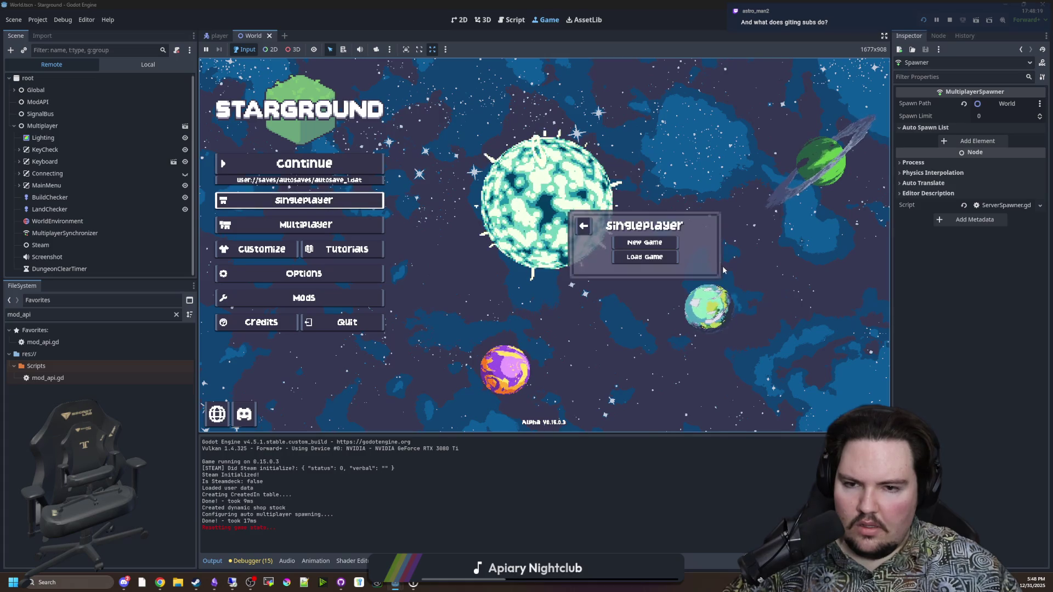
Search the Load Game list for 'Yes World 31', load that save, and wait for the world.
{"action": "left_click", "coordinate": [651, 257]}
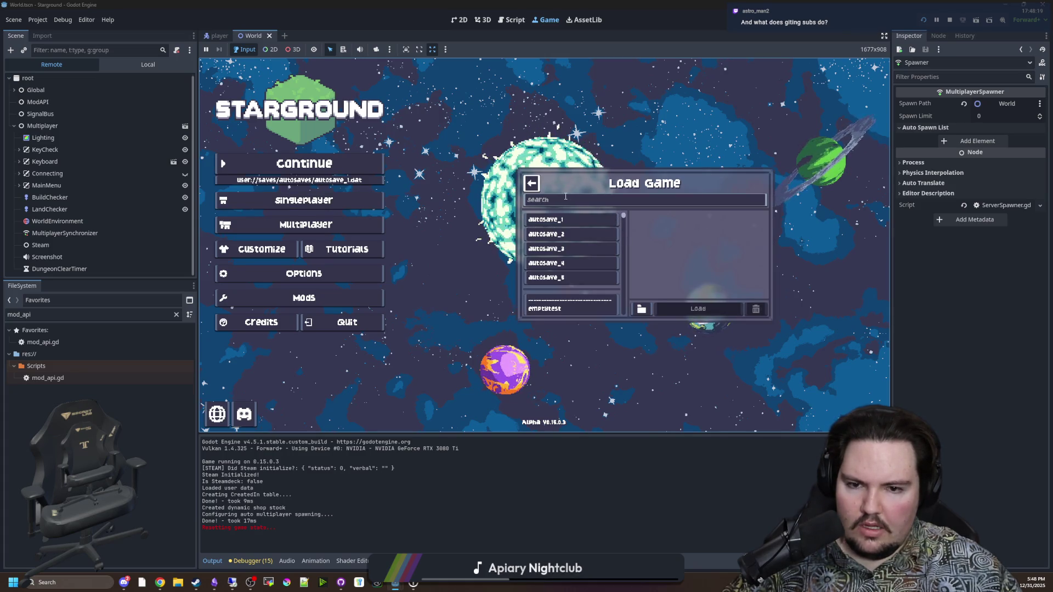
{"action": "left_click", "coordinate": [565, 199]}
{"action": "scroll", "coordinate": [575, 226], "scroll_direction": "down", "scroll_amount": 4}
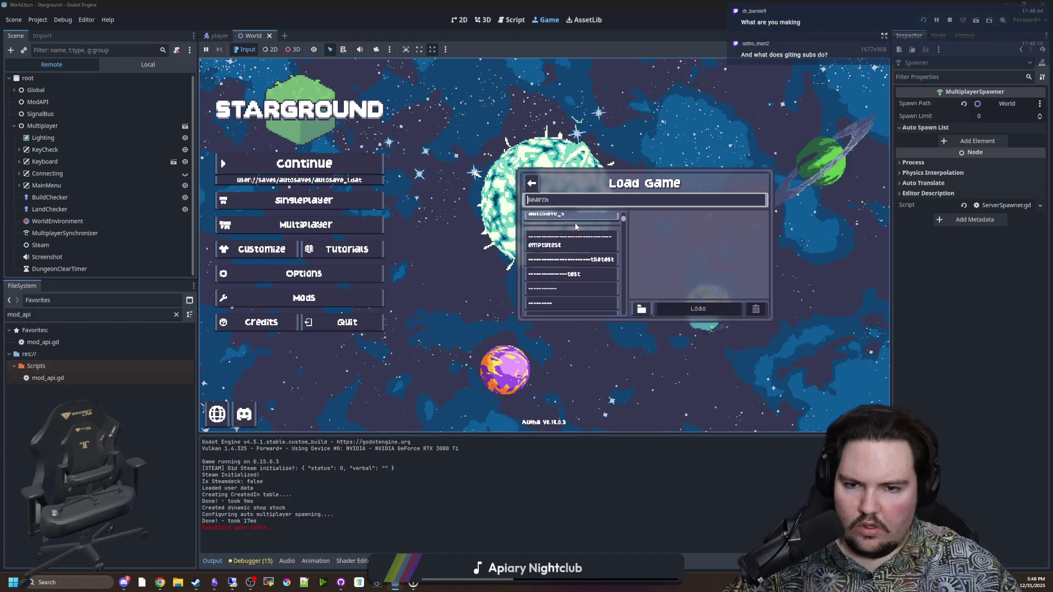
{"action": "scroll", "coordinate": [576, 226], "scroll_direction": "down", "scroll_amount": 5}
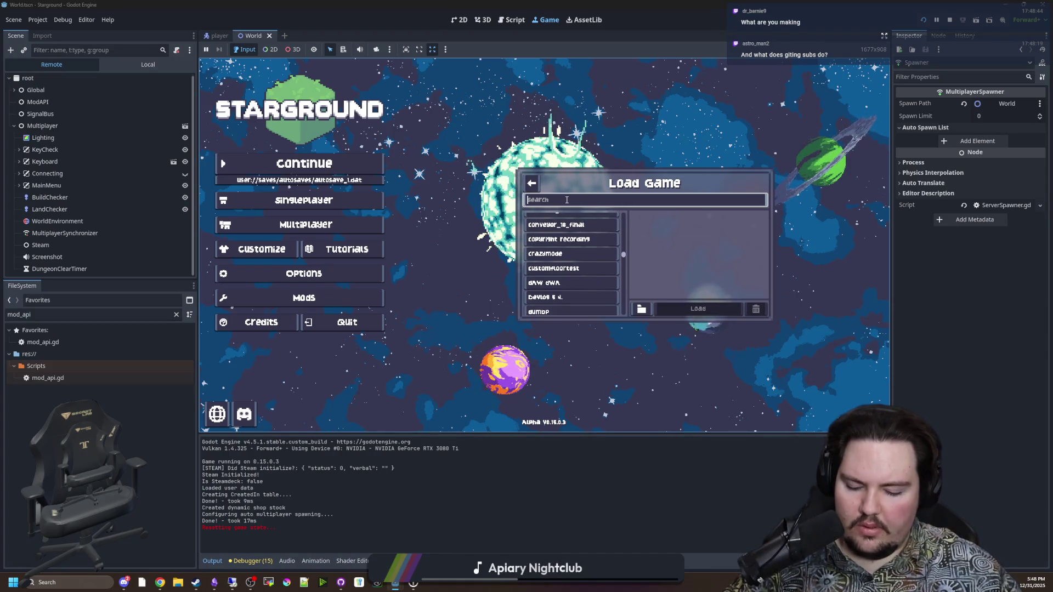
{"action": "type", "text": "Yes World 31"}
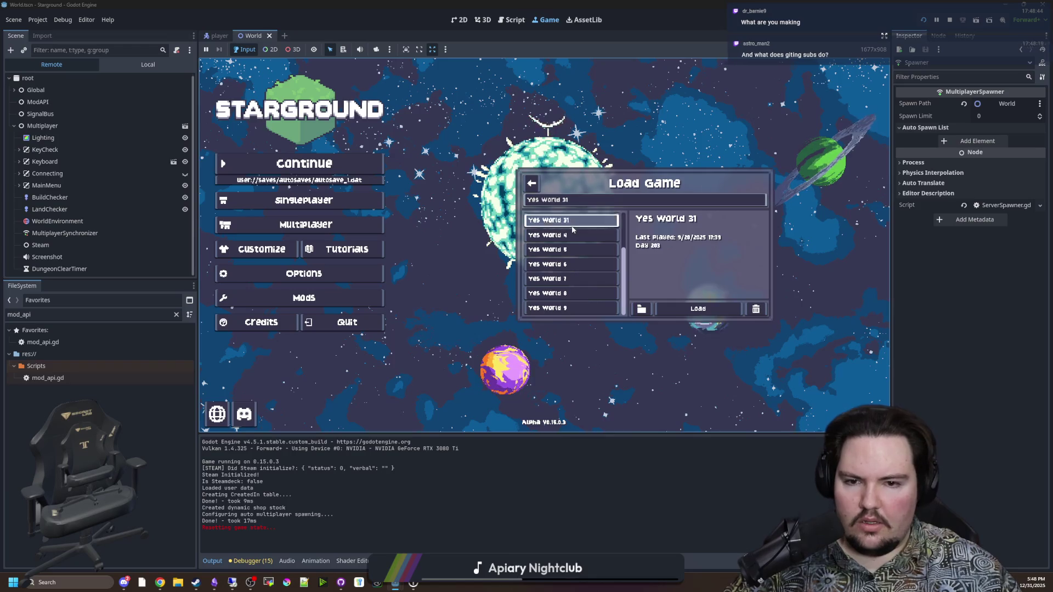
{"action": "left_click", "coordinate": [685, 310]}
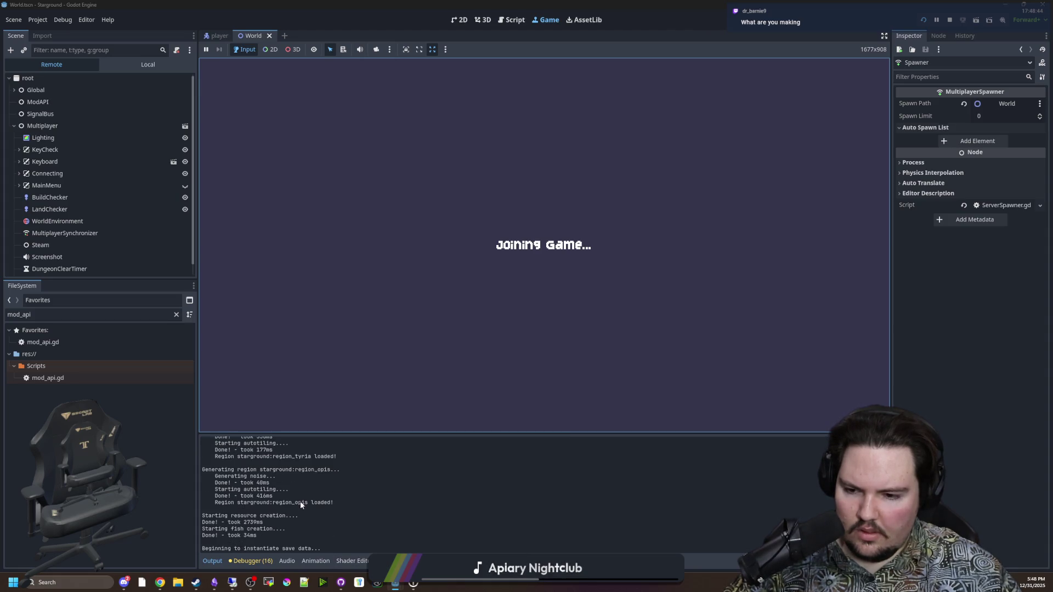
{"action": "scroll", "coordinate": [301, 501], "scroll_direction": "up", "scroll_amount": 5}
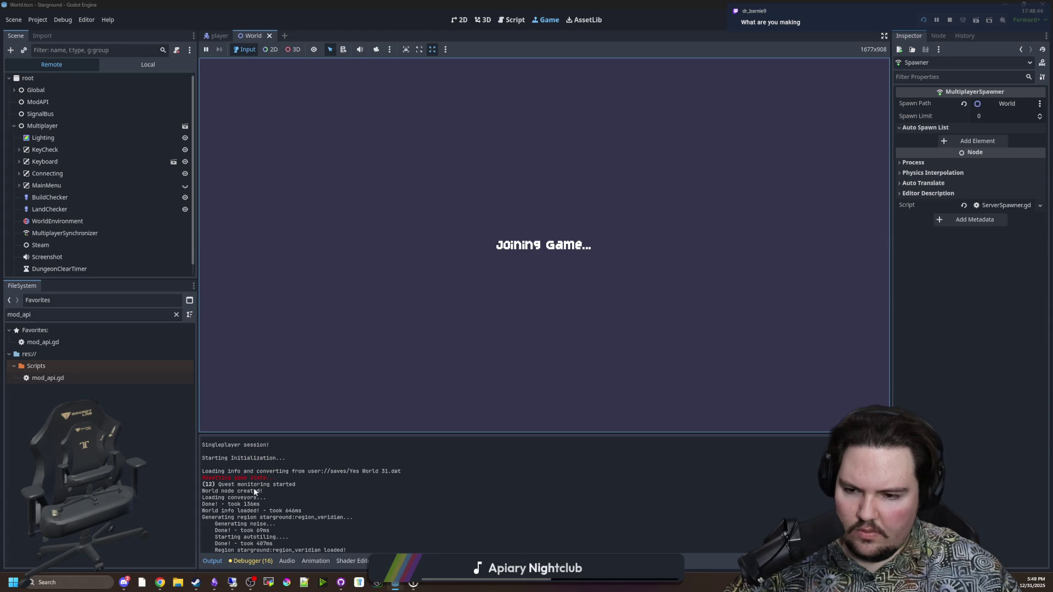
{"action": "scroll", "coordinate": [254, 487], "scroll_direction": "down", "scroll_amount": 5}
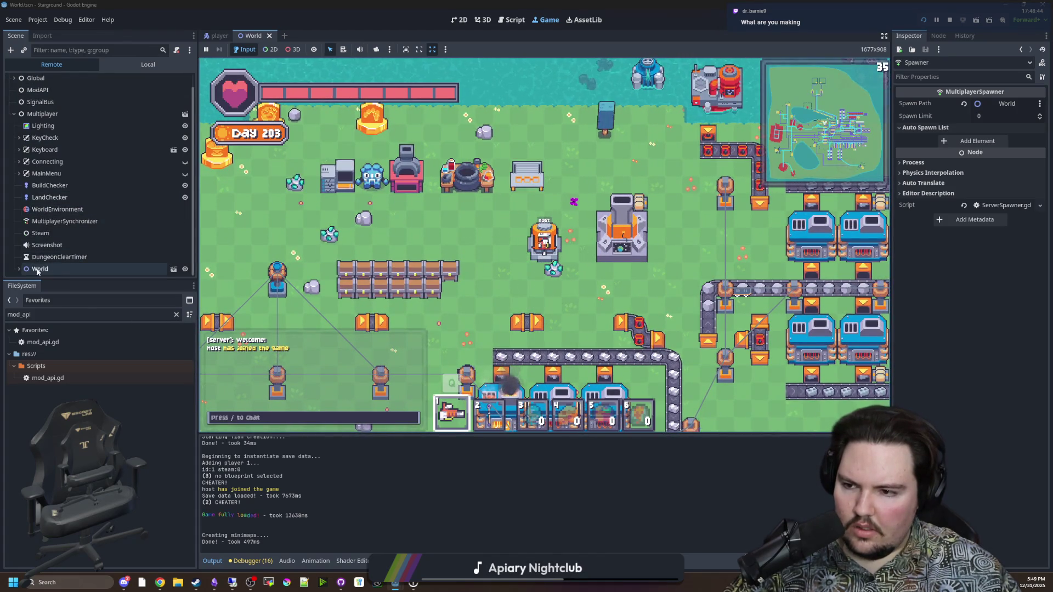
Inspect the remote World > Spawner node and scroll through its spawnable scenes list.
{"action": "left_click", "coordinate": [38, 269]}
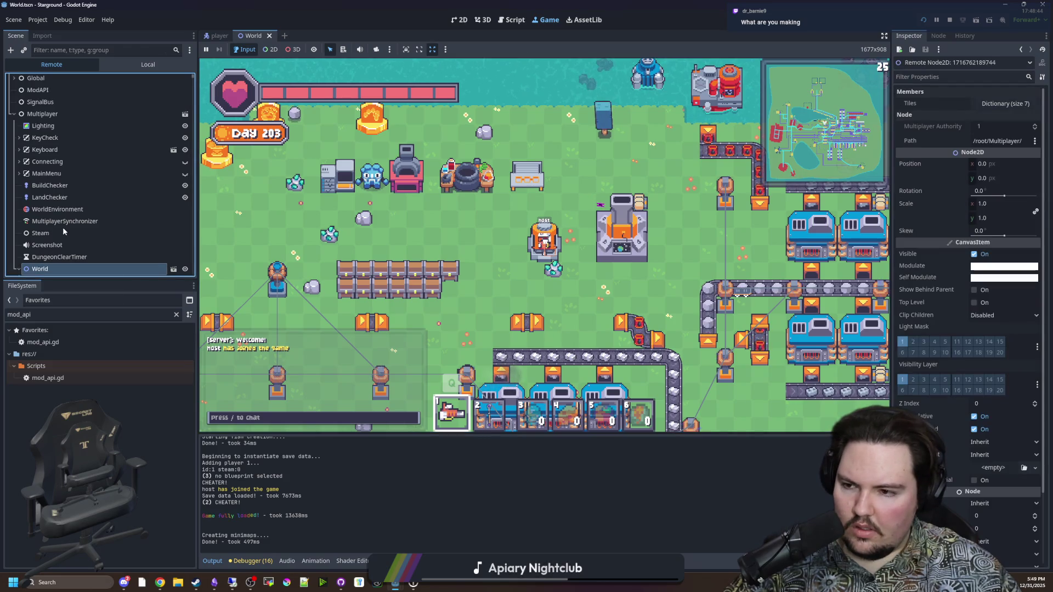
{"action": "scroll", "coordinate": [62, 228], "scroll_direction": "down", "scroll_amount": 3}
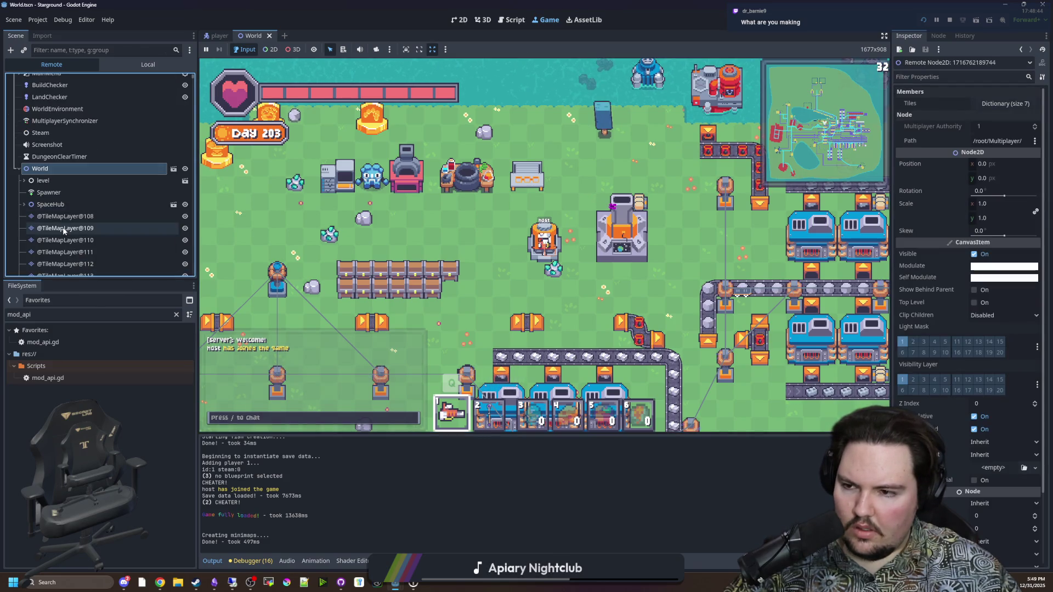
{"action": "left_click", "coordinate": [55, 193]}
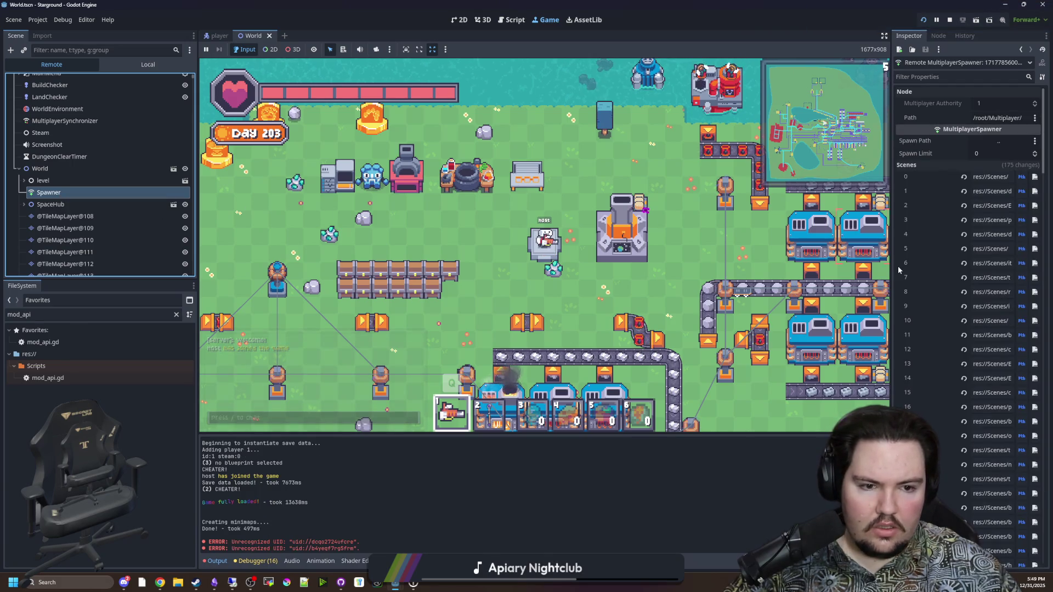
{"action": "scroll", "coordinate": [905, 296], "scroll_direction": "down", "scroll_amount": 15}
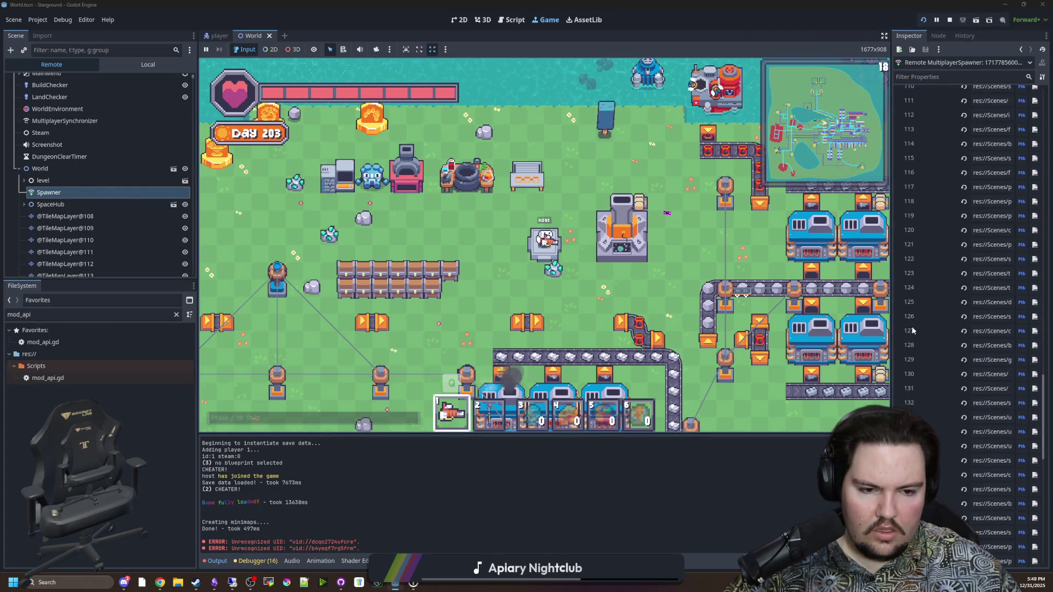
{"action": "scroll", "coordinate": [912, 330], "scroll_direction": "down", "scroll_amount": 5}
{"action": "scroll", "coordinate": [970, 479], "scroll_direction": "down", "scroll_amount": 3}
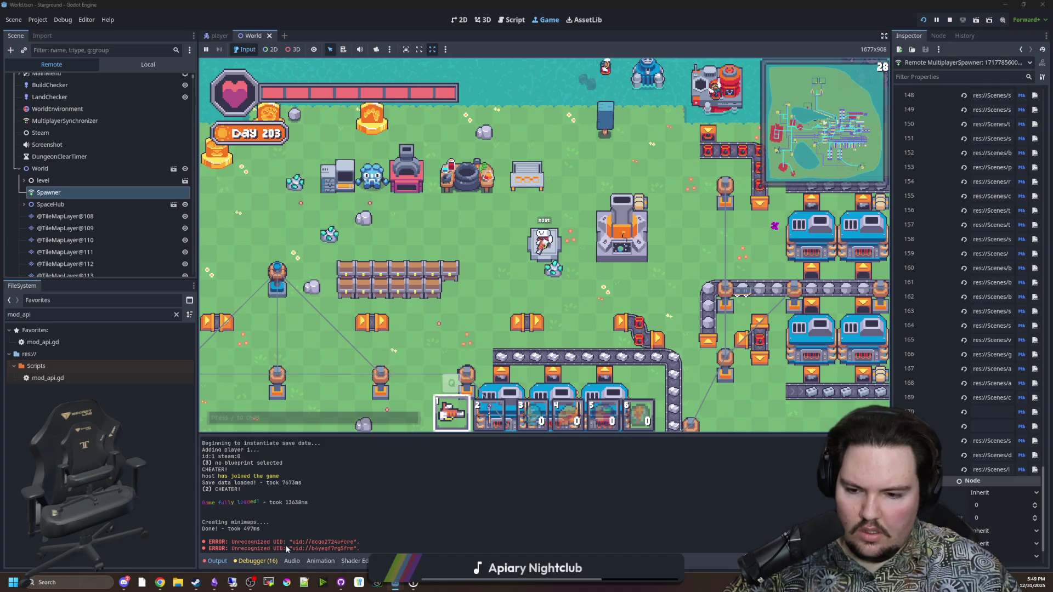
Select the unrecognized UID error lines, filter FileSystem to 'spawner', and edit empty scene entry 170.
{"action": "left_click_drag", "start_coordinate": [231, 542], "coordinate": [318, 547]}
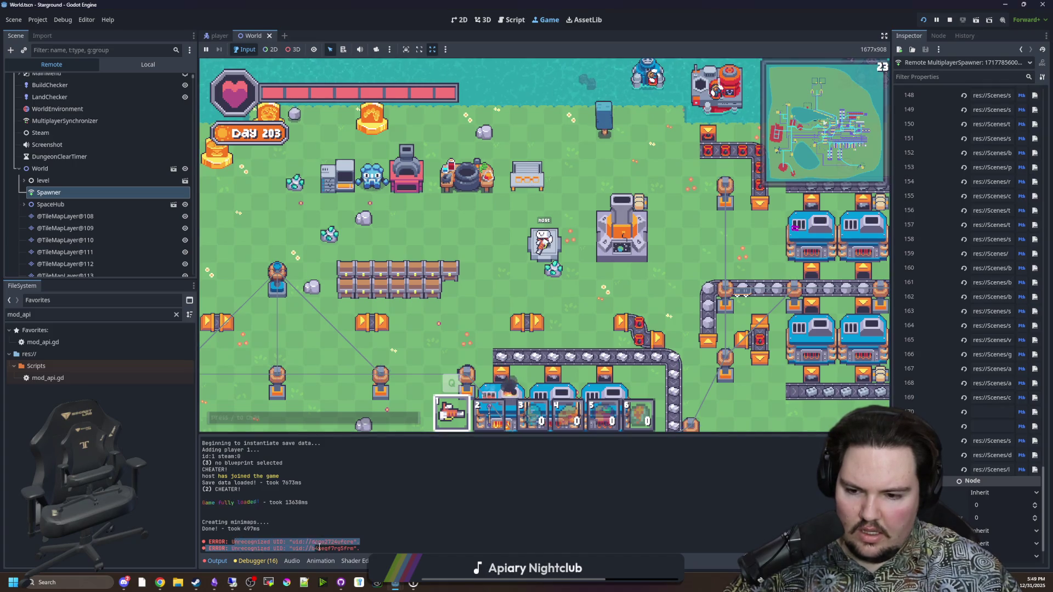
{"action": "left_click", "coordinate": [264, 515]}
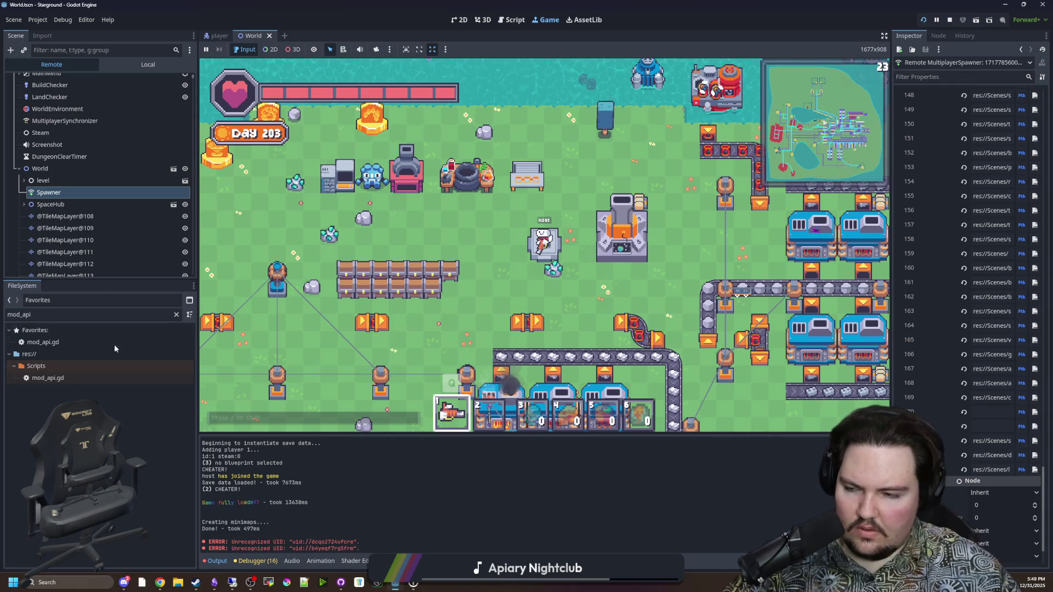
{"action": "double_click", "coordinate": [152, 314]}
{"action": "type", "text": "spawn"}
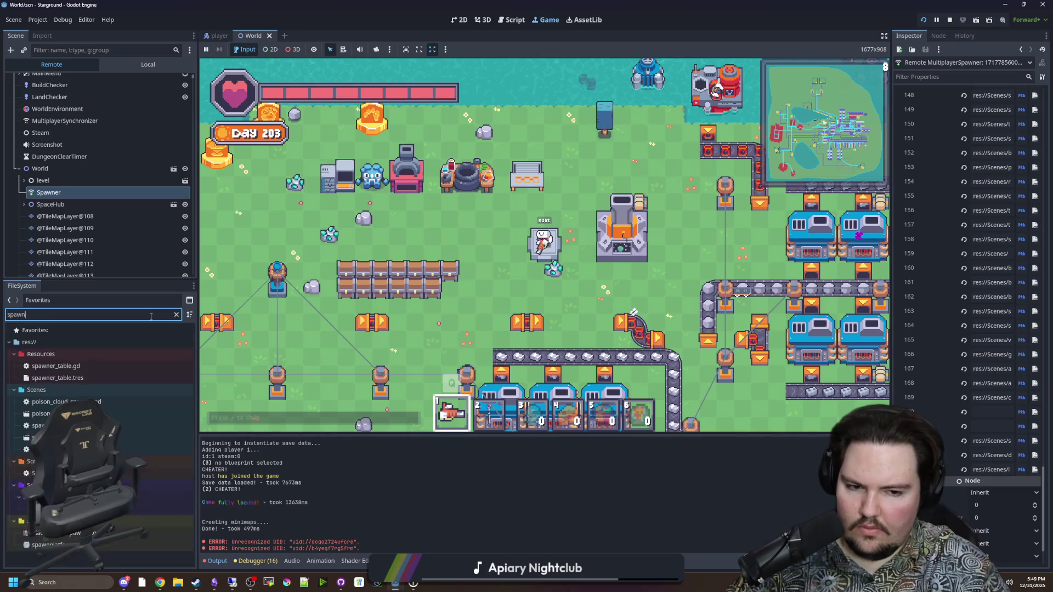
{"action": "type", "text": "er"}
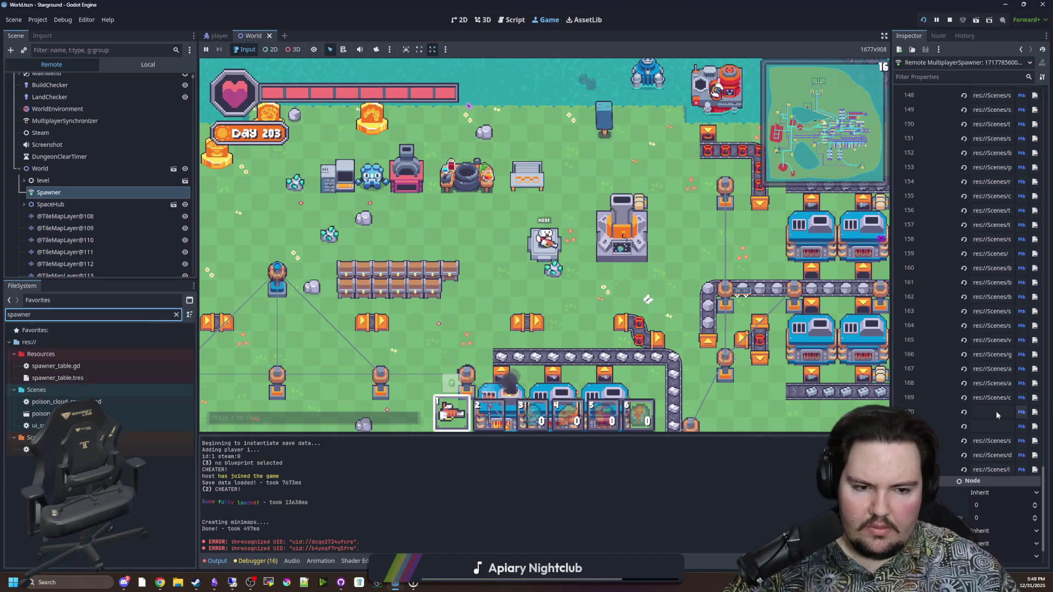
{"action": "left_click", "coordinate": [997, 412]}
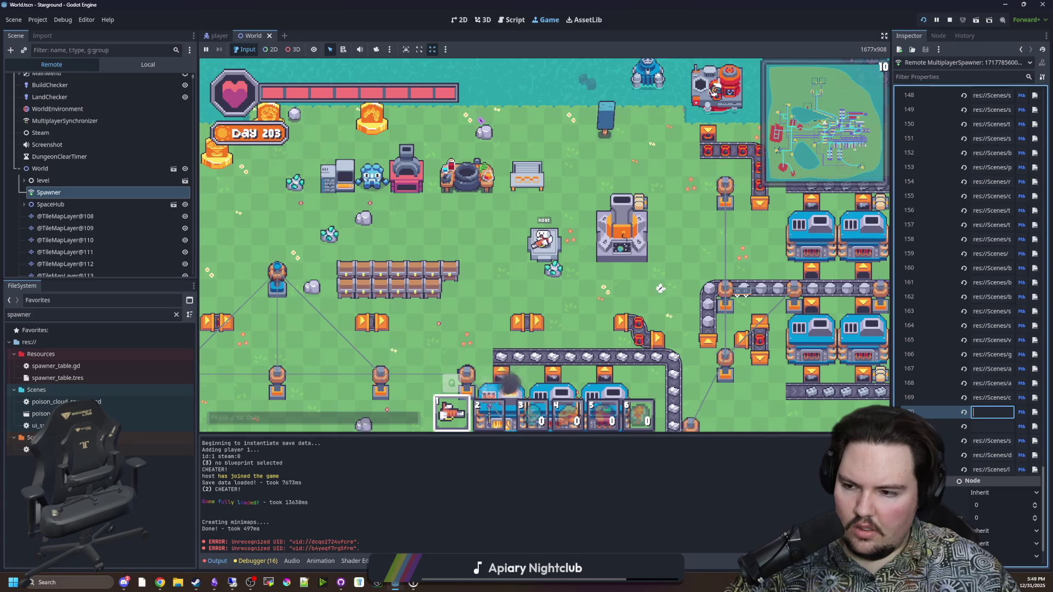
{"action": "left_click", "coordinate": [1021, 412]}
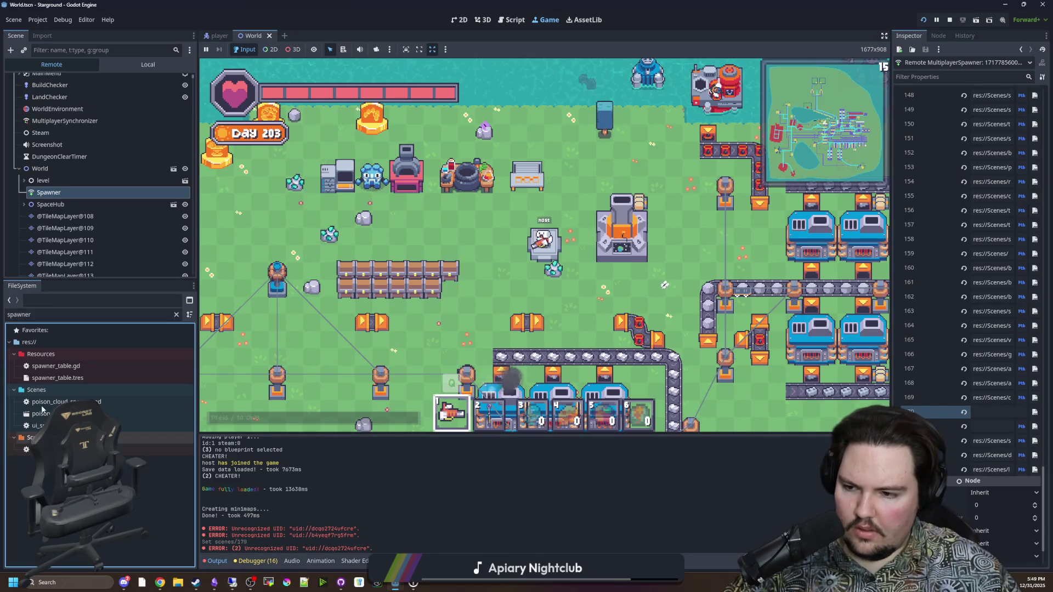
{"action": "double_click", "coordinate": [77, 365]}
{"action": "left_click", "coordinate": [525, 277]}
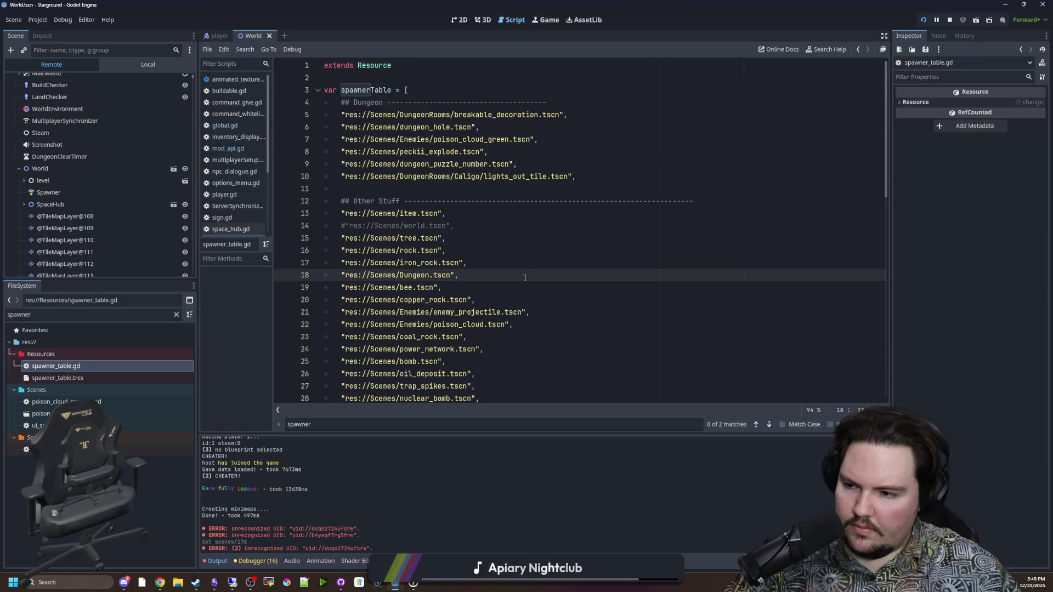
{"action": "left_click", "coordinate": [561, 256]}
{"action": "left_click", "coordinate": [520, 235]}
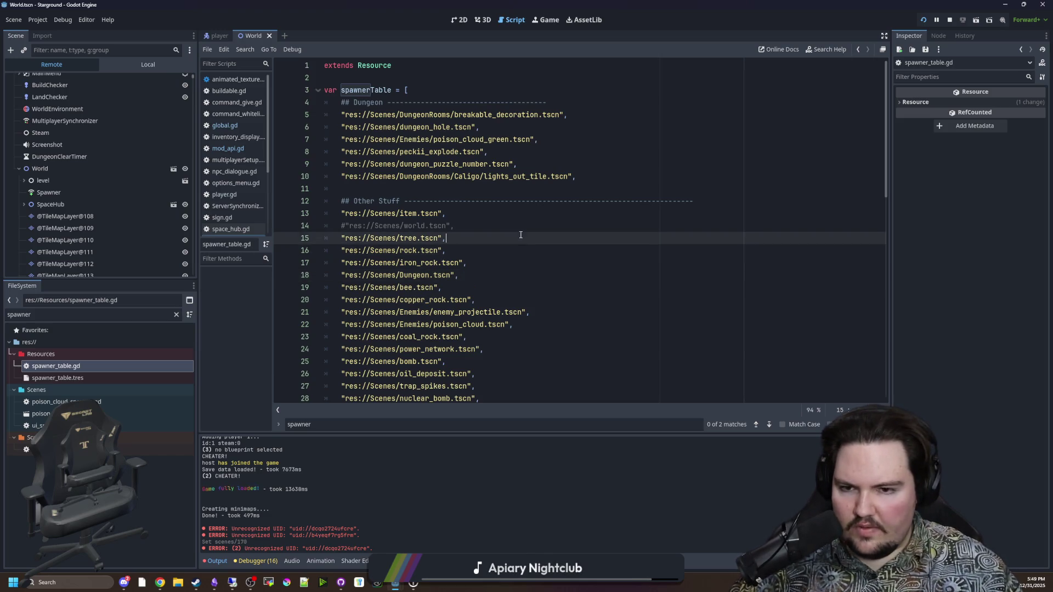
{"action": "left_click", "coordinate": [408, 179]}
{"action": "left_click", "coordinate": [406, 184]}
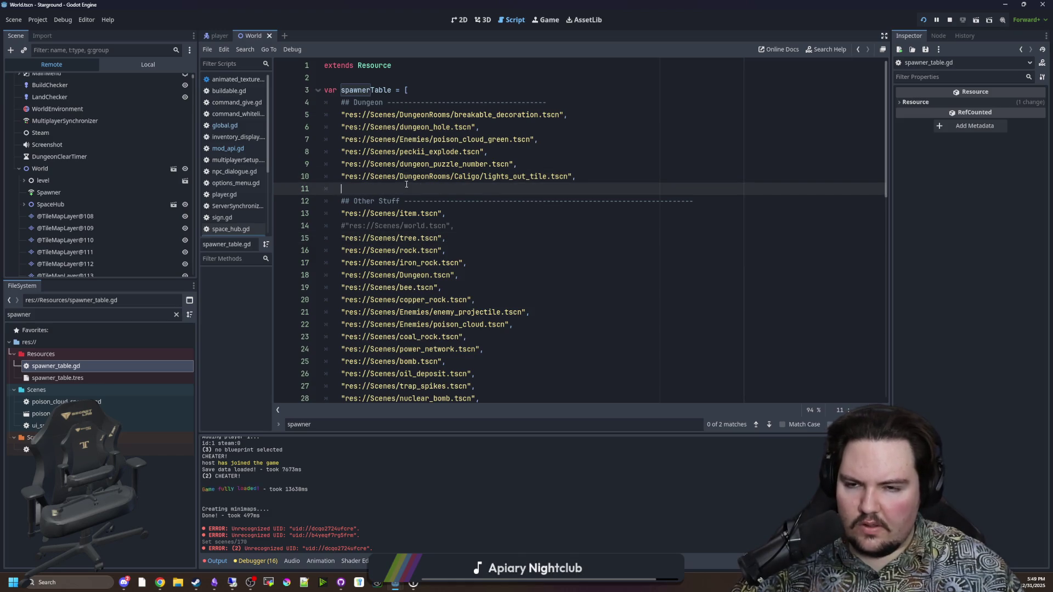
{"action": "scroll", "coordinate": [416, 187], "scroll_direction": "down", "scroll_amount": 10}
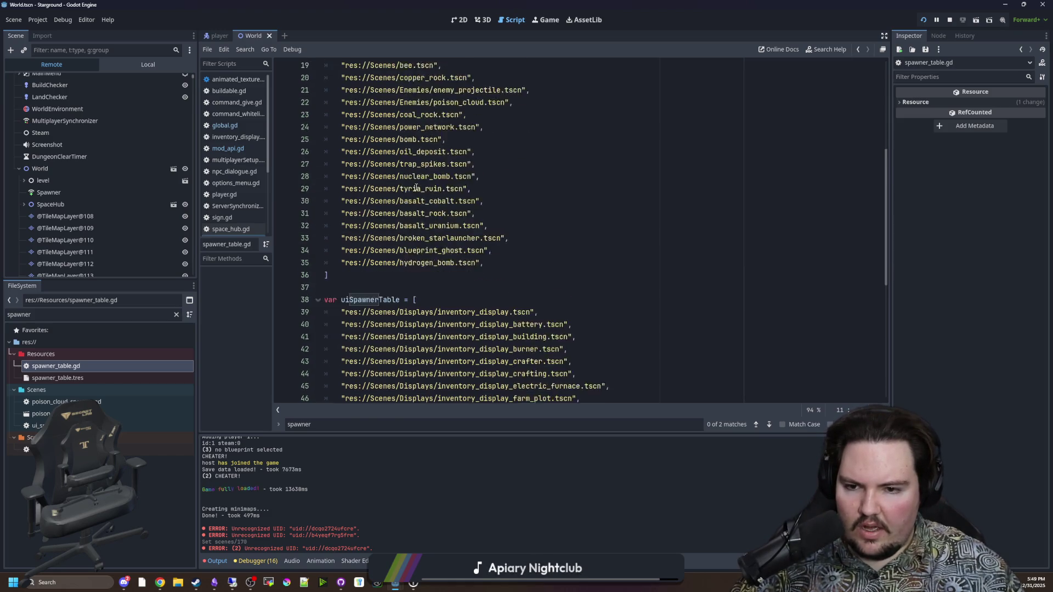
{"action": "scroll", "coordinate": [502, 215], "scroll_direction": "down", "scroll_amount": 3}
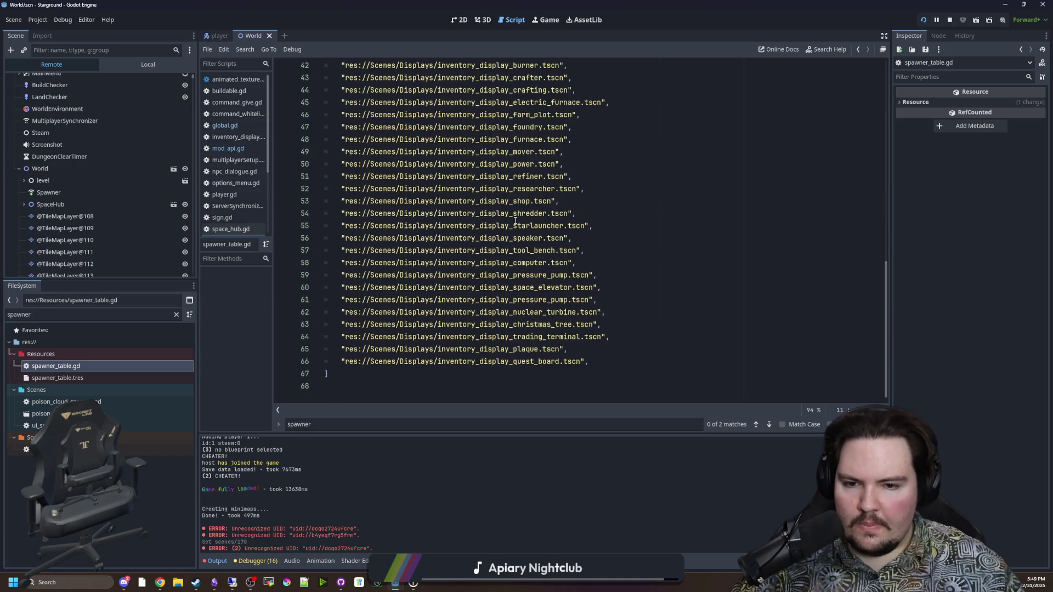
{"action": "scroll", "coordinate": [541, 343], "scroll_direction": "up", "scroll_amount": 8}
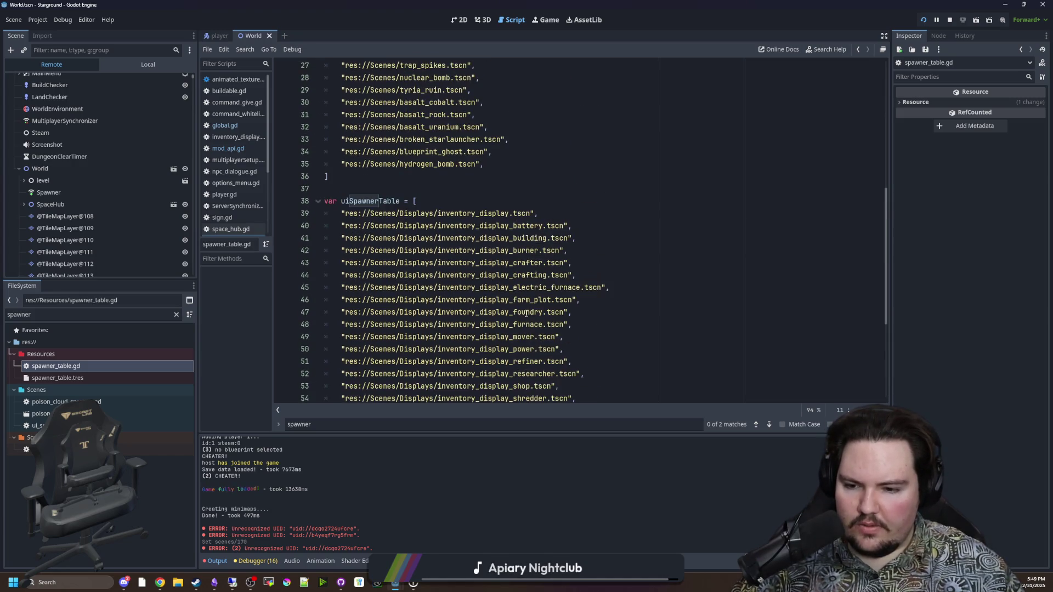
{"action": "scroll", "coordinate": [509, 283], "scroll_direction": "up", "scroll_amount": 5}
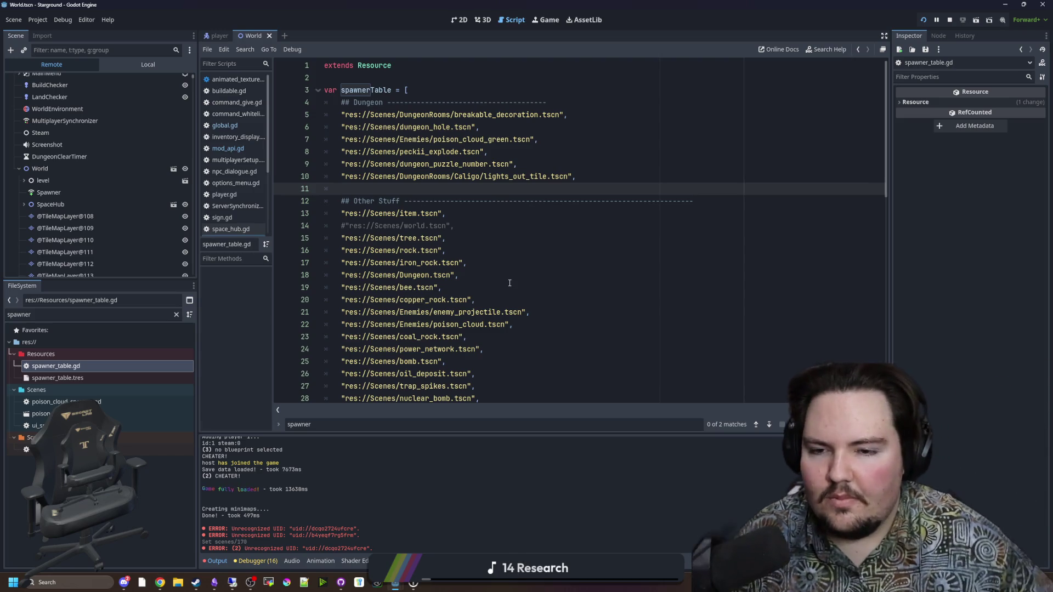
{"action": "left_click", "coordinate": [509, 283]}
{"action": "left_click", "coordinate": [539, 217]}
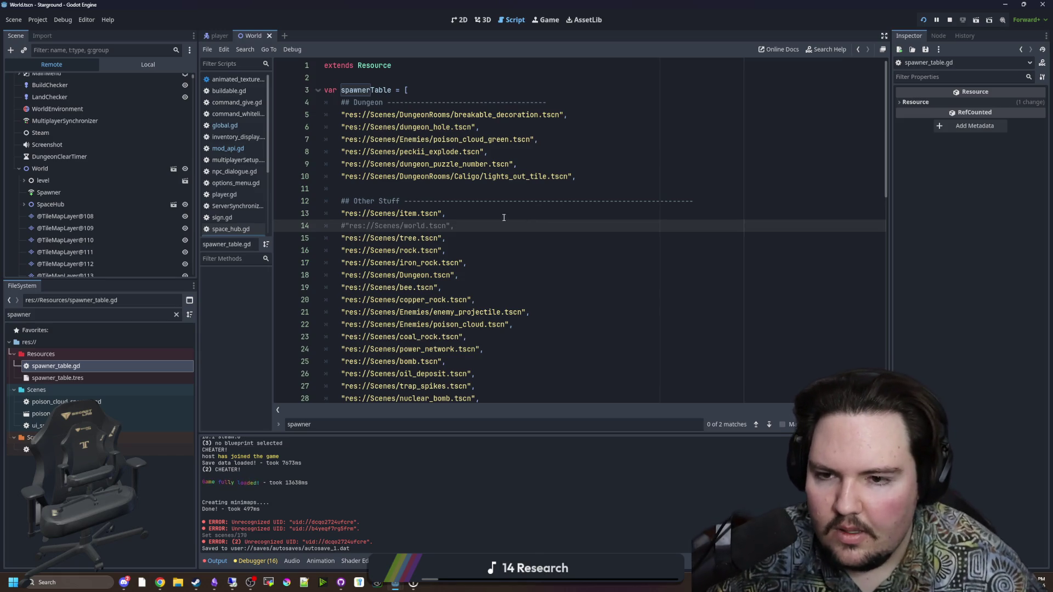
{"action": "scroll", "coordinate": [531, 217], "scroll_direction": "down", "scroll_amount": 4}
{"action": "scroll", "coordinate": [515, 235], "scroll_direction": "down", "scroll_amount": 4}
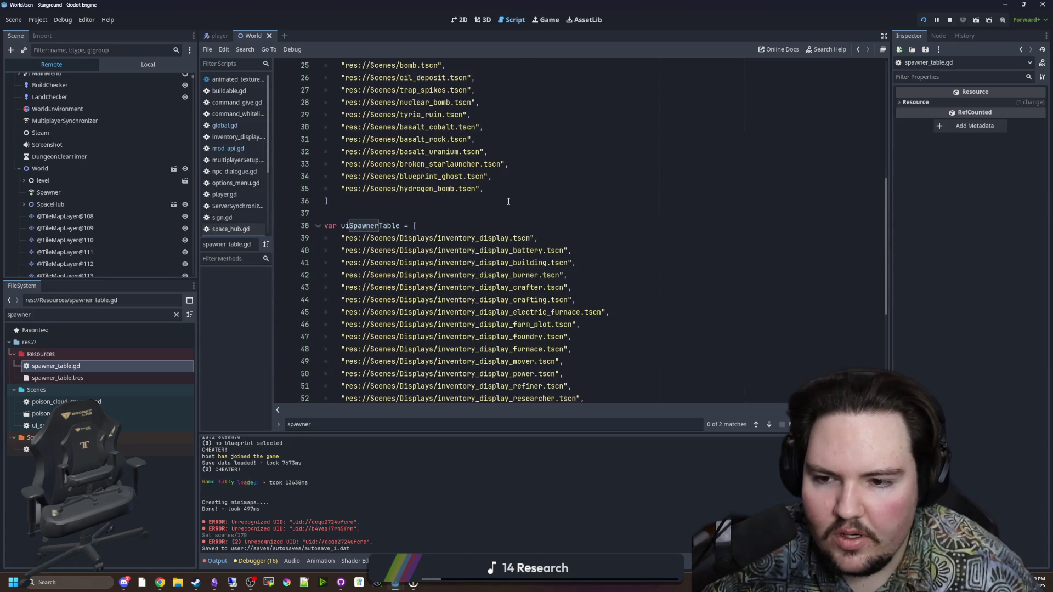
{"action": "left_click", "coordinate": [378, 200]}
{"action": "scroll", "coordinate": [408, 352], "scroll_direction": "down", "scroll_amount": 6}
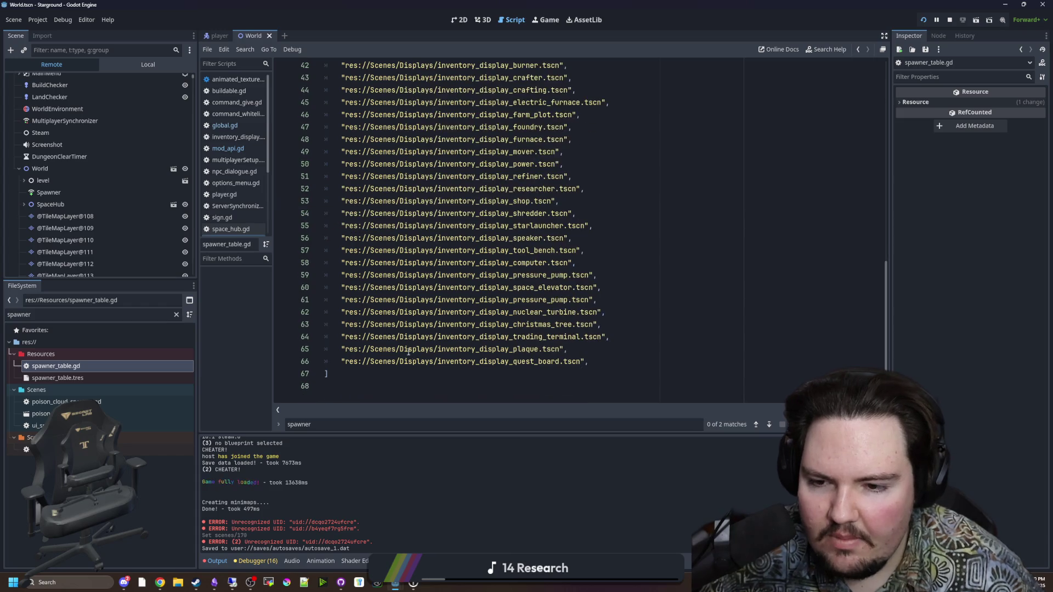
{"action": "scroll", "coordinate": [371, 356], "scroll_direction": "up", "scroll_amount": 1}
{"action": "scroll", "coordinate": [371, 362], "scroll_direction": "up", "scroll_amount": 8}
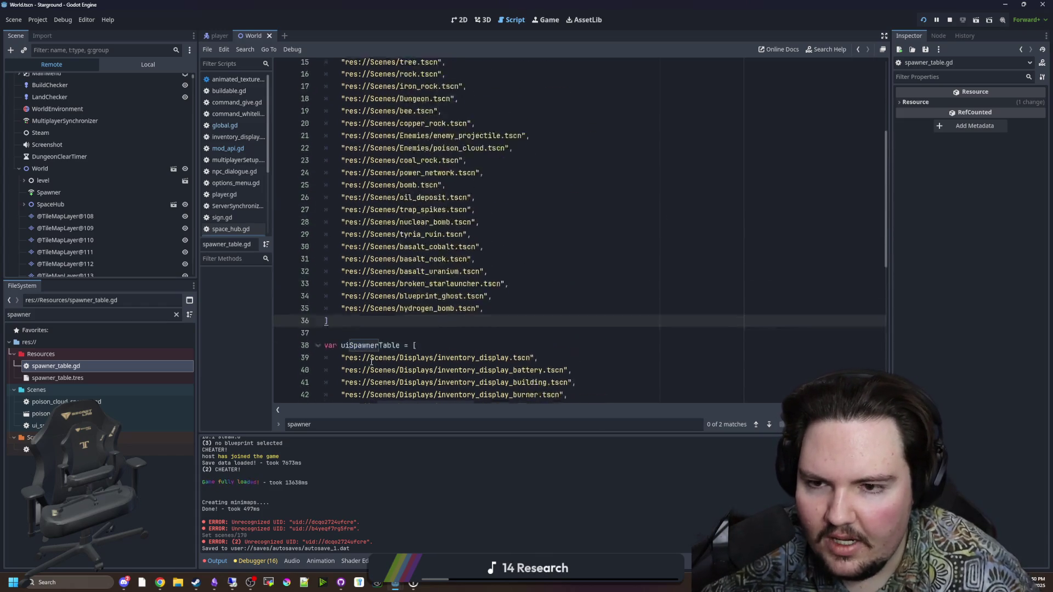
{"action": "scroll", "coordinate": [362, 337], "scroll_direction": "up", "scroll_amount": 5}
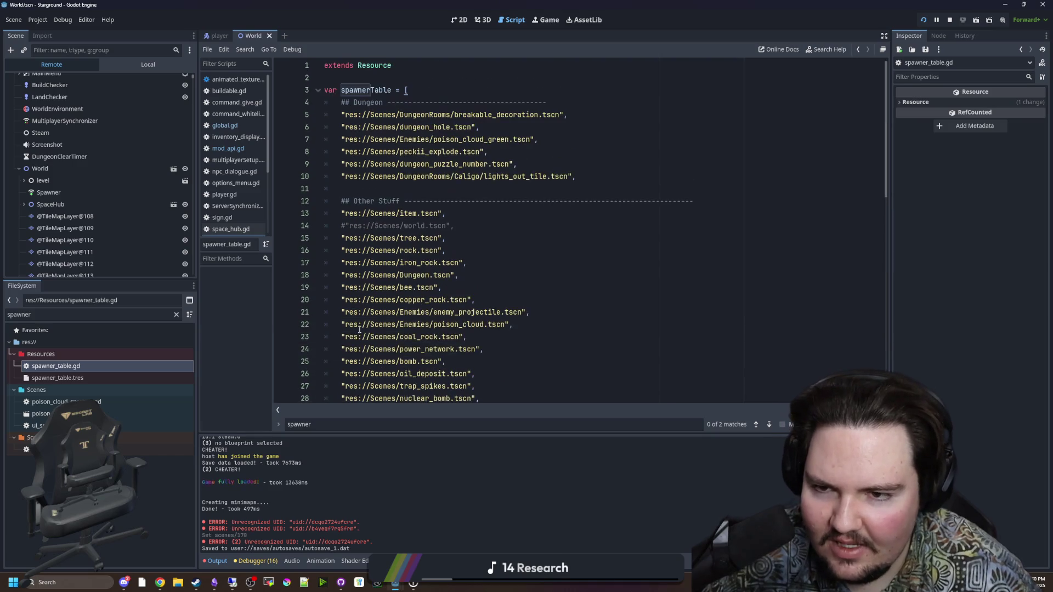
{"action": "left_click", "coordinate": [462, 227]}
{"action": "left_click", "coordinate": [304, 227]}
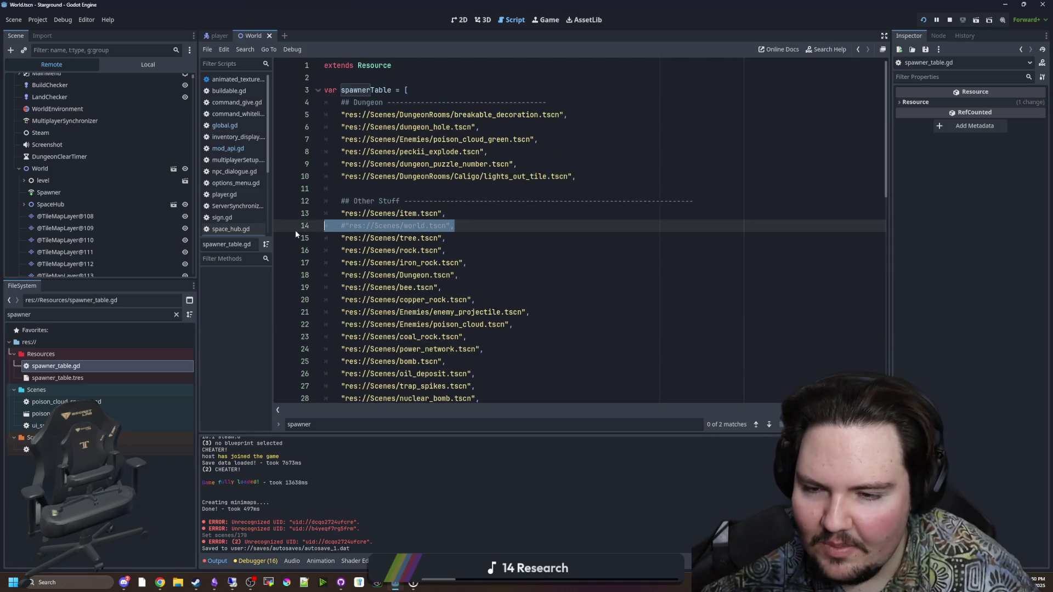
{"action": "left_click", "coordinate": [485, 226]}
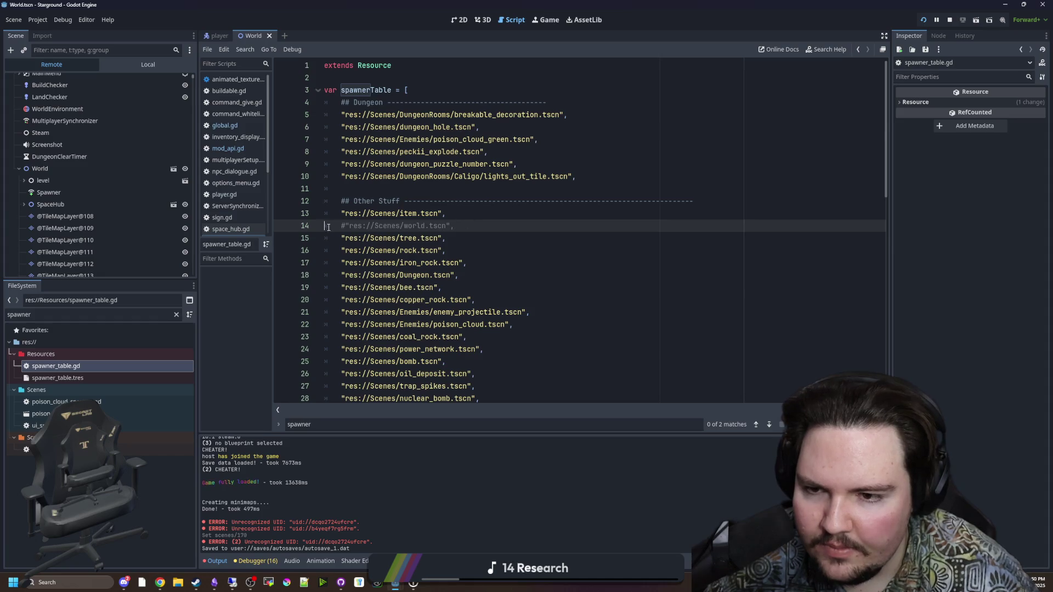
{"action": "left_click", "coordinate": [401, 192]}
{"action": "scroll", "coordinate": [422, 183], "scroll_direction": "down", "scroll_amount": 2}
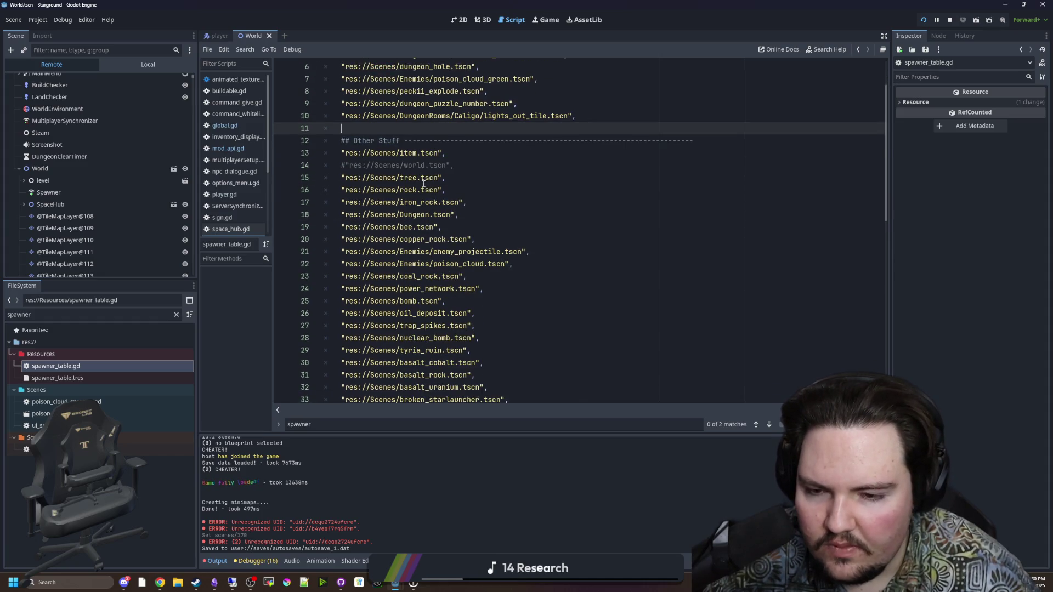
{"action": "scroll", "coordinate": [423, 183], "scroll_direction": "down", "scroll_amount": 10}
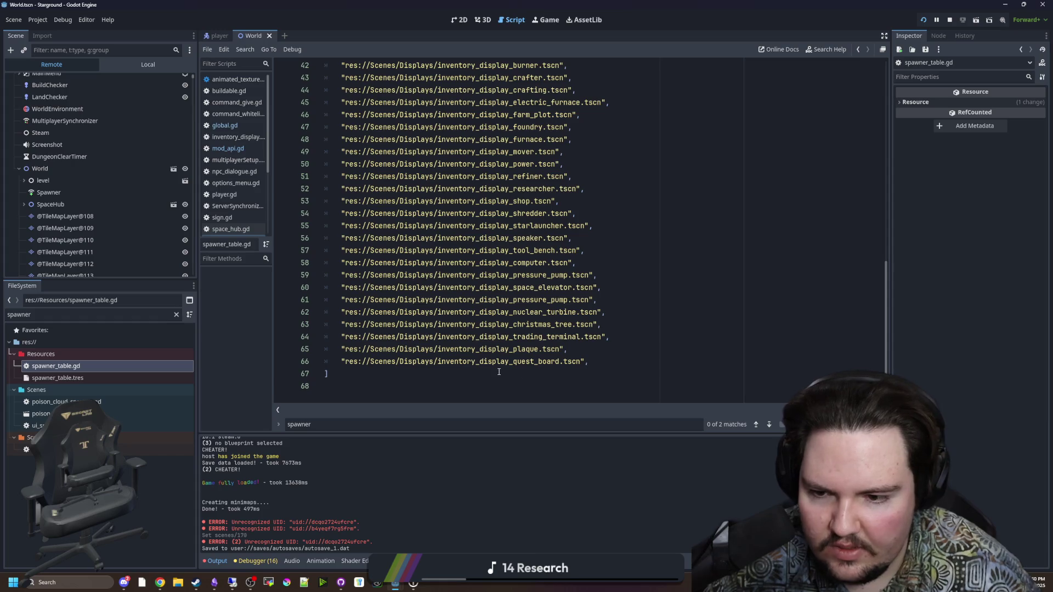
{"action": "left_click", "coordinate": [499, 372]}
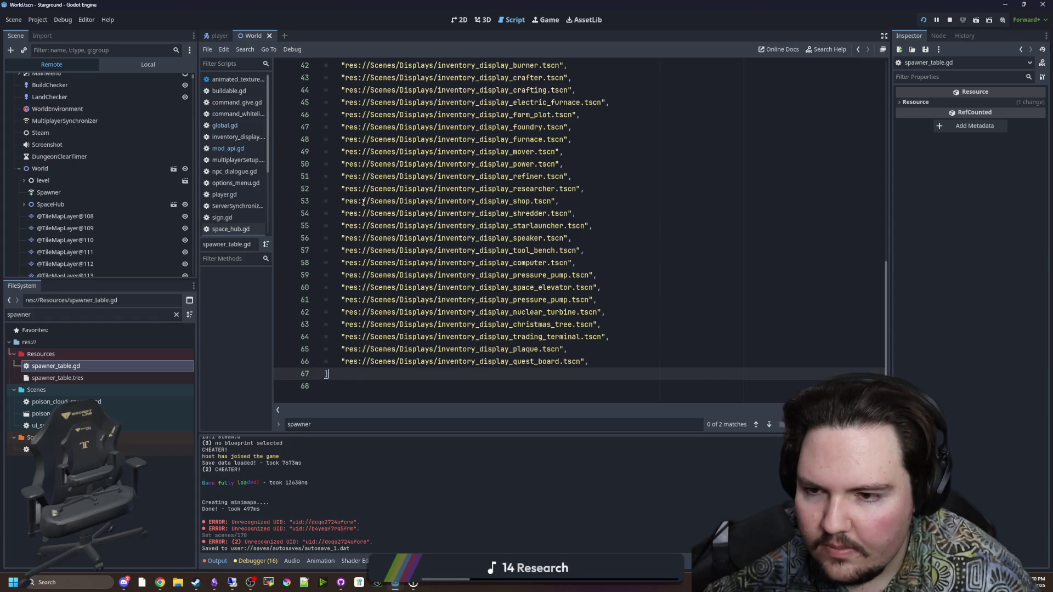
{"action": "scroll", "coordinate": [364, 202], "scroll_direction": "up", "scroll_amount": 12}
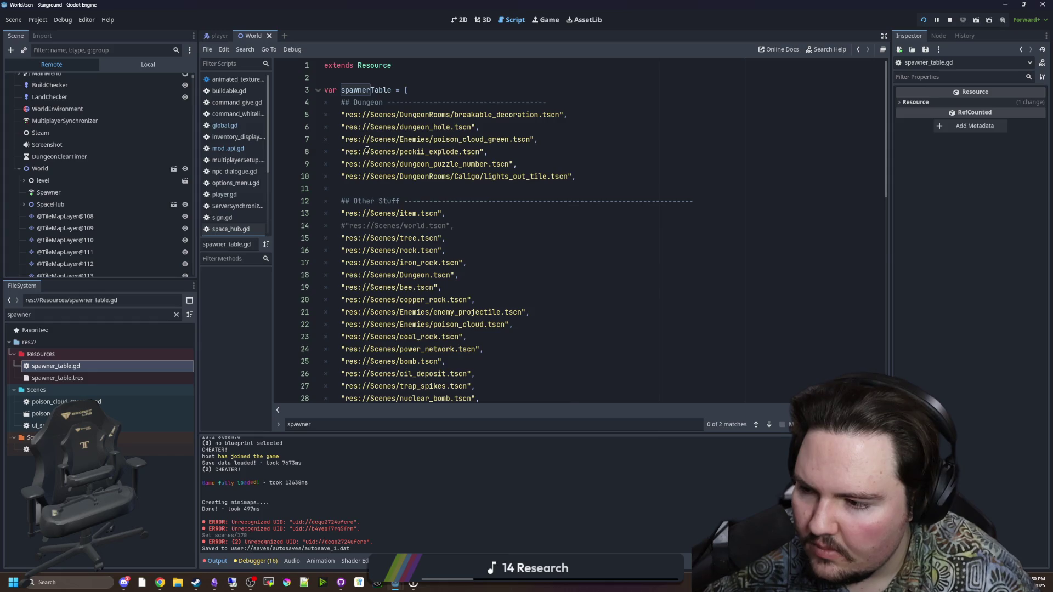
{"action": "scroll", "coordinate": [367, 151], "scroll_direction": "down", "scroll_amount": 6}
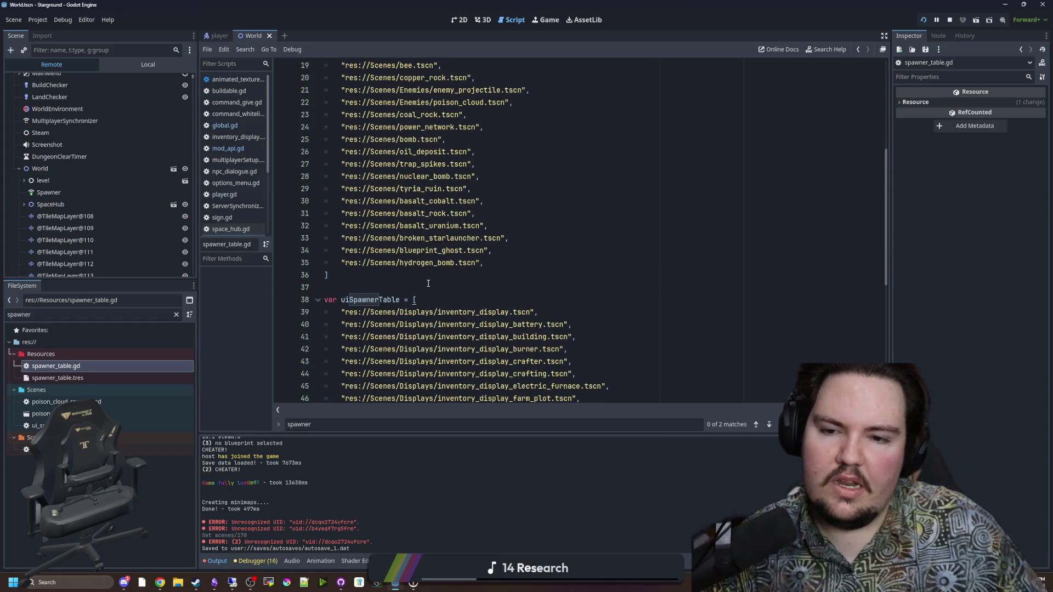
{"action": "left_click", "coordinate": [493, 288]}
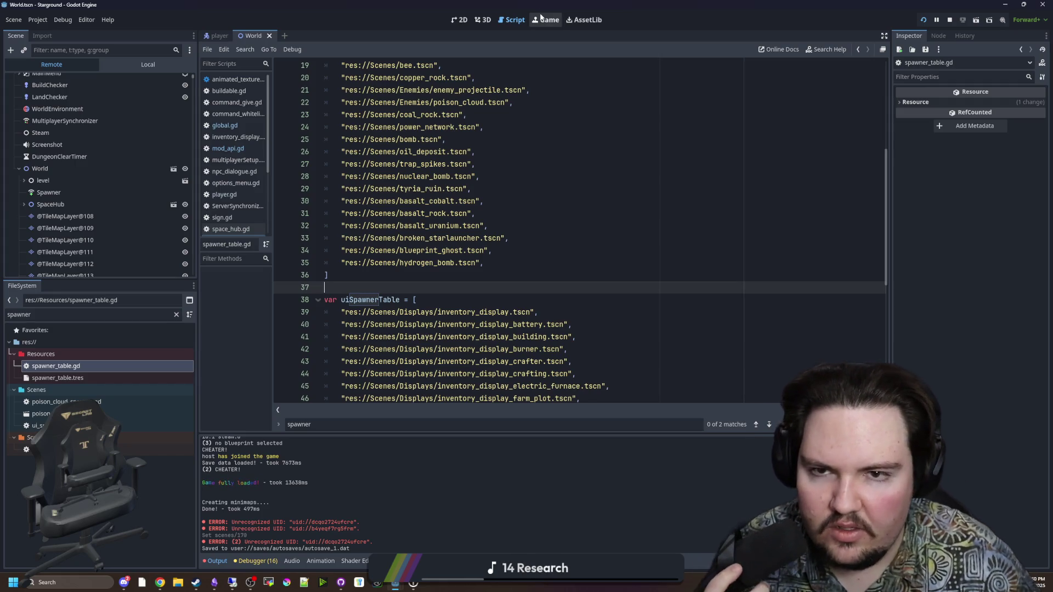
{"action": "left_click", "coordinate": [541, 17]}
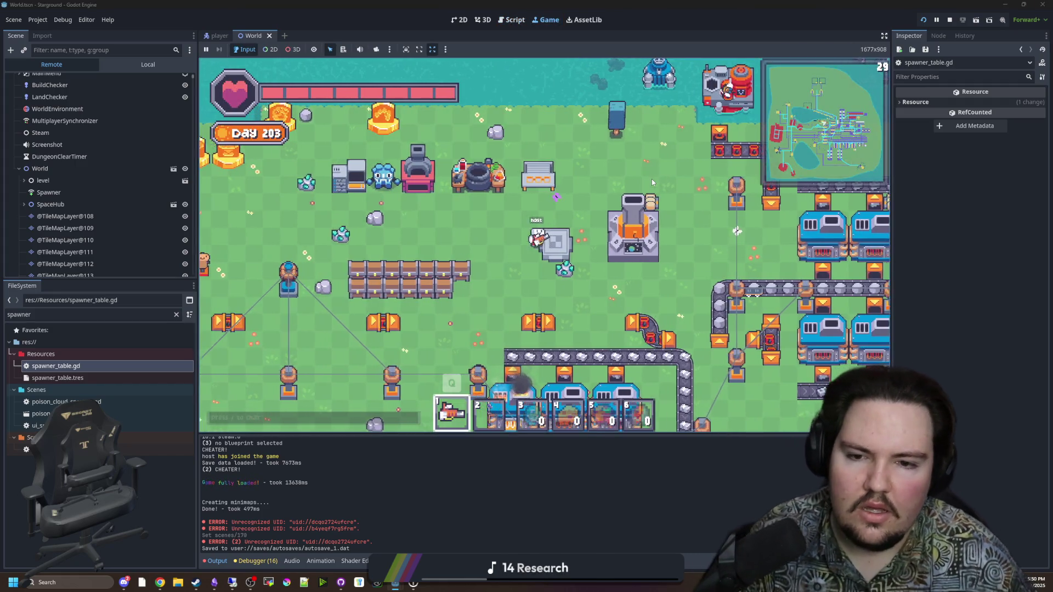
Walk the host around the base with WASD, firing the beam at one spot on the map.
{"action": "key", "text": "a"}
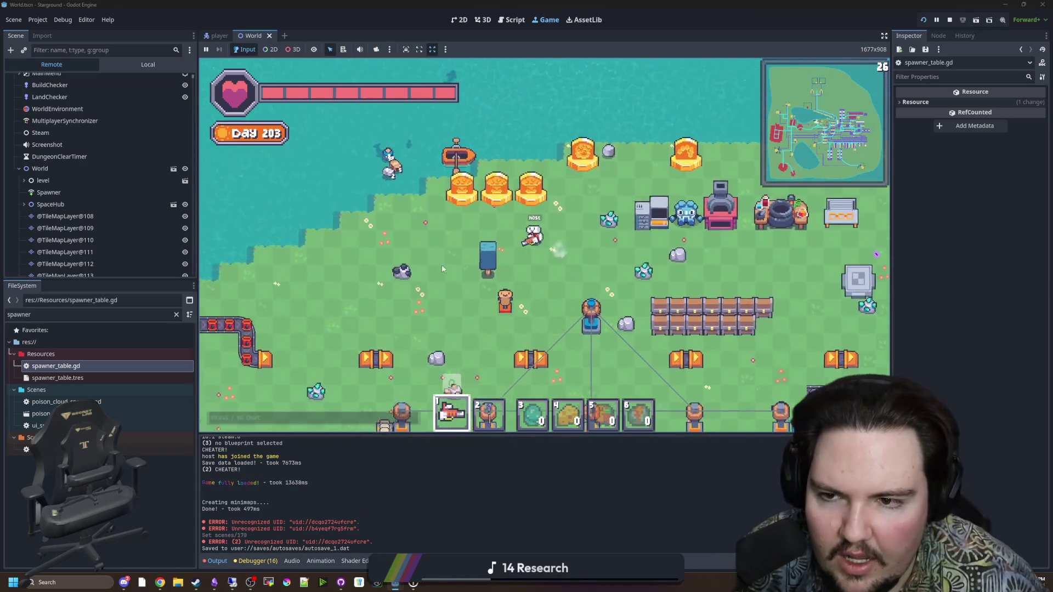
{"action": "left_click", "coordinate": [417, 246]}
{"action": "key", "text": "s"}
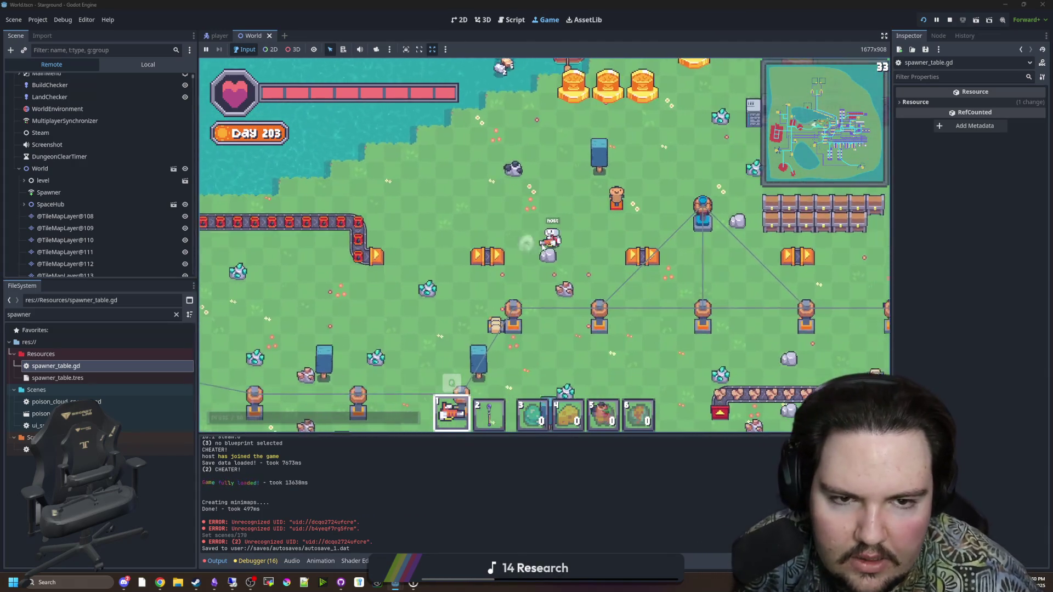
{"action": "key", "text": "a"}
{"action": "key", "text": "w"}
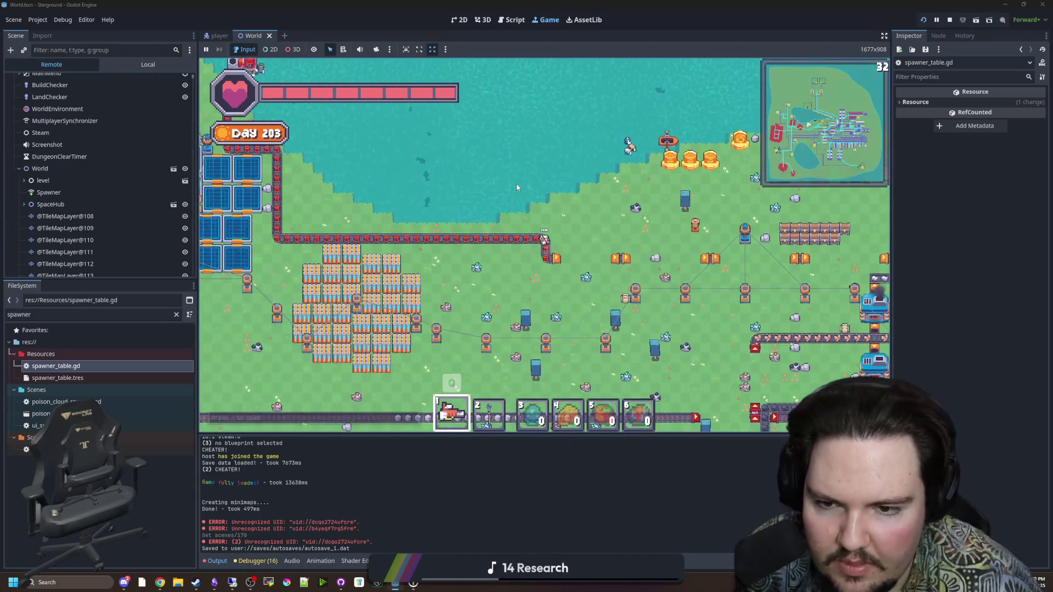
{"action": "key", "text": "d"}
{"action": "key", "text": "s"}
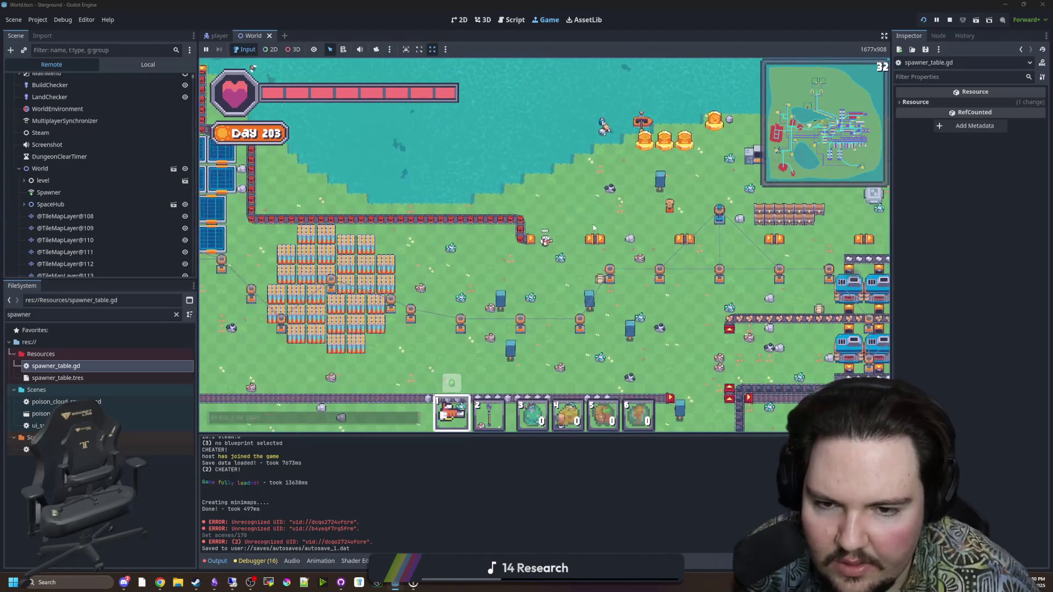
{"action": "key", "text": "d"}
{"action": "key", "text": "w"}
{"action": "scroll", "coordinate": [600, 273], "scroll_direction": "up", "scroll_amount": 3}
{"action": "scroll", "coordinate": [600, 273], "scroll_direction": "down", "scroll_amount": 3}
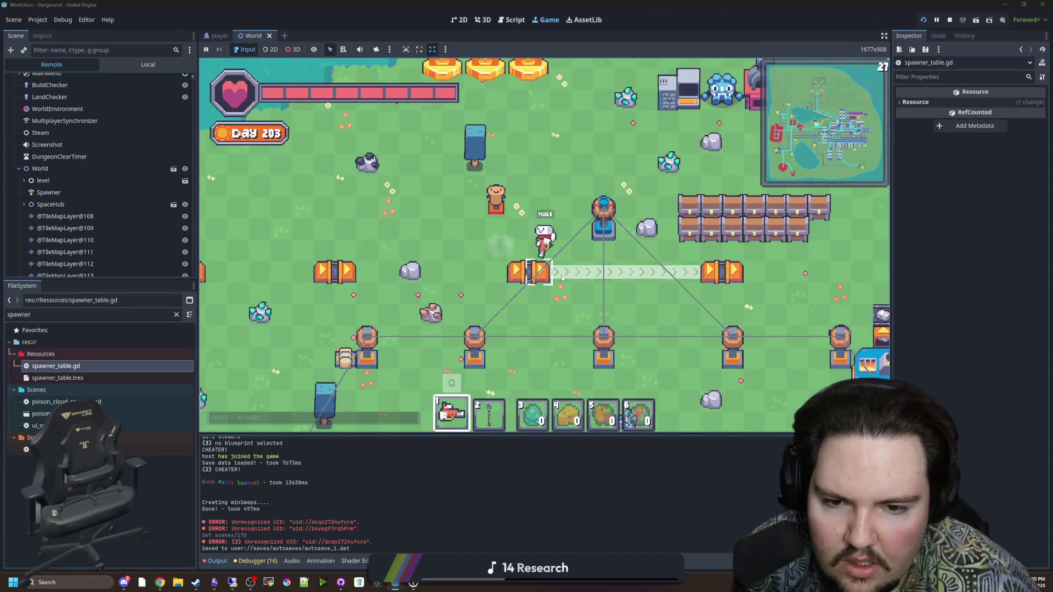
{"action": "key", "text": "d"}
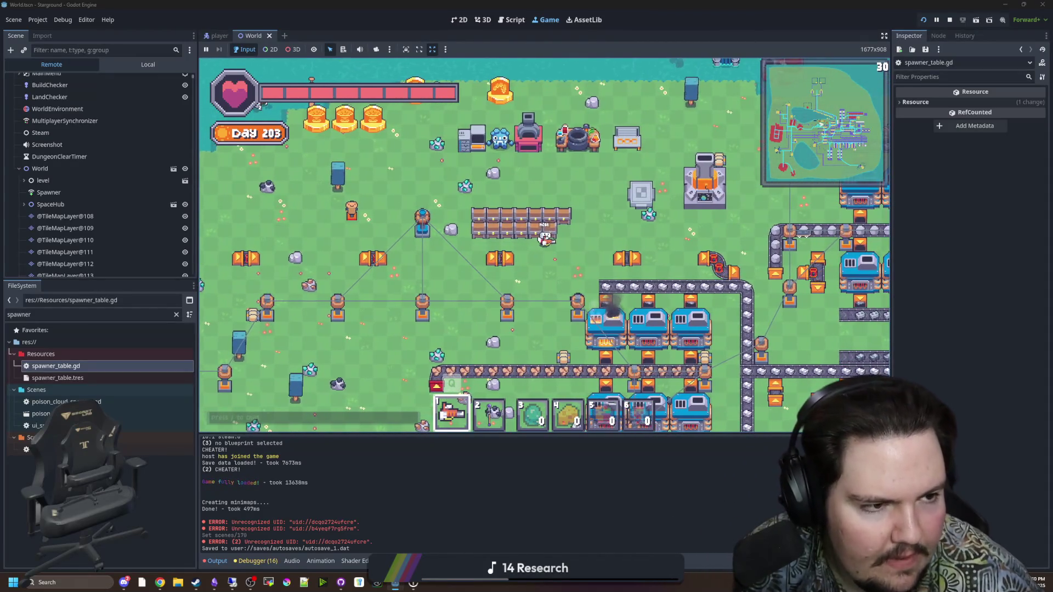
Check the Remote Desktop client's game screen, then return to the local host game.
{"action": "key", "text": "alt+Tab"}
{"action": "double_click", "coordinate": [722, 148]}
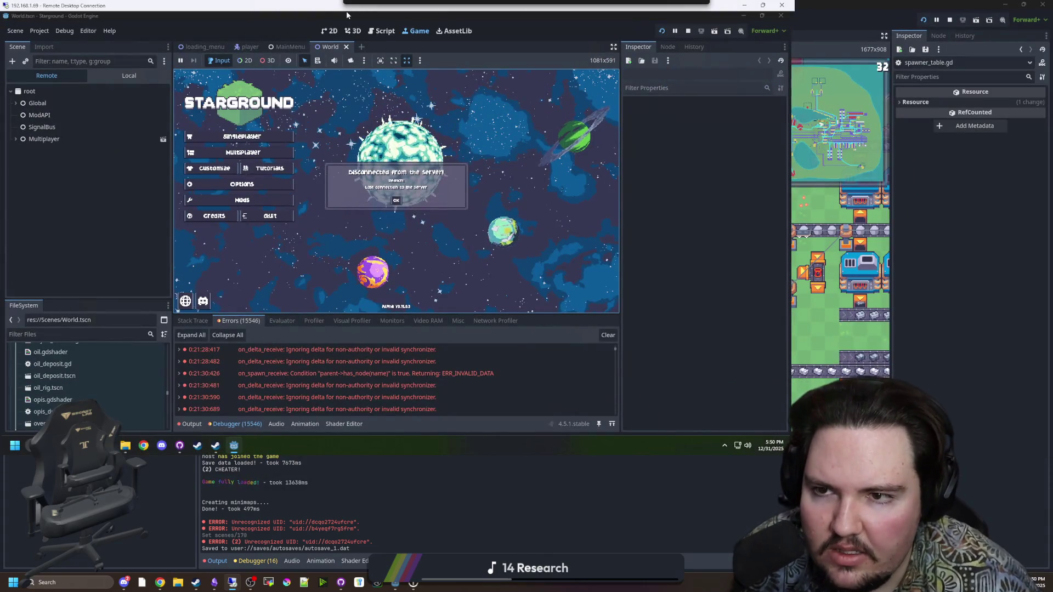
{"action": "key", "text": "alt+Tab"}
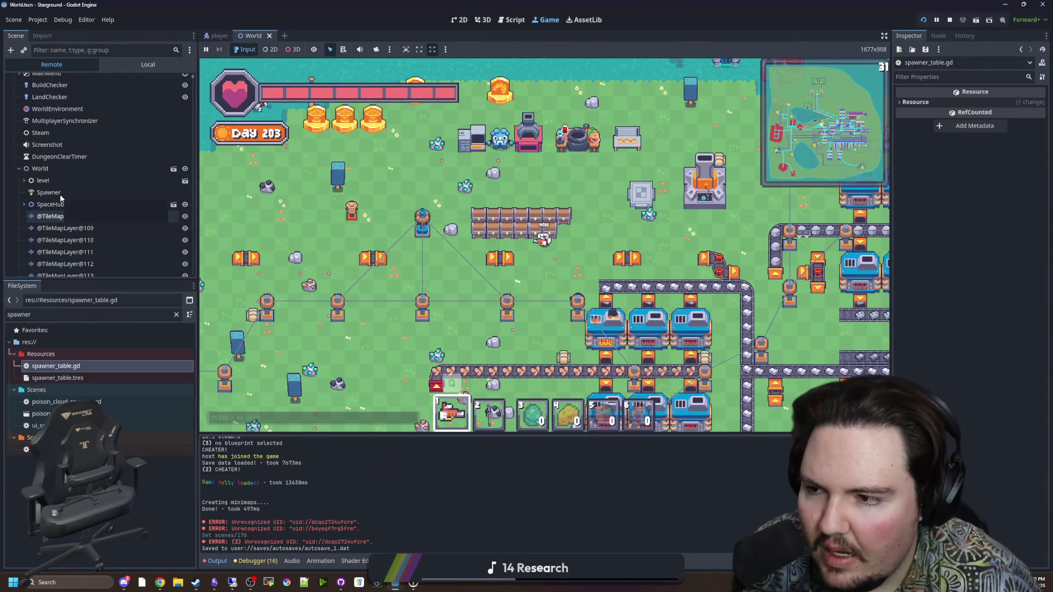
Widen the Inspector to read the remote Spawner's scene slots 170 and 171, then show the Local tree.
{"action": "left_click", "coordinate": [61, 195]}
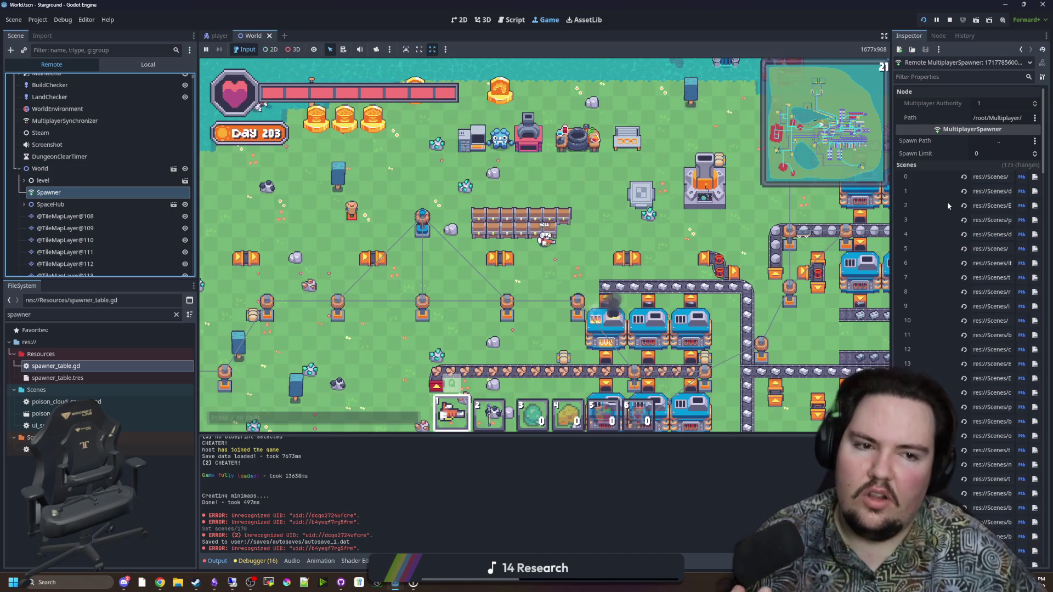
{"action": "left_click_drag", "start_coordinate": [891, 189], "coordinate": [711, 192]}
{"action": "scroll", "coordinate": [808, 333], "scroll_direction": "down", "scroll_amount": 15}
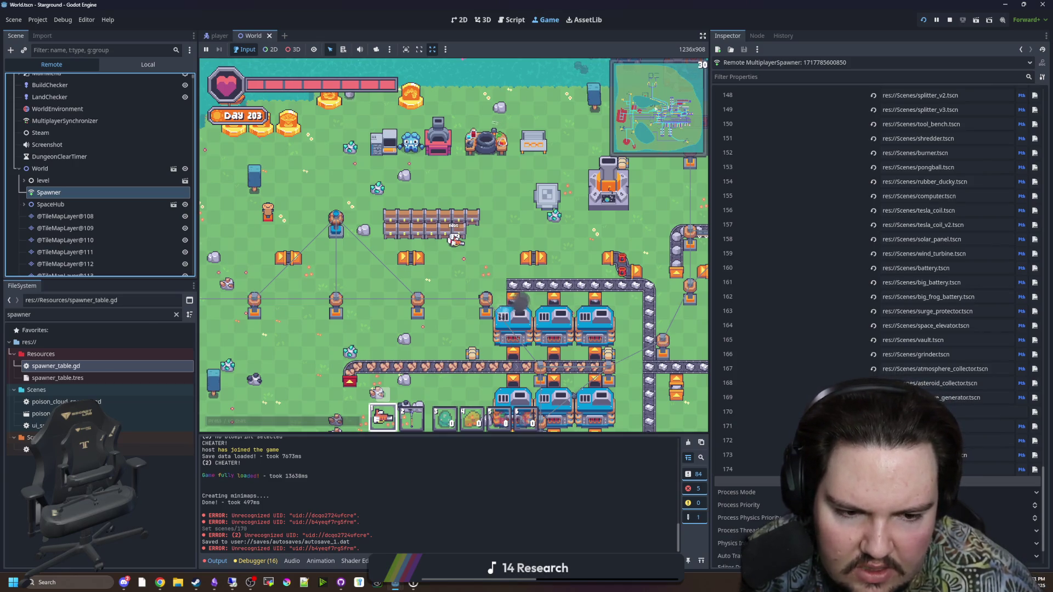
{"action": "left_click", "coordinate": [732, 411]}
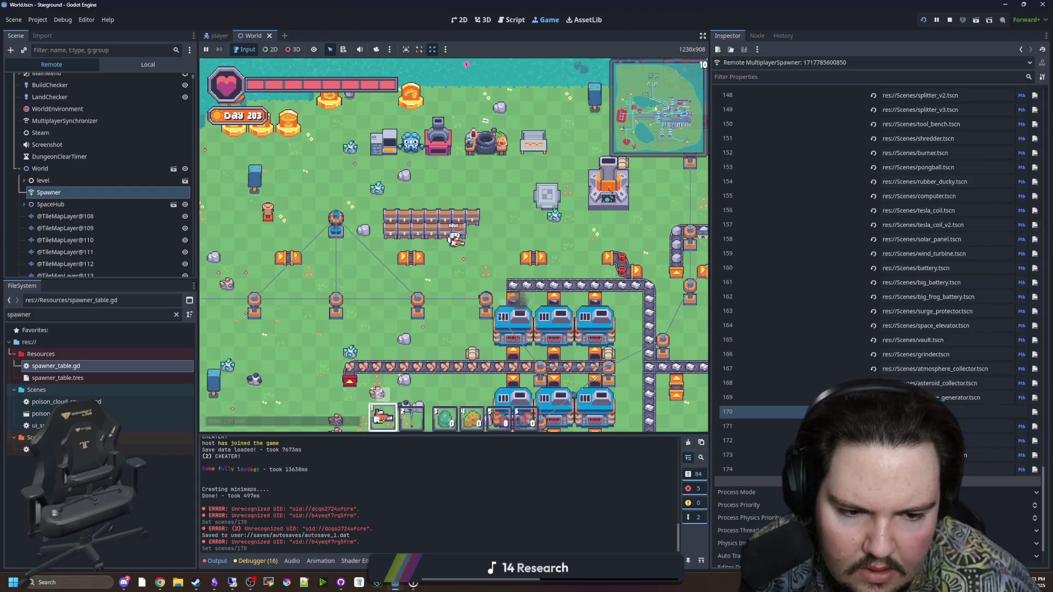
{"action": "left_click", "coordinate": [732, 426]}
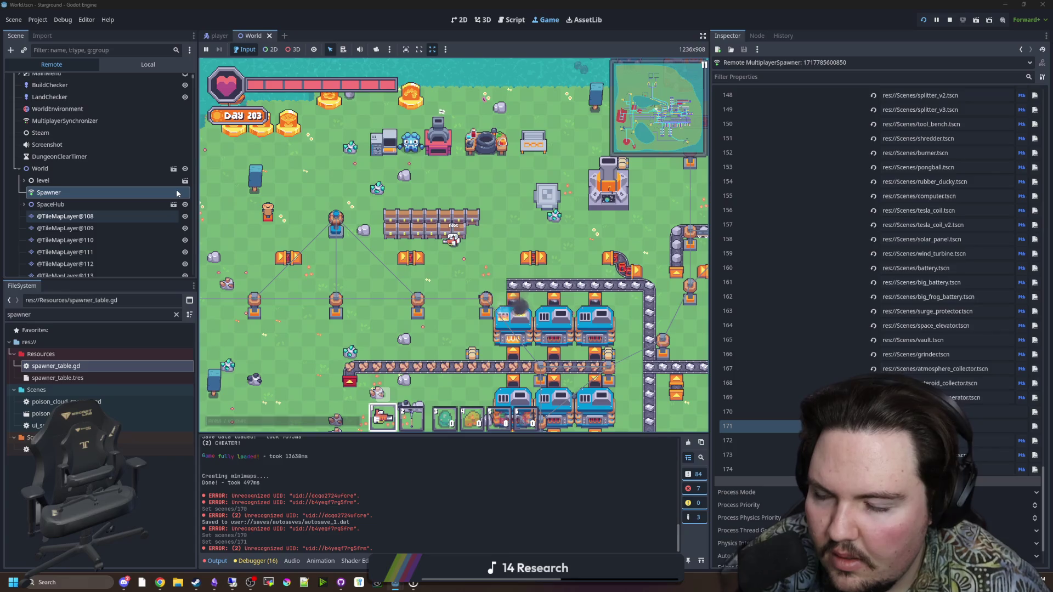
{"action": "left_click", "coordinate": [173, 169]}
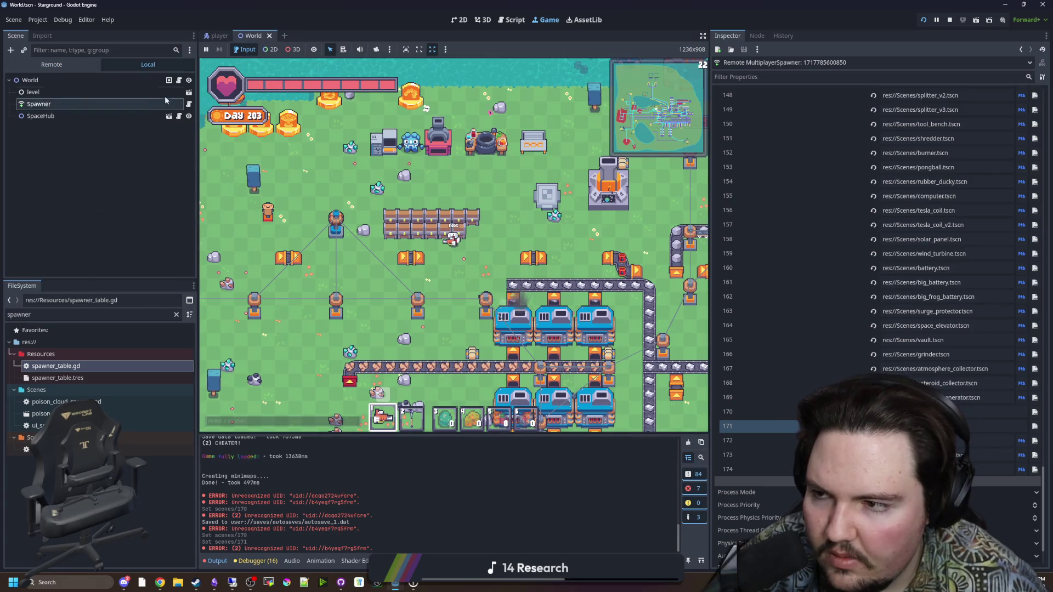
{"action": "left_click", "coordinate": [180, 80]}
Read World.gd's setup_tilemaps tile-ID code and view the local Spawner's MultiplayerSpawner settings.
{"action": "left_click", "coordinate": [441, 226]}
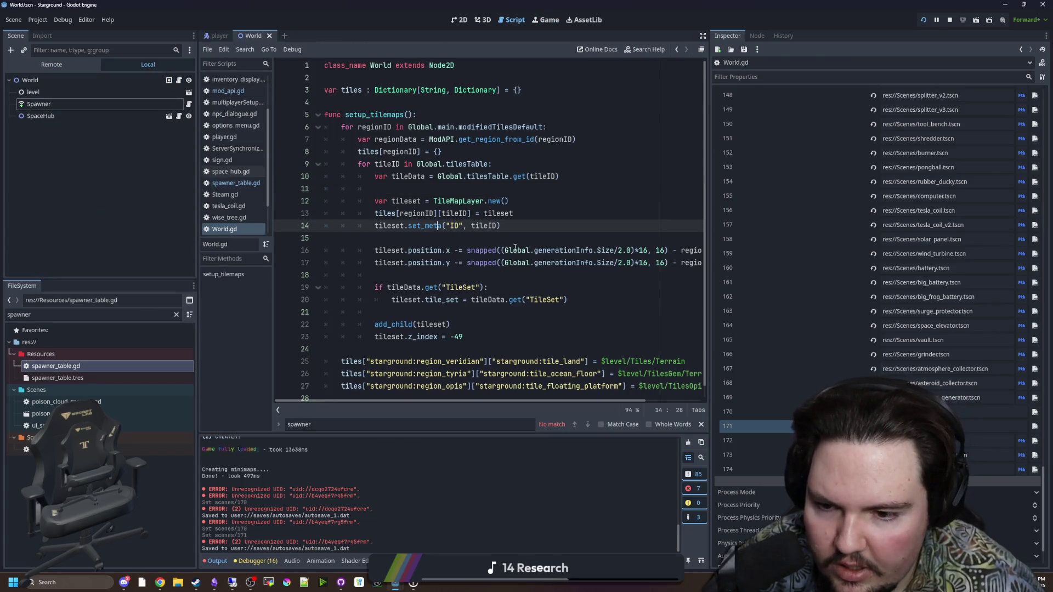
{"action": "left_click", "coordinate": [462, 188]}
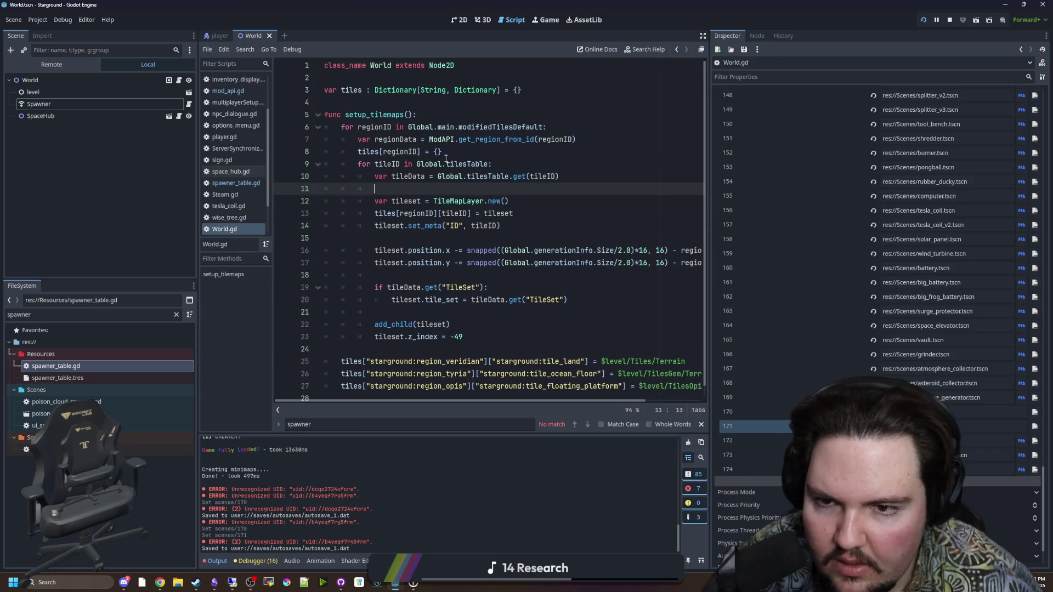
{"action": "left_click", "coordinate": [466, 116]}
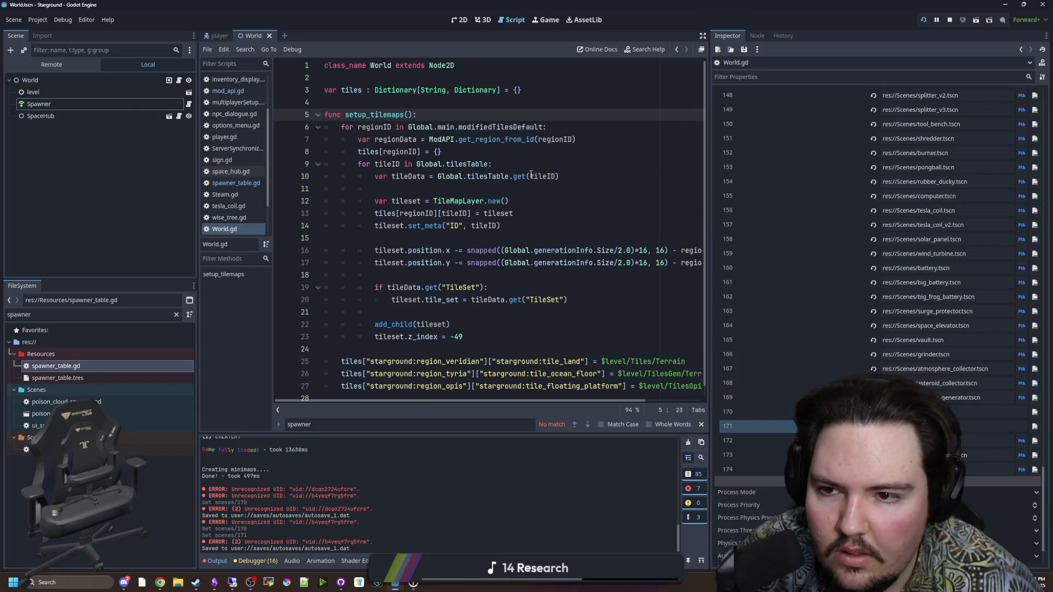
{"action": "scroll", "coordinate": [548, 170], "scroll_direction": "down", "scroll_amount": 2}
{"action": "scroll", "coordinate": [548, 168], "scroll_direction": "up", "scroll_amount": 2}
{"action": "left_click", "coordinate": [383, 103]}
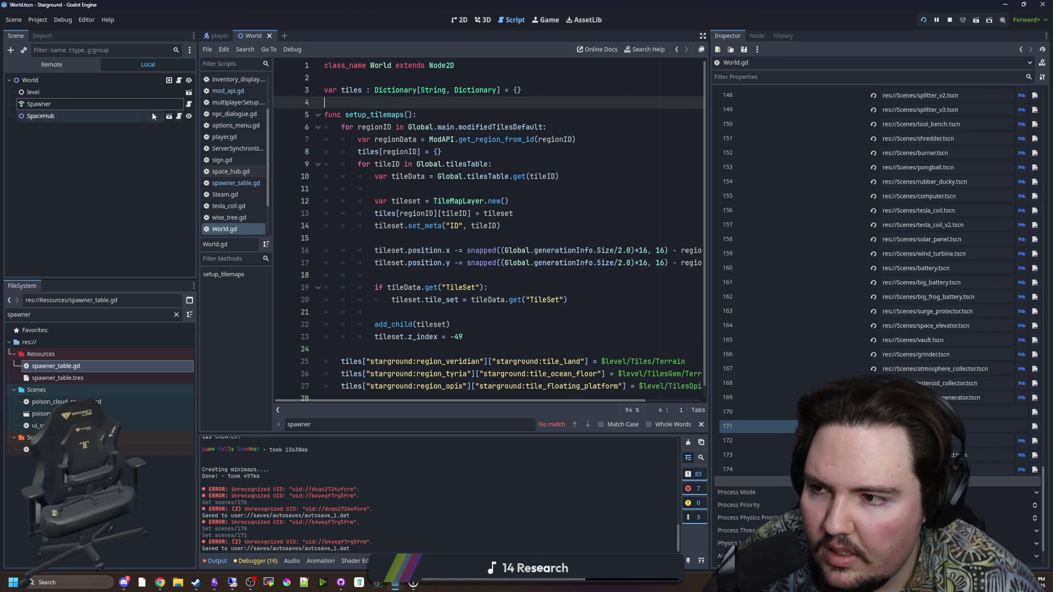
{"action": "left_click", "coordinate": [152, 104]}
{"action": "left_click", "coordinate": [179, 81]}
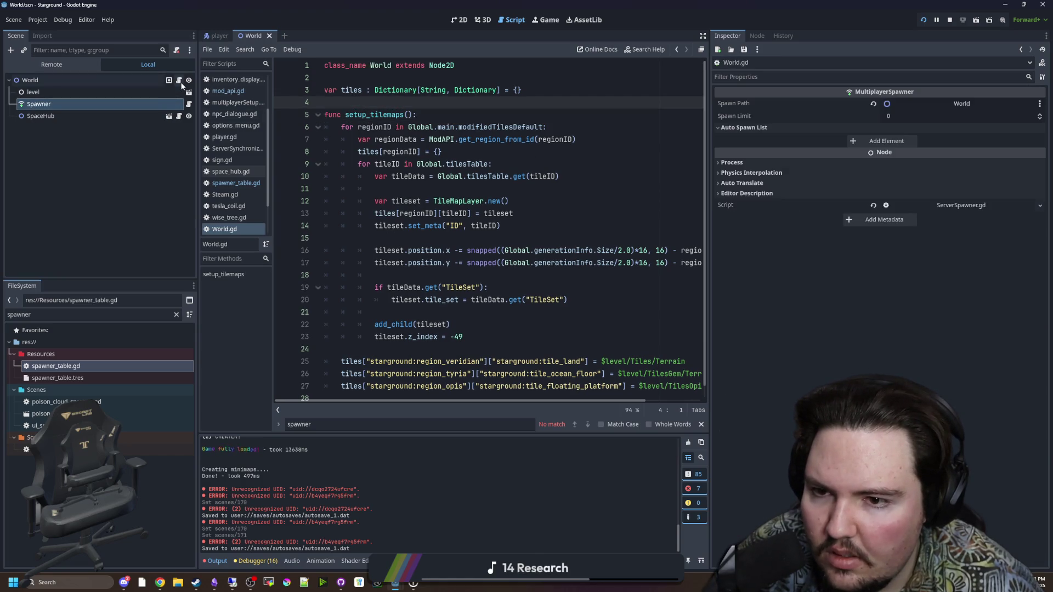
Open ServerSpawner.gd and read the add_spawnable_scene documentation.
{"action": "left_click", "coordinate": [187, 106]}
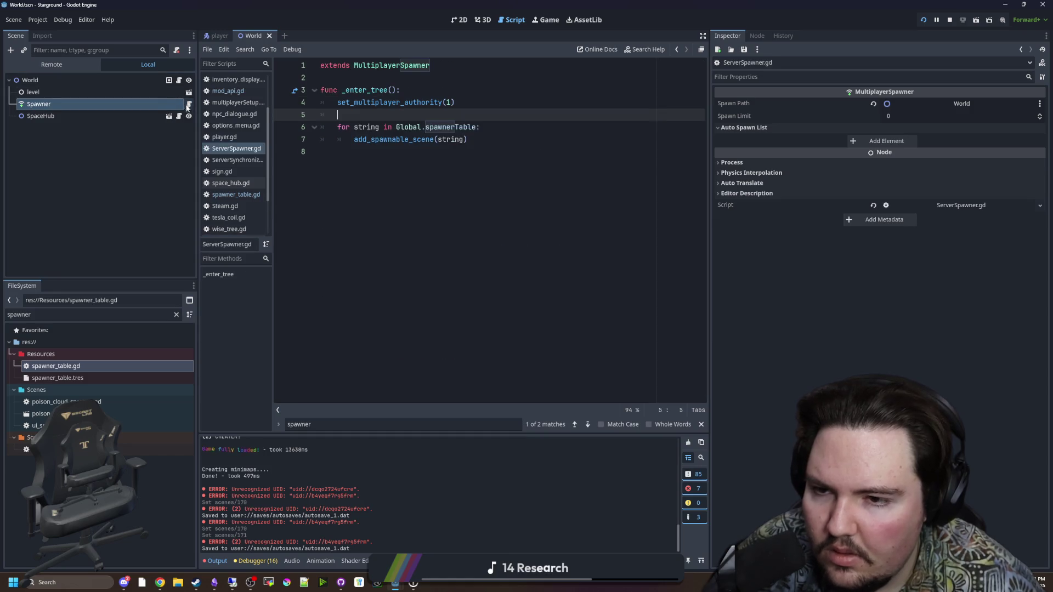
{"action": "left_click", "coordinate": [397, 149]}
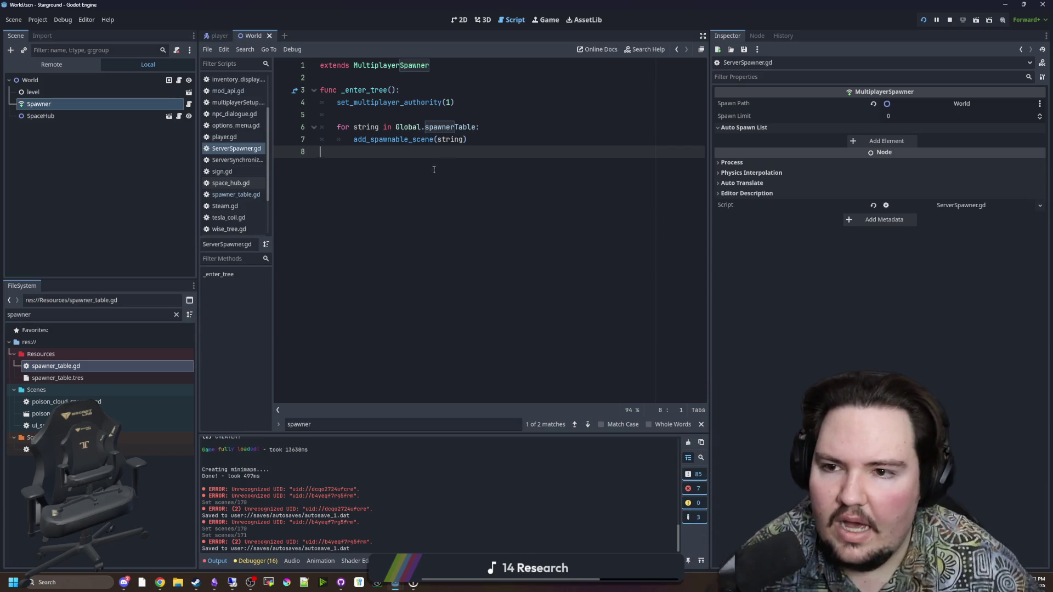
{"action": "left_click", "coordinate": [468, 140]}
{"action": "left_click", "coordinate": [409, 142], "text": "ctrl"}
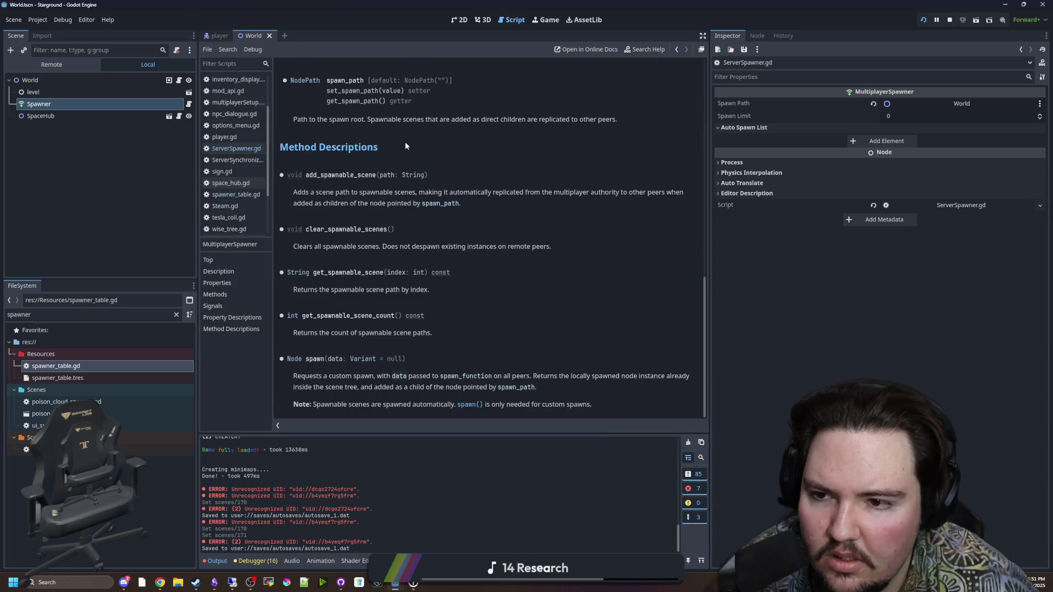
{"action": "key", "text": "alt+Left"}
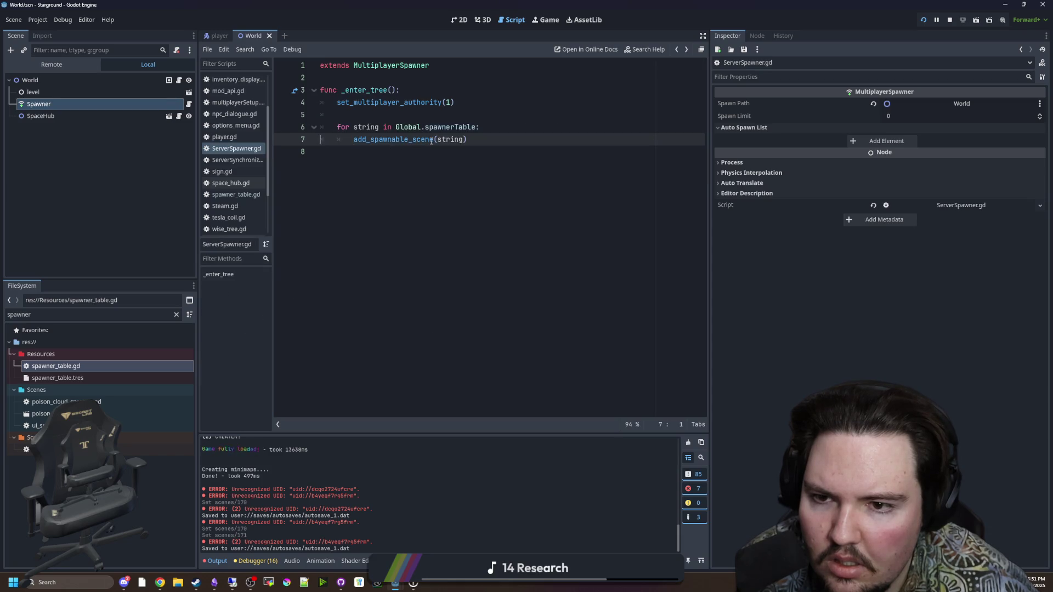
{"action": "left_click", "coordinate": [502, 125]}
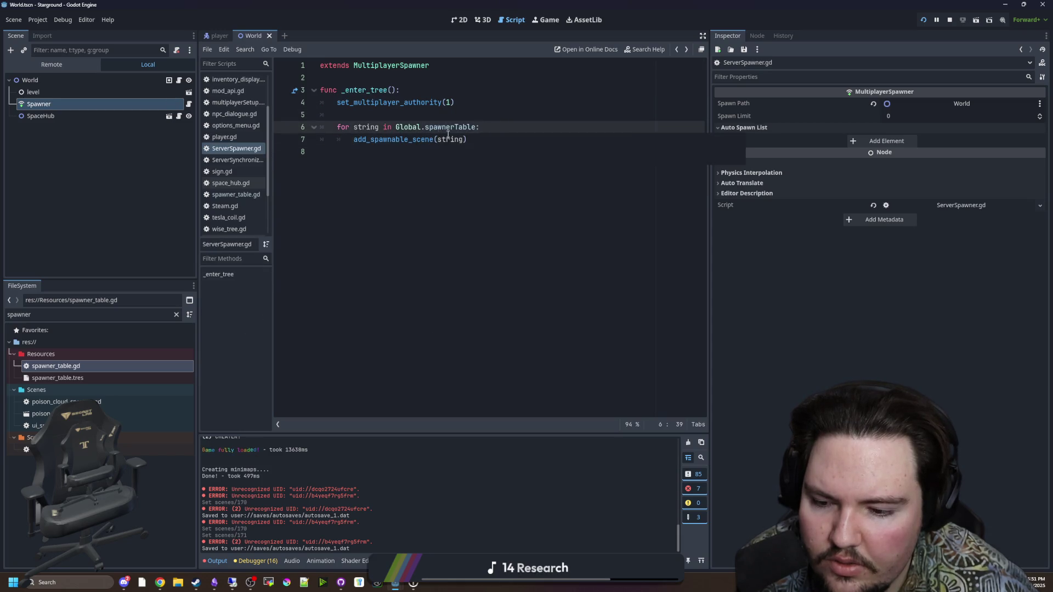
{"action": "left_click", "coordinate": [367, 115]}
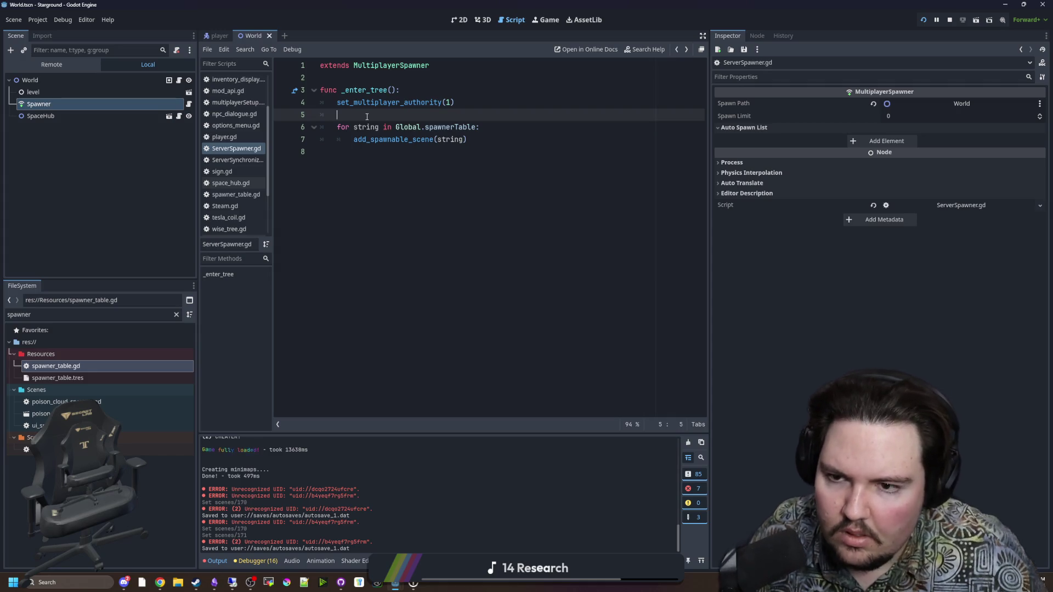
{"action": "left_click", "coordinate": [484, 122]}
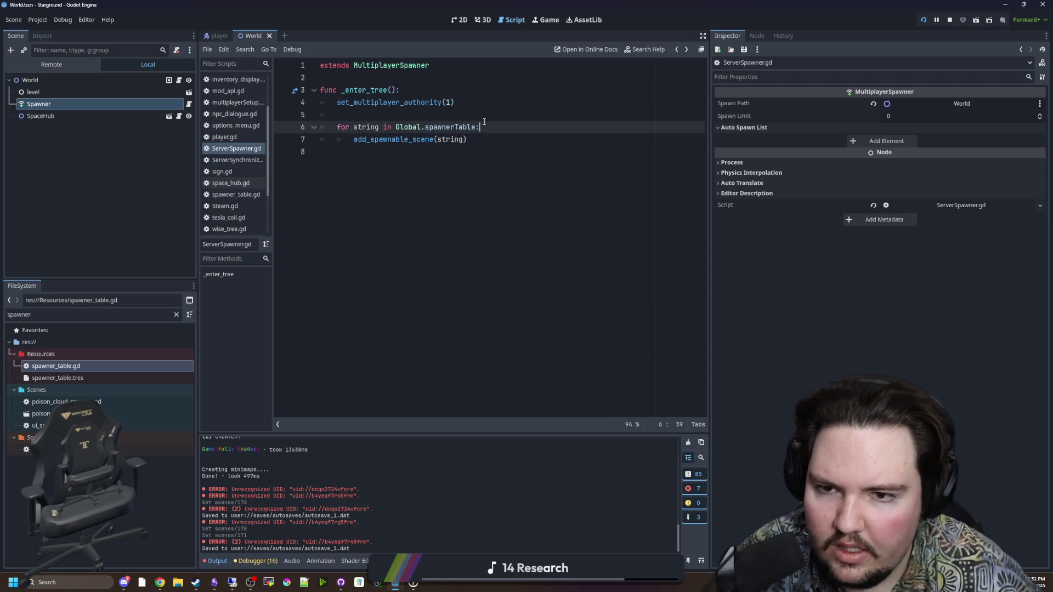
Add an is_empty() check printing 'hahhaha' inside the spawner loop and save with Ctrl+S.
{"action": "key", "text": "Return"}
{"action": "type", "text": "if string.is"}
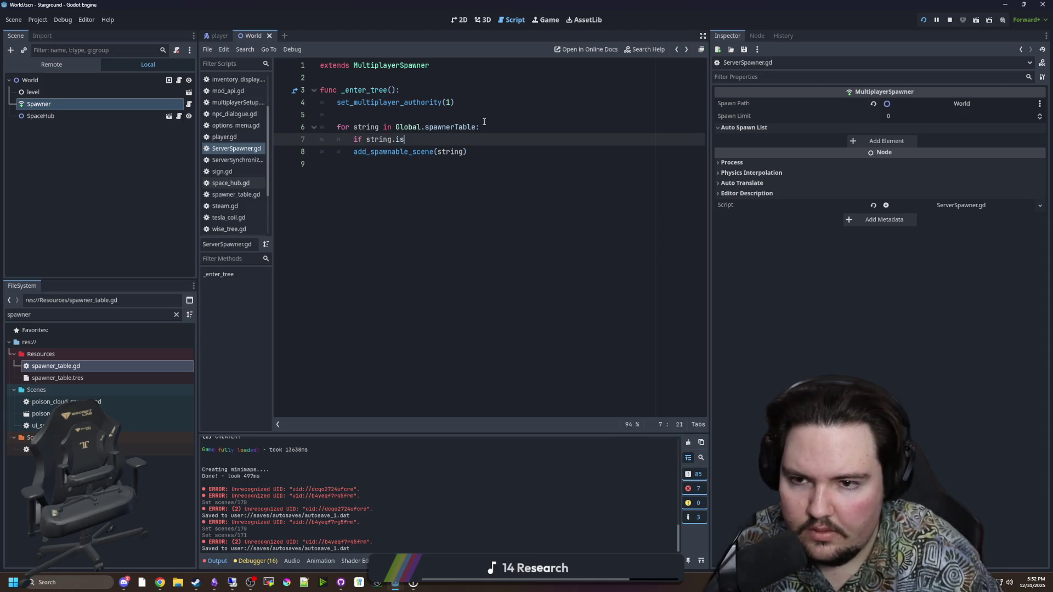
{"action": "type", "text": "_emp"}
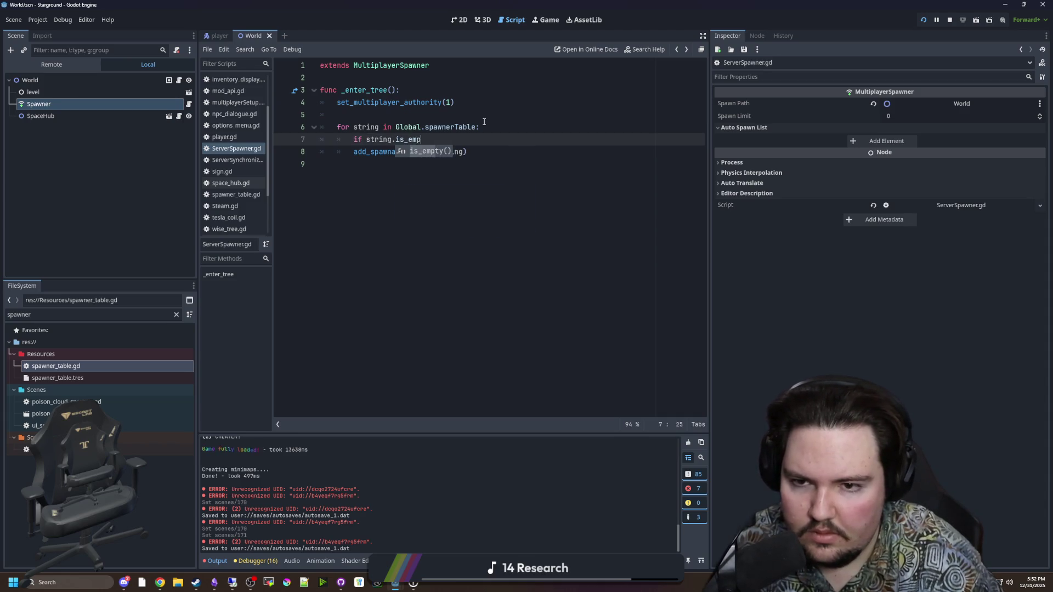
{"action": "key", "text": "Return"}
{"action": "type", "text": ":"}
{"action": "key", "text": "Return"}
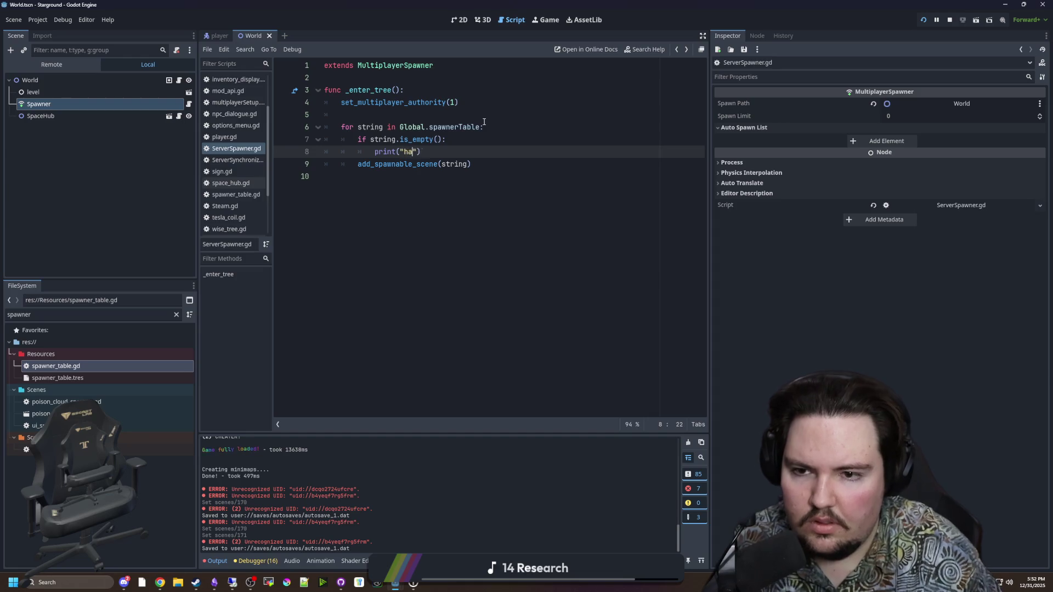
{"action": "type", "text": "hhaha"}
{"action": "left_click", "coordinate": [483, 122]}
{"action": "key", "text": "ctrl+s"}
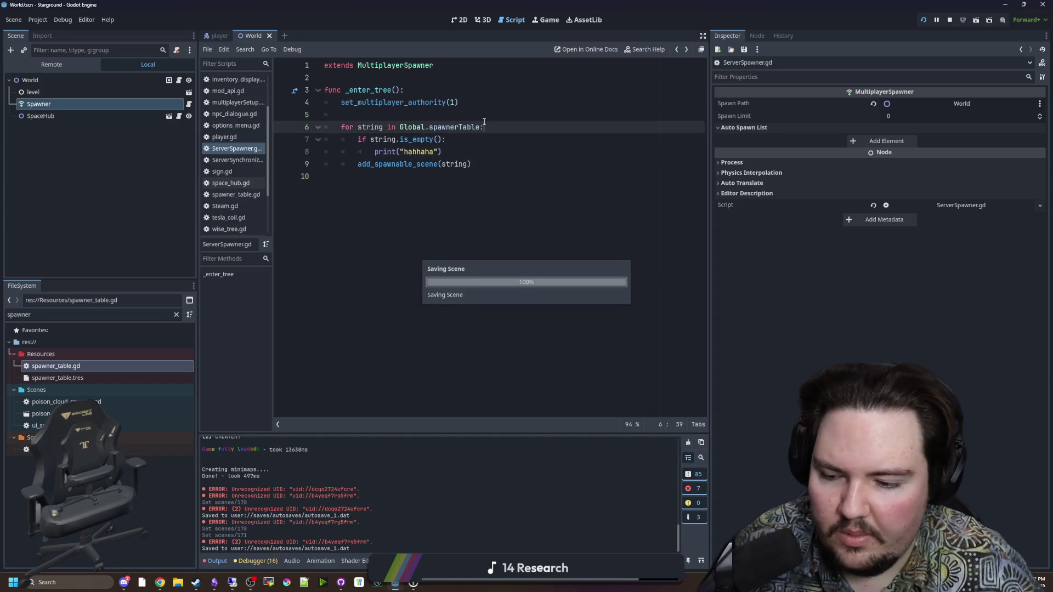
Quit the running game to the main menu, start Singleplayer, and walk the host left once loaded.
{"action": "left_click", "coordinate": [549, 19]}
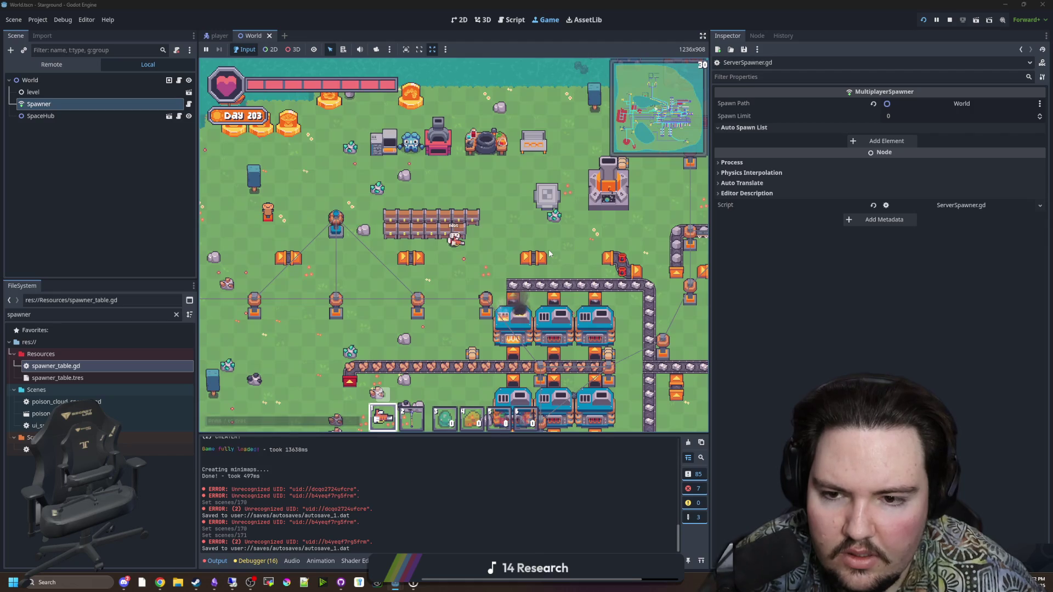
{"action": "key", "text": "Escape"}
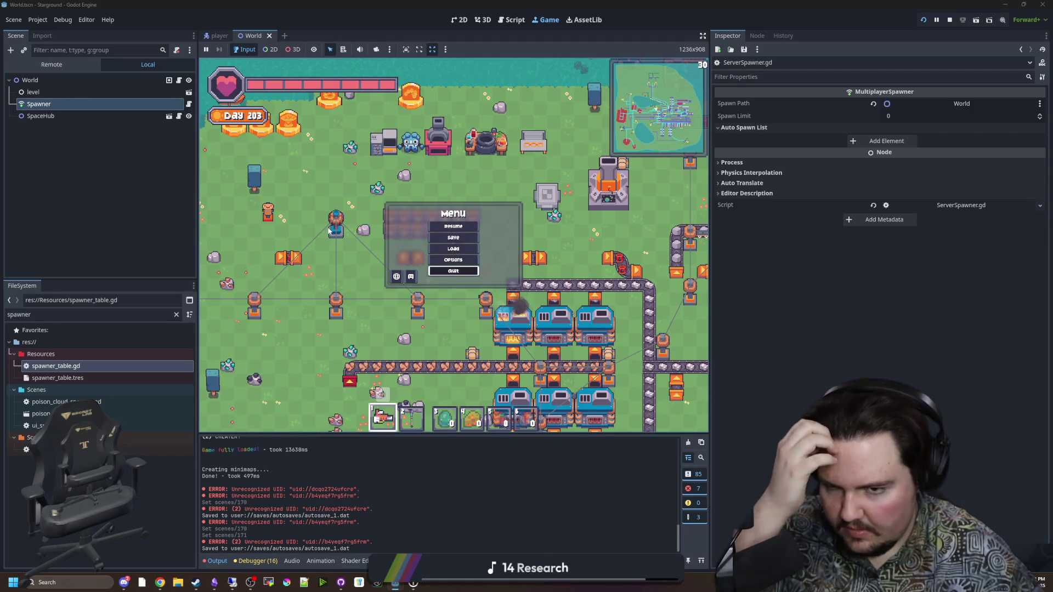
{"action": "key", "text": "Return"}
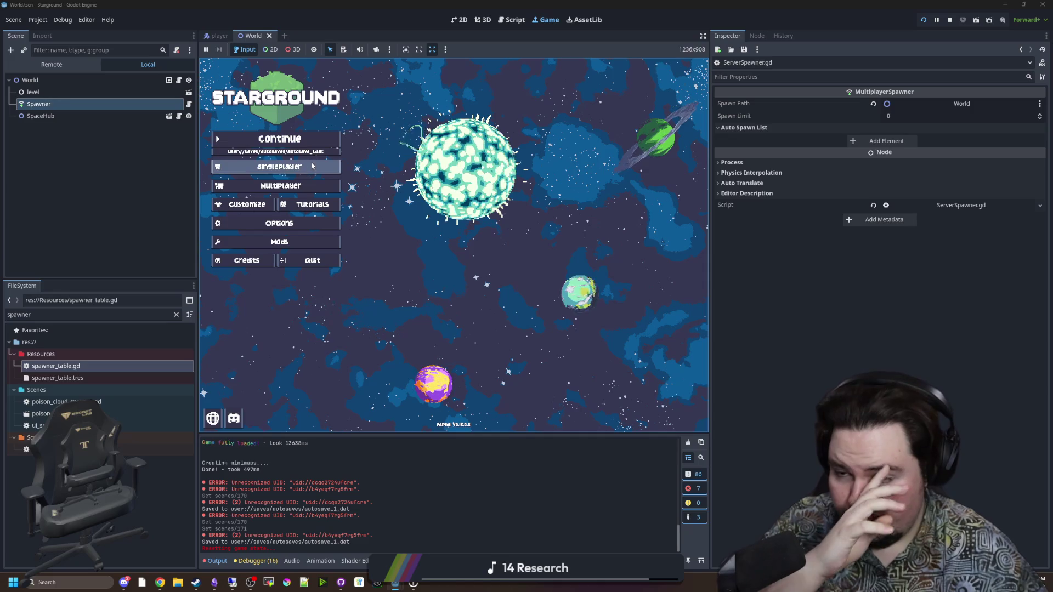
{"action": "left_click", "coordinate": [312, 166]}
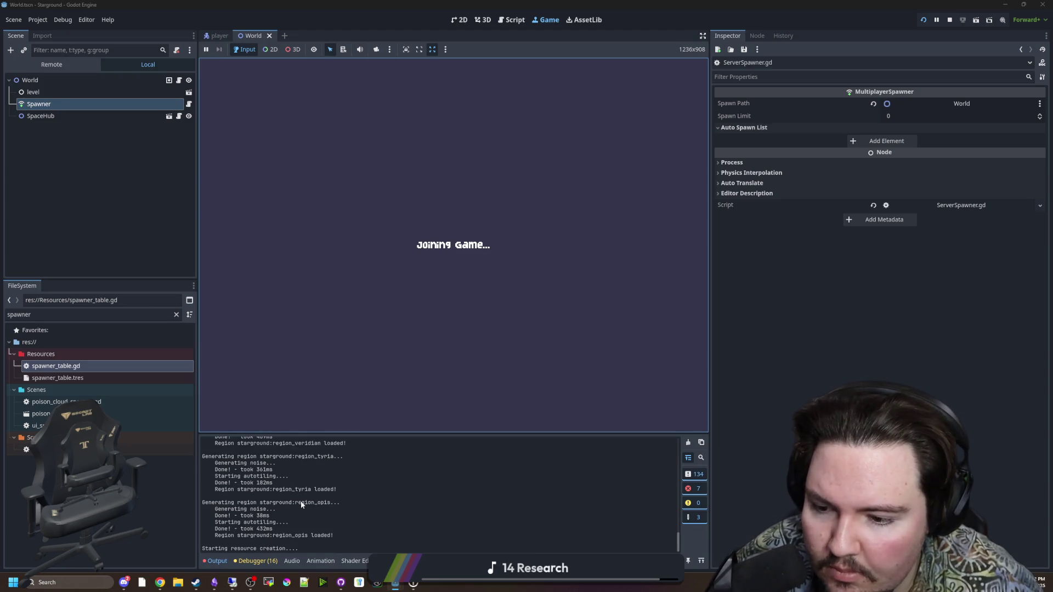
{"action": "scroll", "coordinate": [316, 479], "scroll_direction": "up", "scroll_amount": 3}
{"action": "scroll", "coordinate": [317, 479], "scroll_direction": "down", "scroll_amount": 5}
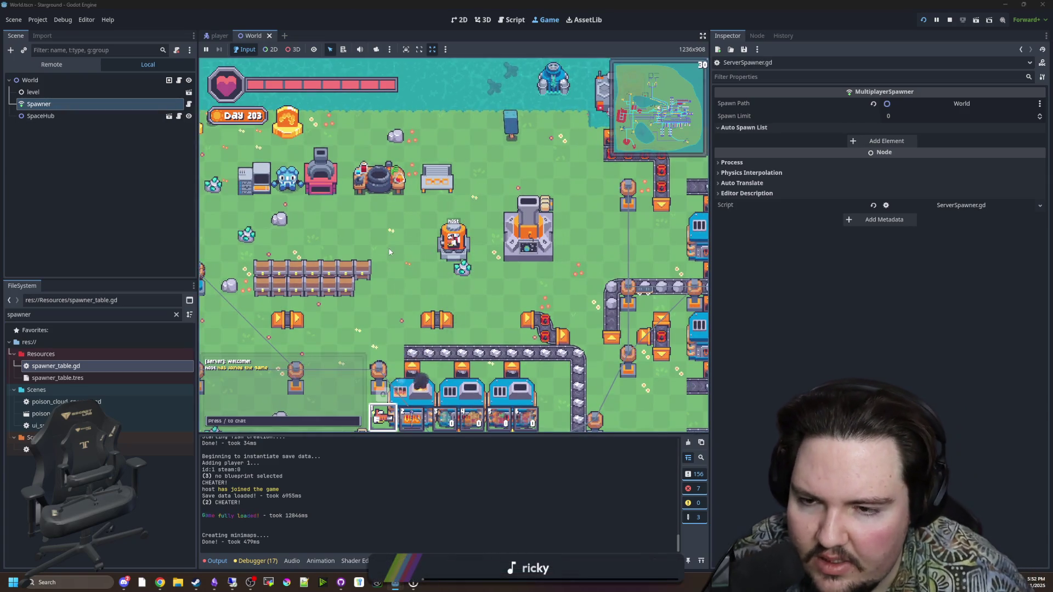
{"action": "key", "text": "a"}
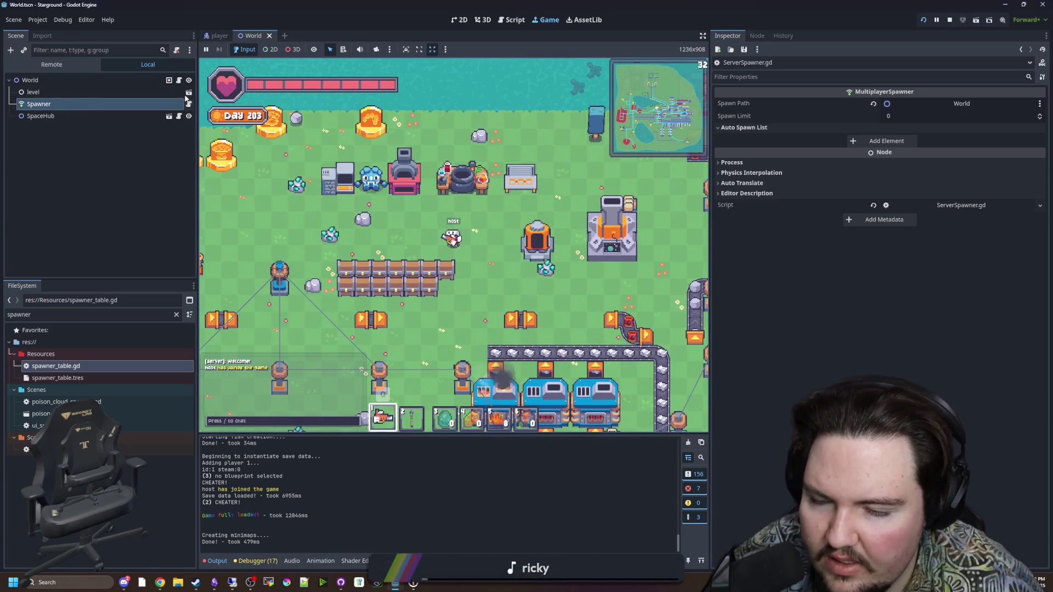
Return to ServerSpawner.gd, scroll the Output log, and select SpaceHub then Spawner in the Scene tree.
{"action": "left_click", "coordinate": [189, 104]}
{"action": "left_click", "coordinate": [475, 189]}
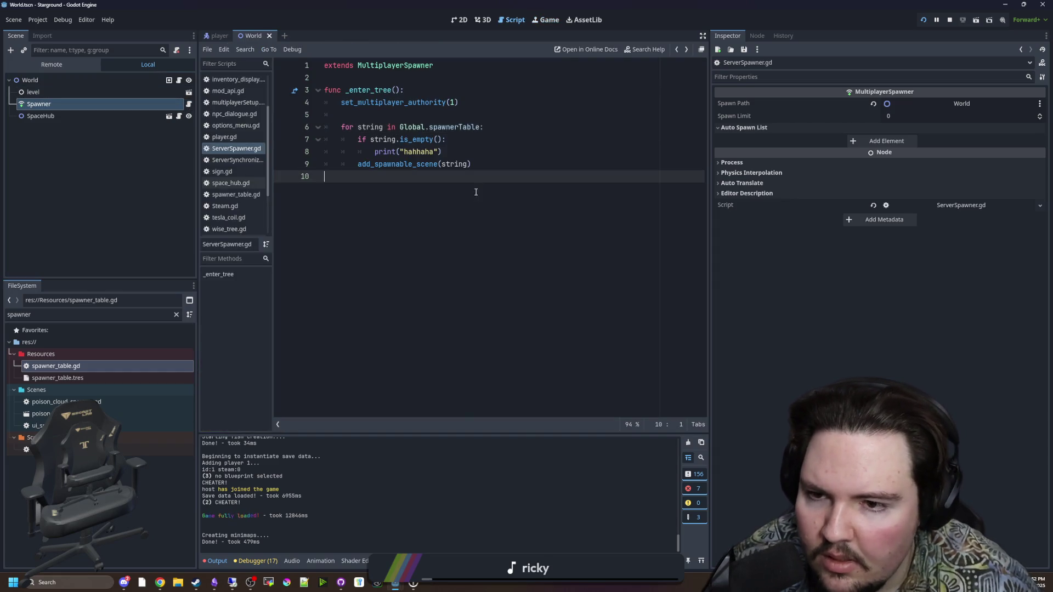
{"action": "left_click", "coordinate": [495, 167]}
{"action": "left_click", "coordinate": [421, 116]}
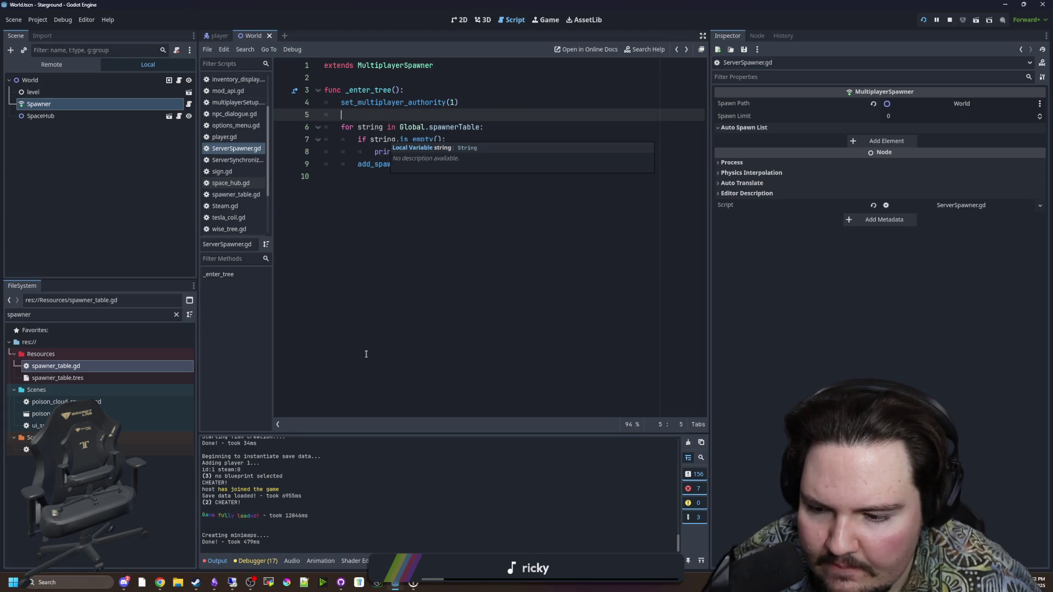
{"action": "scroll", "coordinate": [323, 493], "scroll_direction": "up", "scroll_amount": 4}
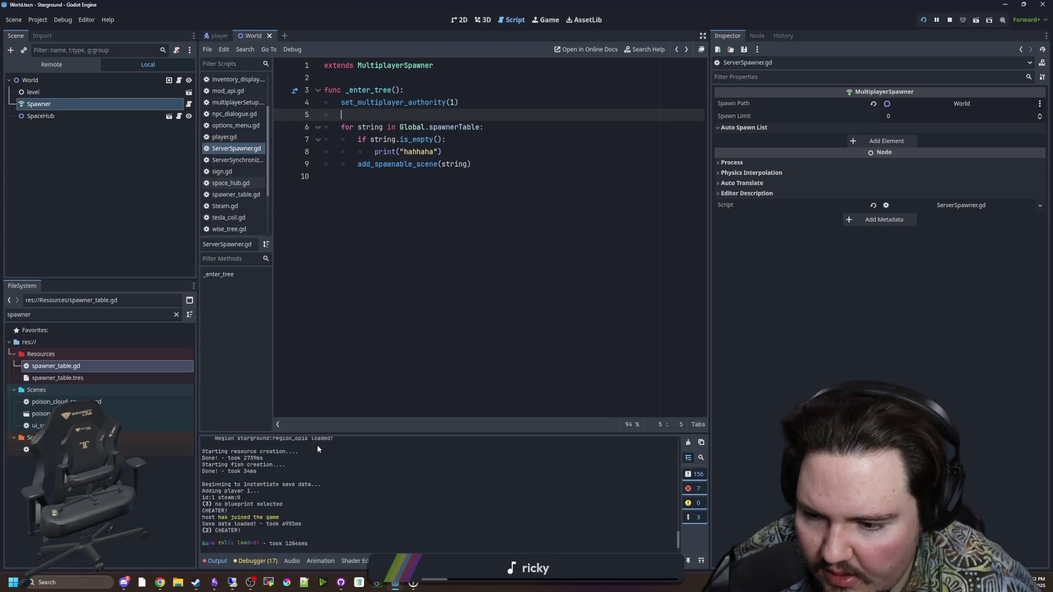
{"action": "scroll", "coordinate": [272, 499], "scroll_direction": "up", "scroll_amount": 2}
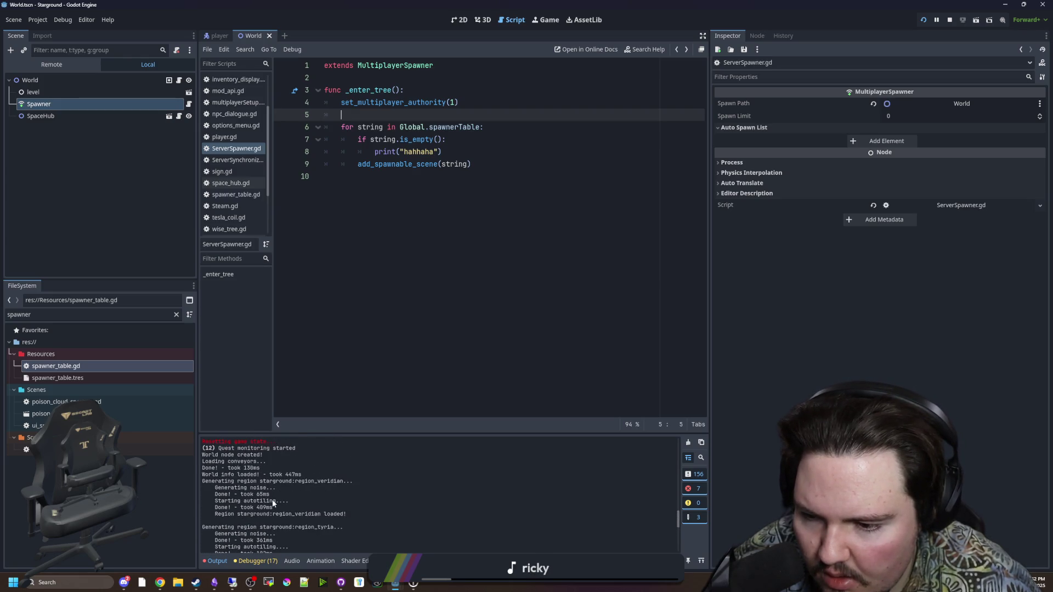
{"action": "left_click", "coordinate": [43, 116]}
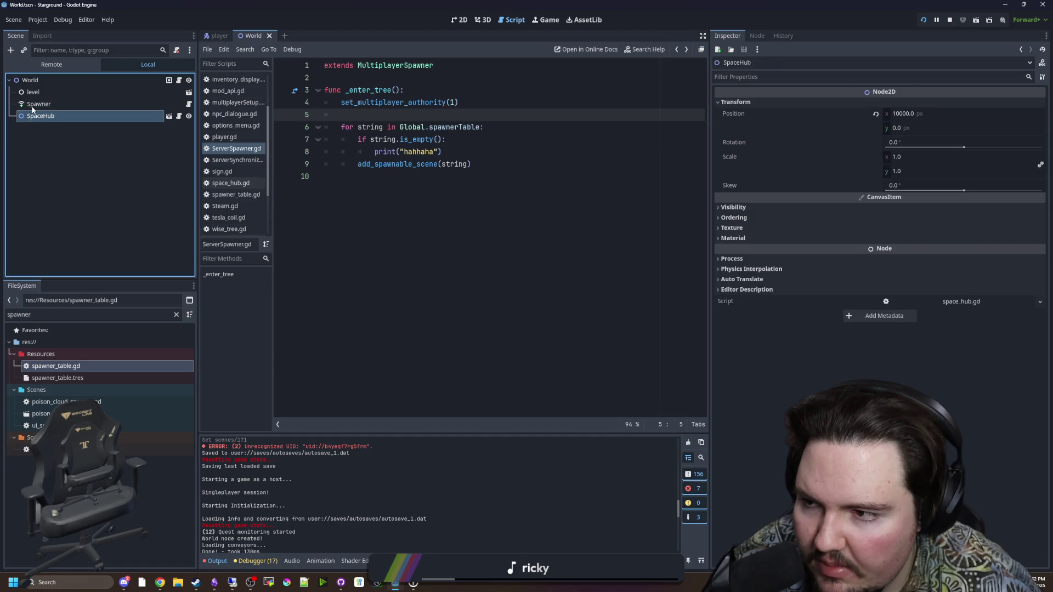
{"action": "left_click", "coordinate": [39, 103]}
Open the Remote scene tree and inspect the running MultiplayerSynchronizer and Spawner nodes.
{"action": "left_click", "coordinate": [62, 65]}
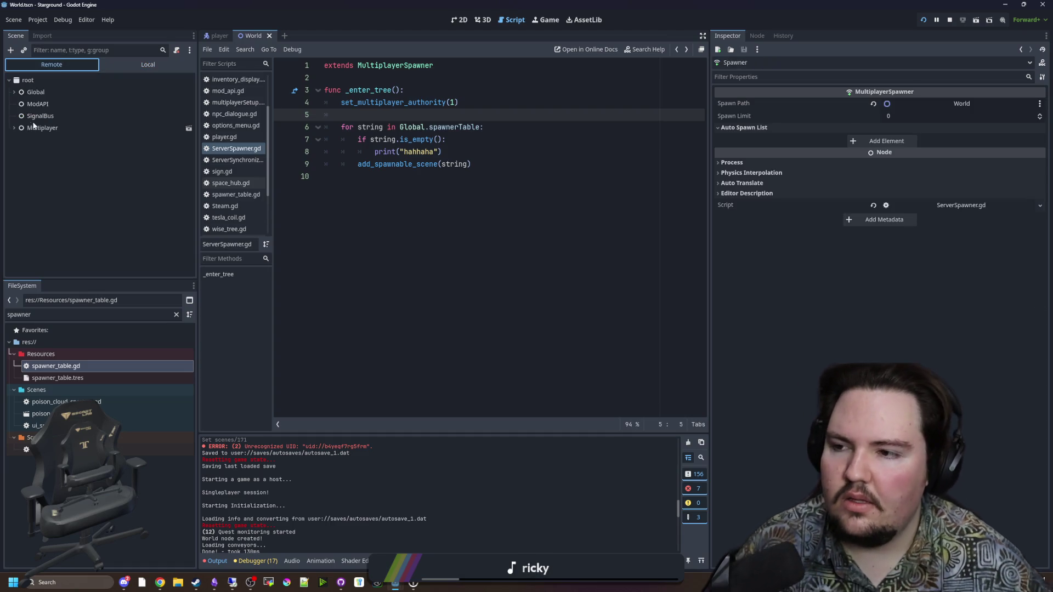
{"action": "left_click", "coordinate": [14, 128]}
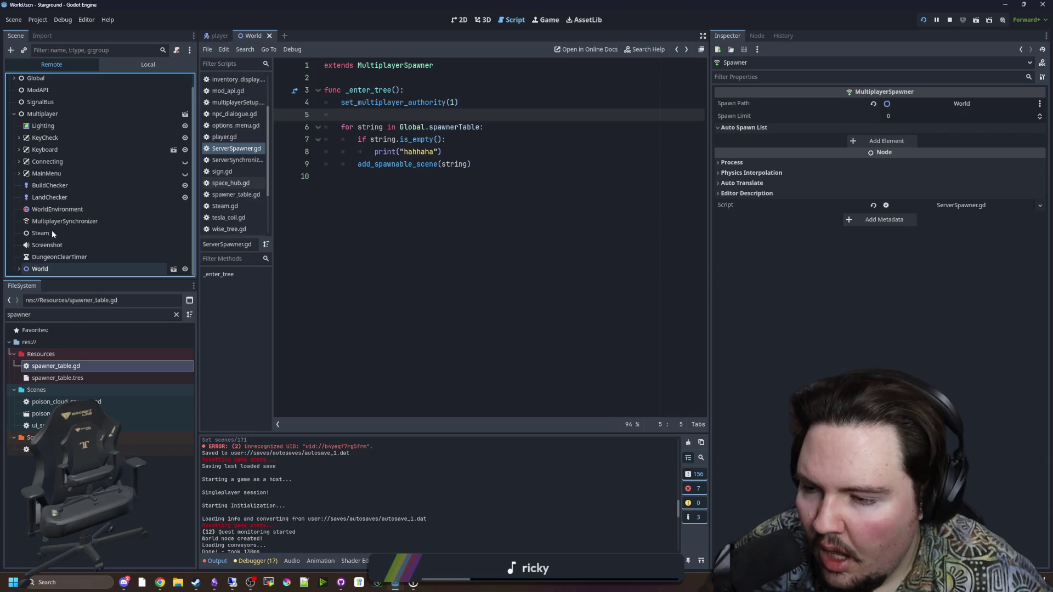
{"action": "left_click", "coordinate": [18, 269]}
{"action": "scroll", "coordinate": [55, 219], "scroll_direction": "down", "scroll_amount": 3}
{"action": "left_click", "coordinate": [91, 124]}
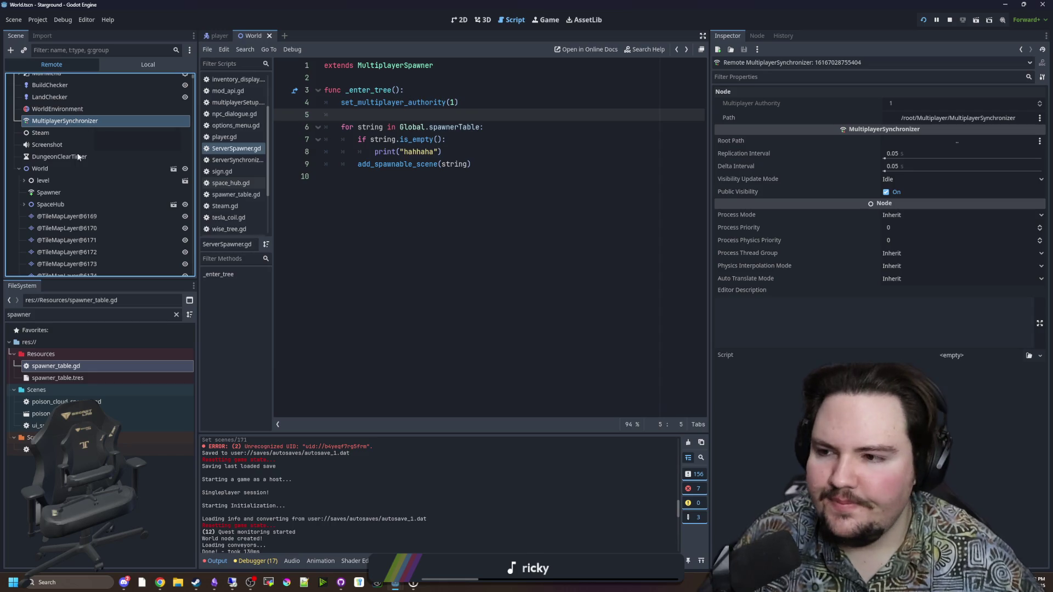
{"action": "left_click", "coordinate": [53, 191]}
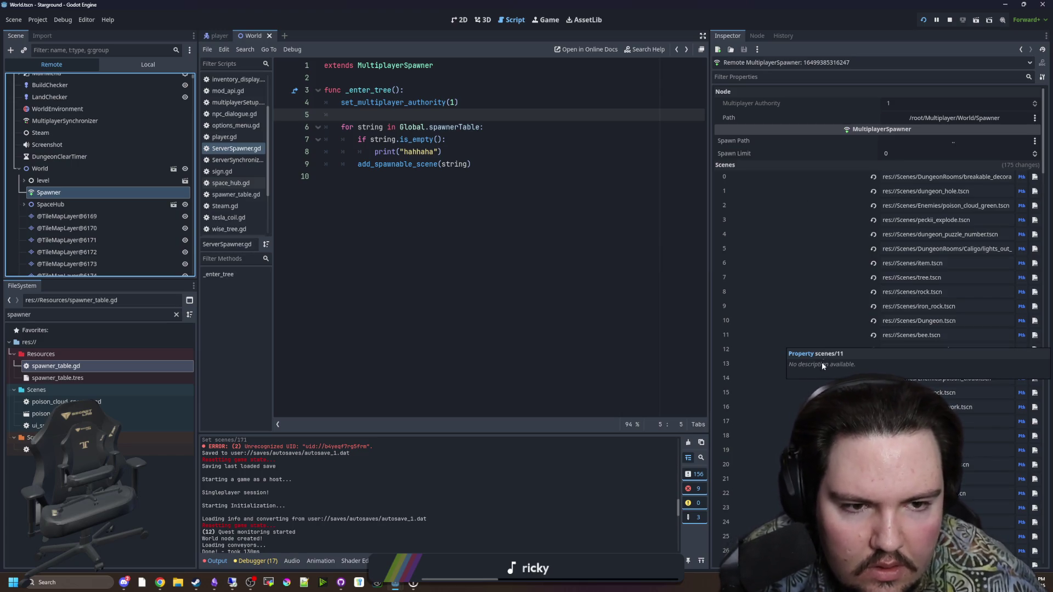
Toggle scene slots 170 and 171 between UID and path display, then select ServerSpawner.gd lines 6–8.
{"action": "scroll", "coordinate": [821, 362], "scroll_direction": "down", "scroll_amount": 15}
{"action": "scroll", "coordinate": [738, 406], "scroll_direction": "down", "scroll_amount": 2}
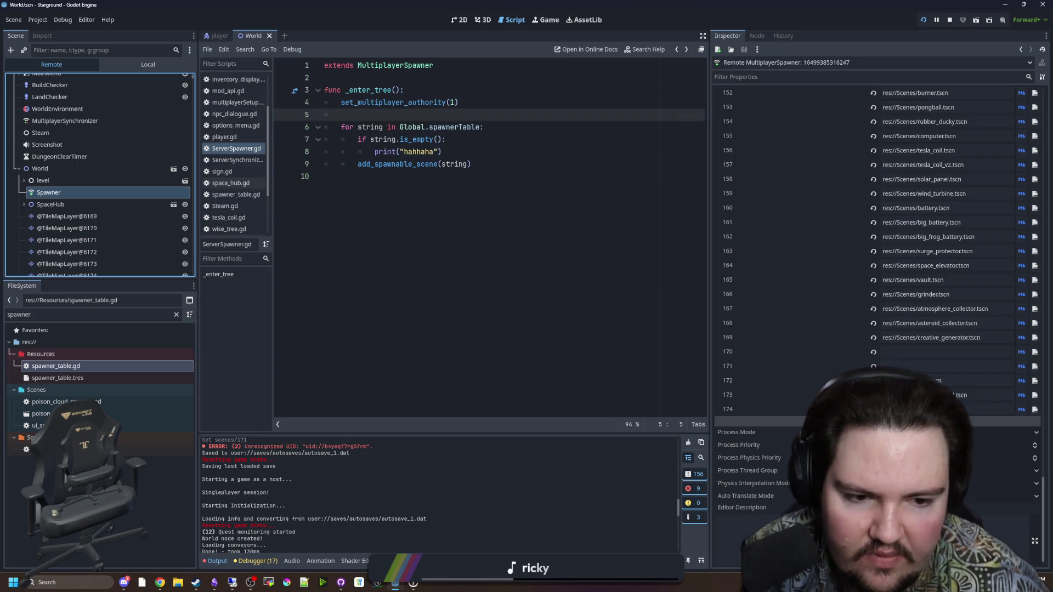
{"action": "left_click", "coordinate": [493, 211]}
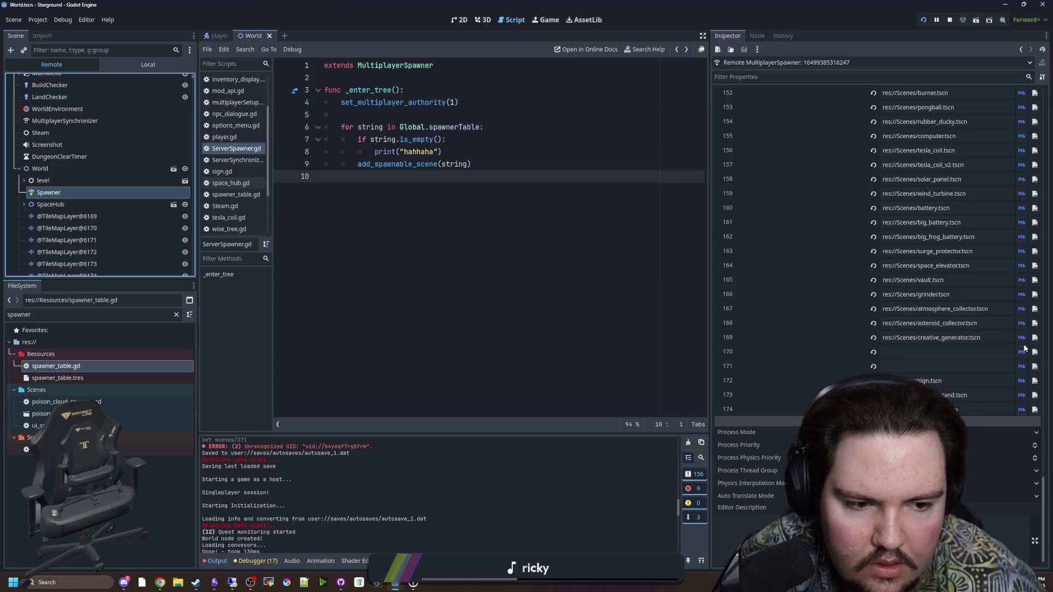
{"action": "left_click_drag", "start_coordinate": [66, 414], "coordinate": [1021, 355]}
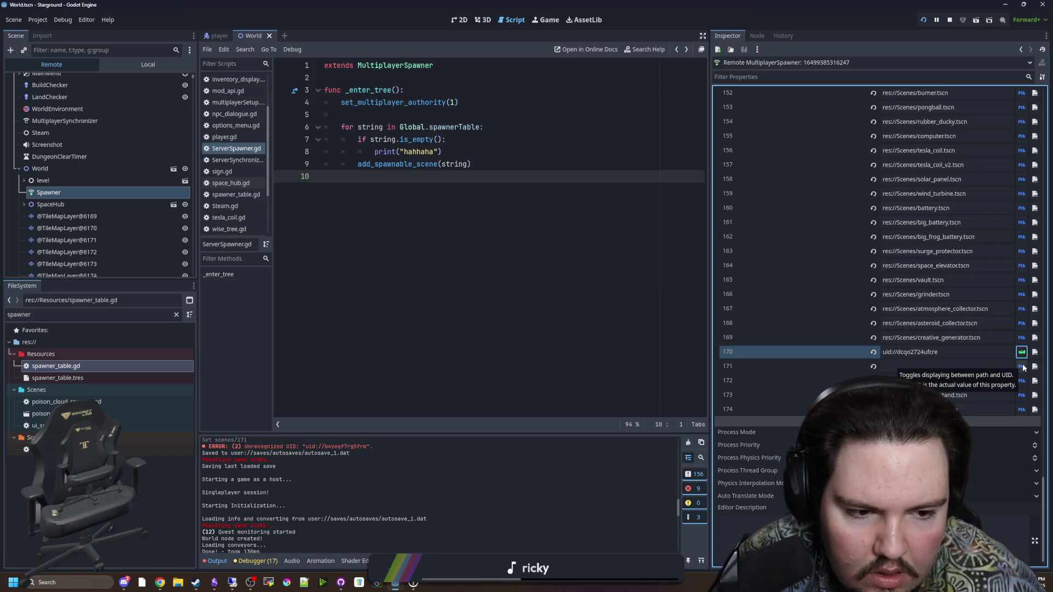
{"action": "left_click", "coordinate": [1022, 366]}
{"action": "left_click", "coordinate": [1022, 366]}
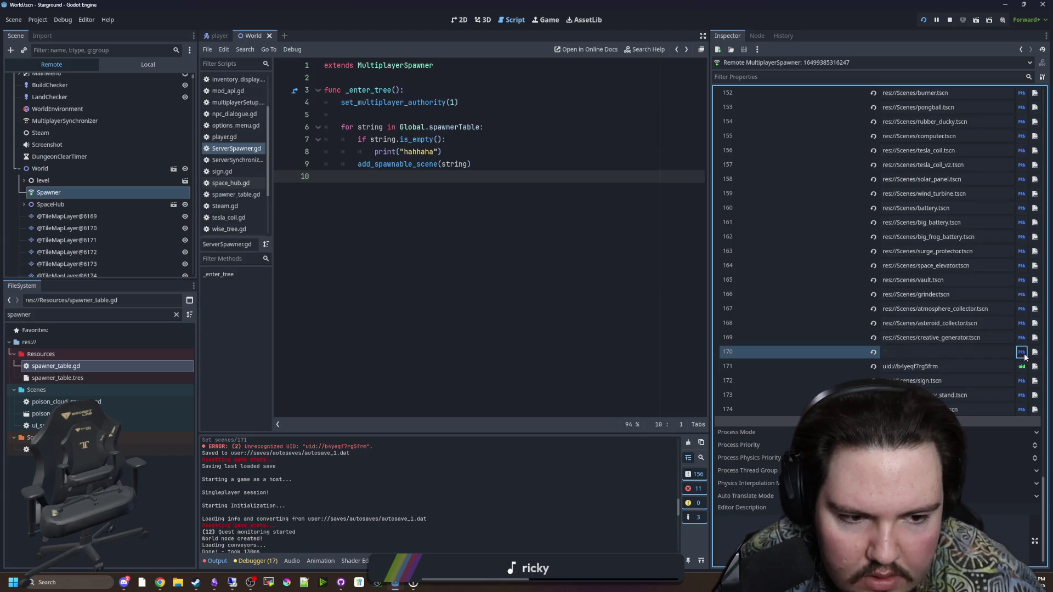
{"action": "left_click", "coordinate": [1022, 367]}
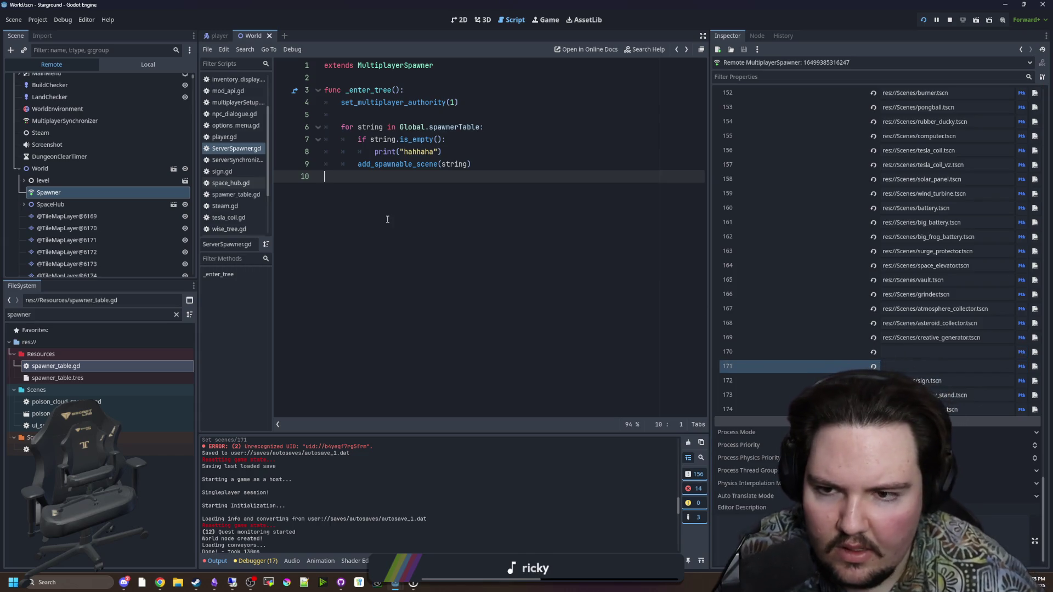
{"action": "mouse_move", "coordinate": [301, 139]}
{"action": "left_mouse_down"}
{"action": "mouse_move", "coordinate": [303, 155]}
{"action": "mouse_move", "coordinate": [306, 124]}
{"action": "mouse_move", "coordinate": [275, 140]}
{"action": "left_mouse_up"}
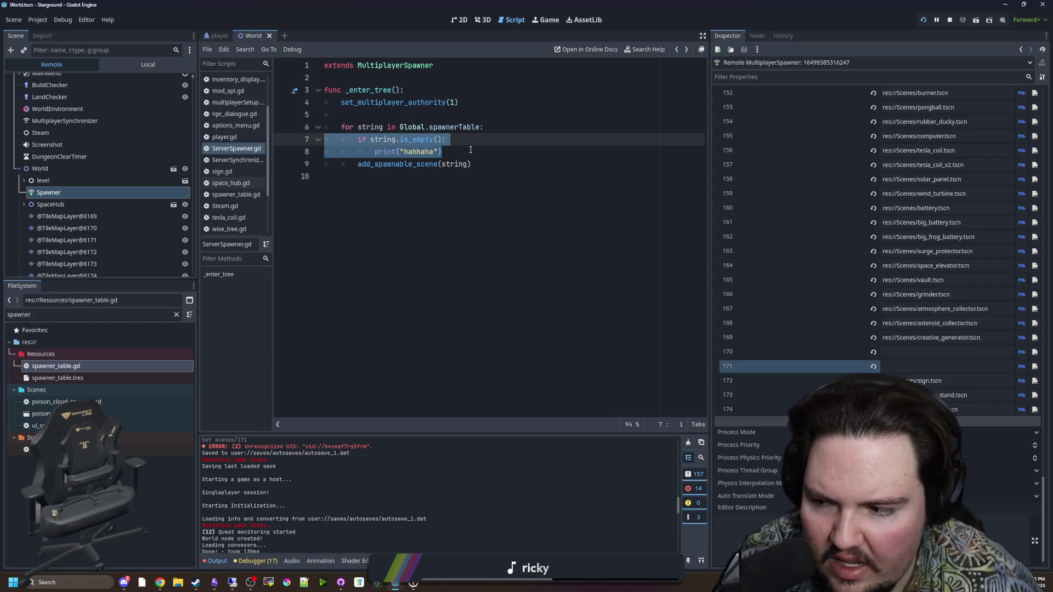
Delete the if/print empty-string check from the spawner loop.
{"action": "key", "text": "BackSpace"}
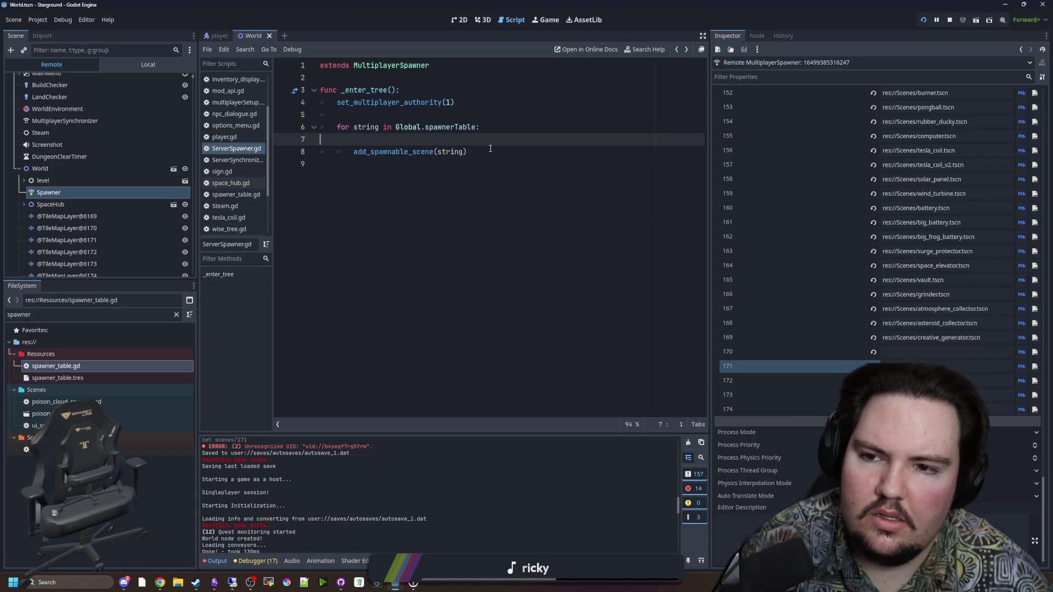
{"action": "key", "text": "BackSpace"}
{"action": "left_click", "coordinate": [478, 115]}
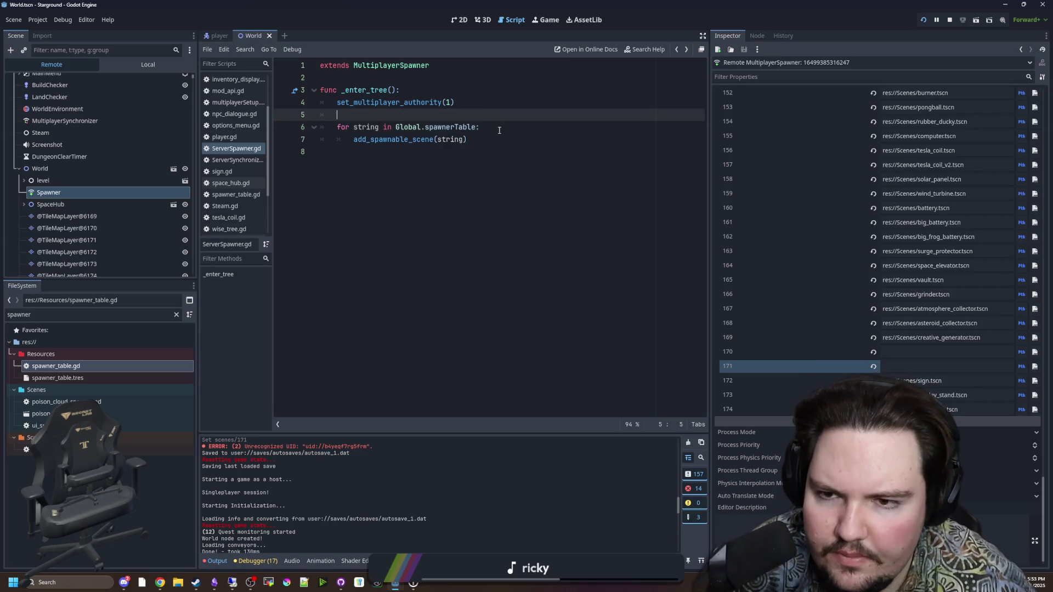
Search the whole project for Global.spawnerTable, finding 3 matches in 2 files.
{"action": "key", "text": "ctrl+shift+f"}
{"action": "type", "text": "Global.spawnerTab"}
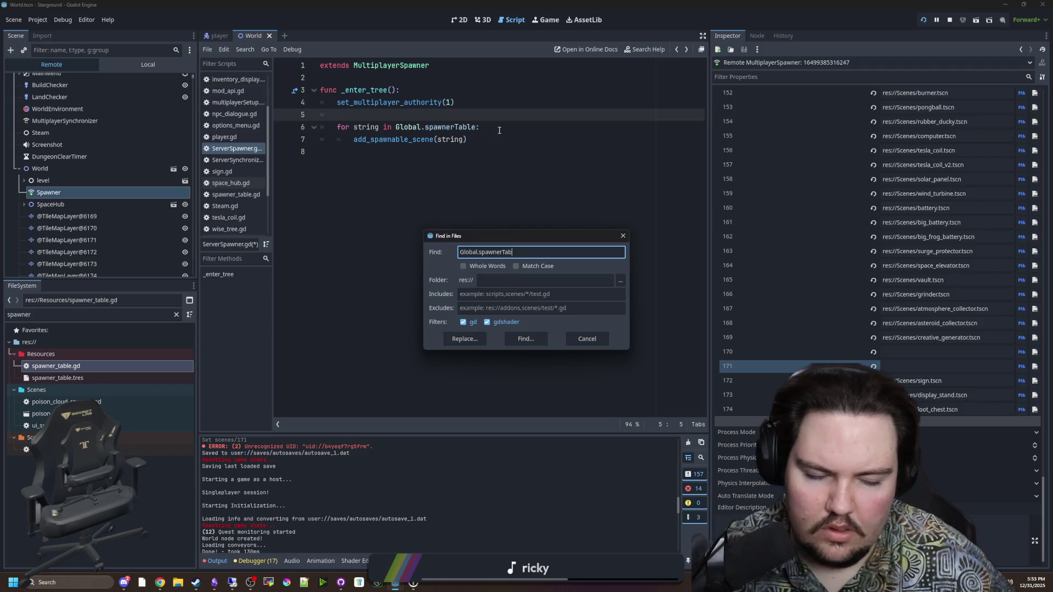
{"action": "type", "text": "le"}
{"action": "key", "text": "Return"}
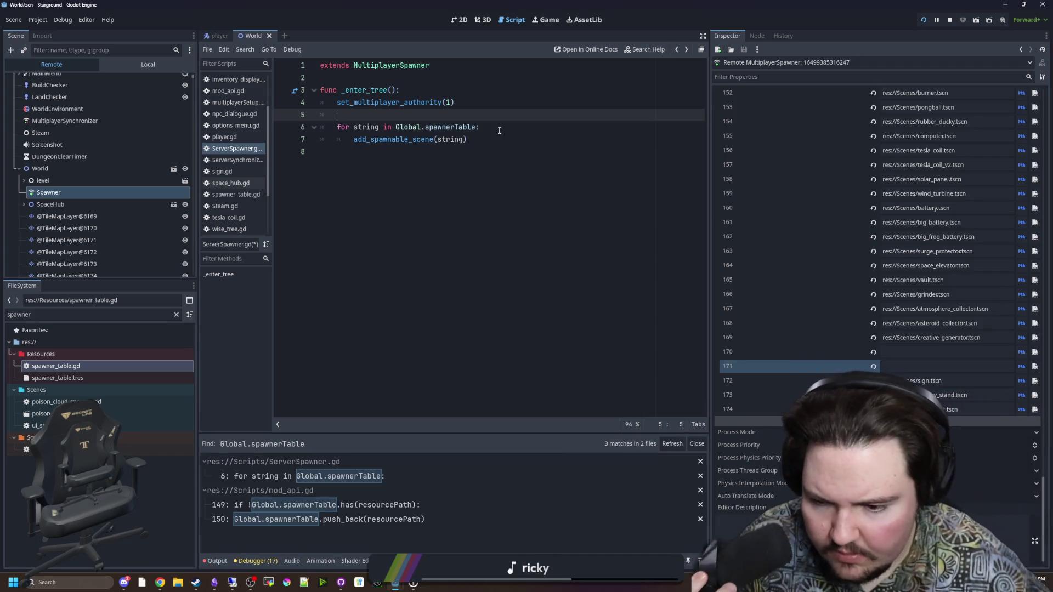
{"action": "left_click", "coordinate": [464, 259]}
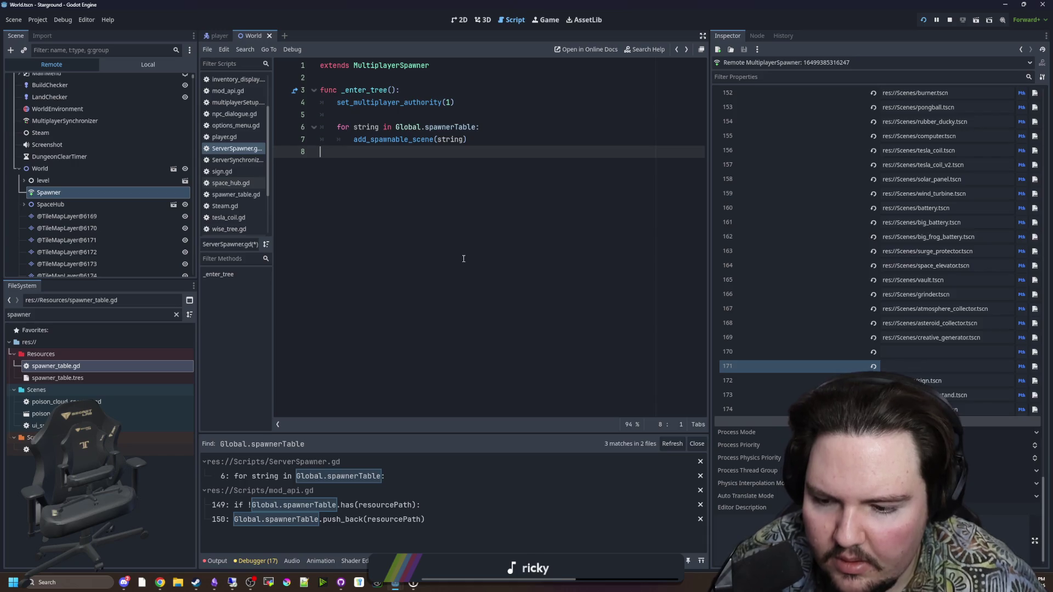
{"action": "key", "text": "ctrl+shift+f"}
{"action": "type", "text": "ModAPI.a"}
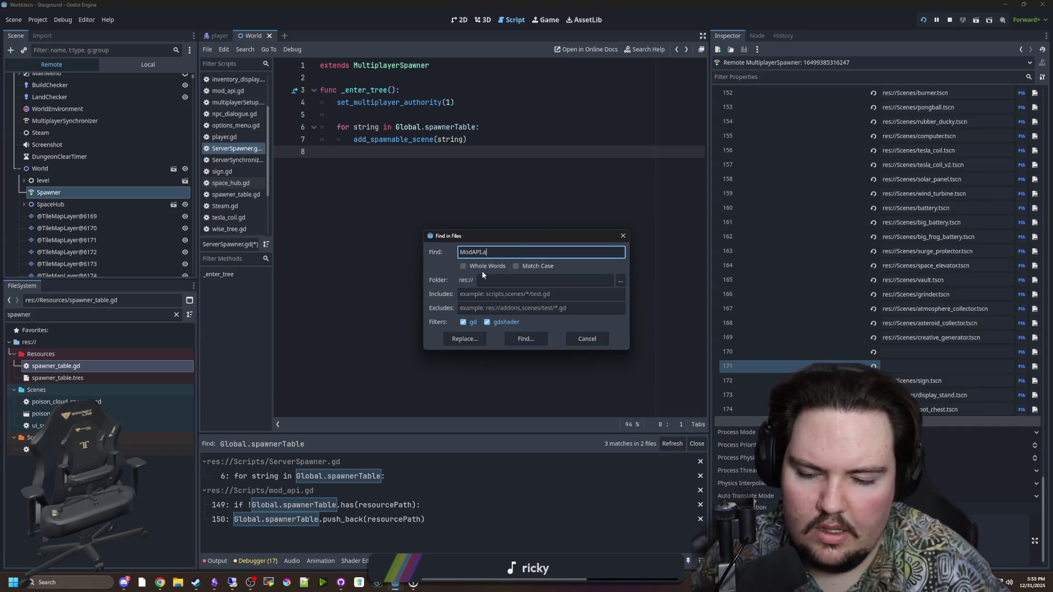
Find ModAPI.add_spawner calls, review lines 1089, 1099, 1104, 1110, and open add_spawner_entry's definition.
{"action": "type", "text": "dd_spawner"}
{"action": "key", "text": "Return"}
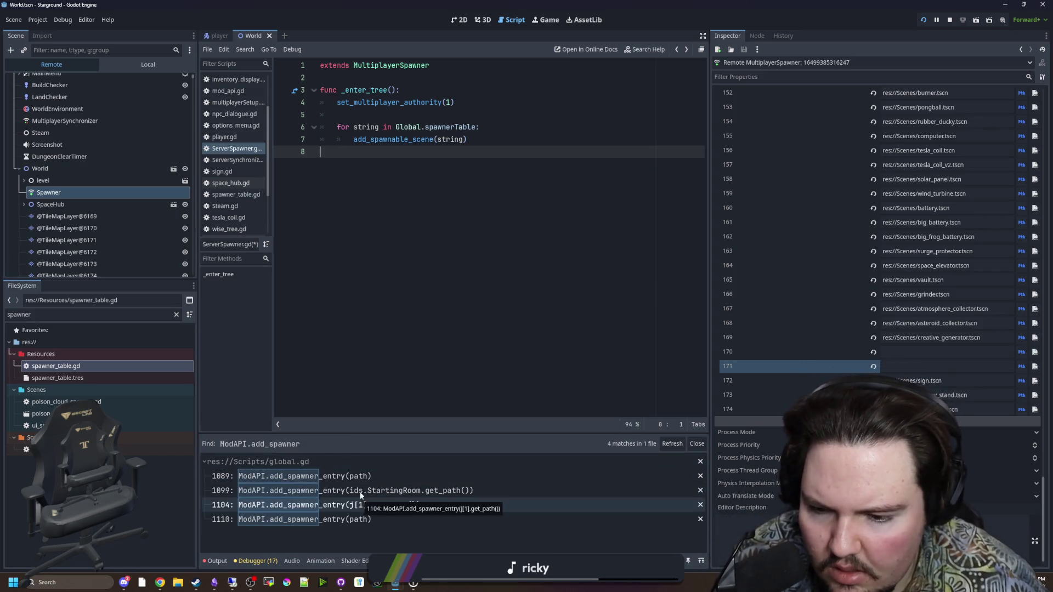
{"action": "left_click", "coordinate": [360, 477]}
{"action": "scroll", "coordinate": [396, 353], "scroll_direction": "down", "scroll_amount": 2}
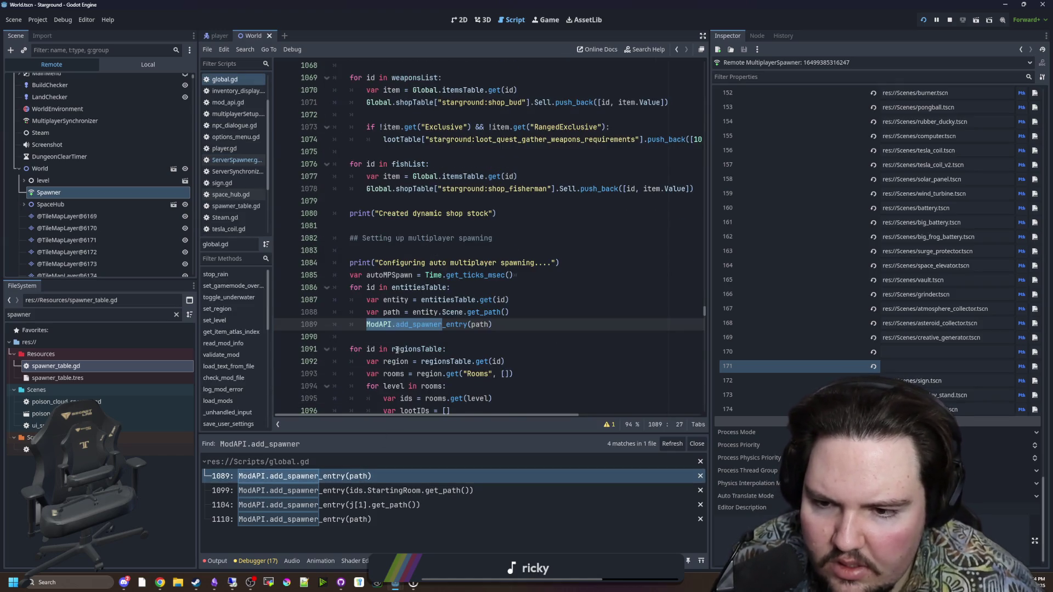
{"action": "scroll", "coordinate": [447, 387], "scroll_direction": "down", "scroll_amount": 1}
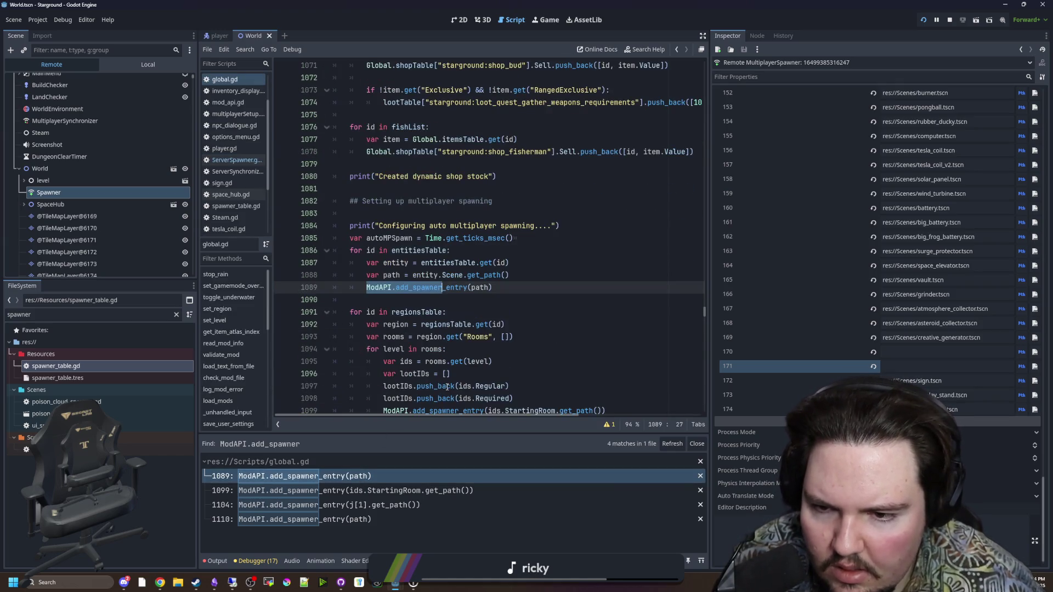
{"action": "left_click", "coordinate": [362, 491]}
{"action": "scroll", "coordinate": [481, 387], "scroll_direction": "down", "scroll_amount": 2}
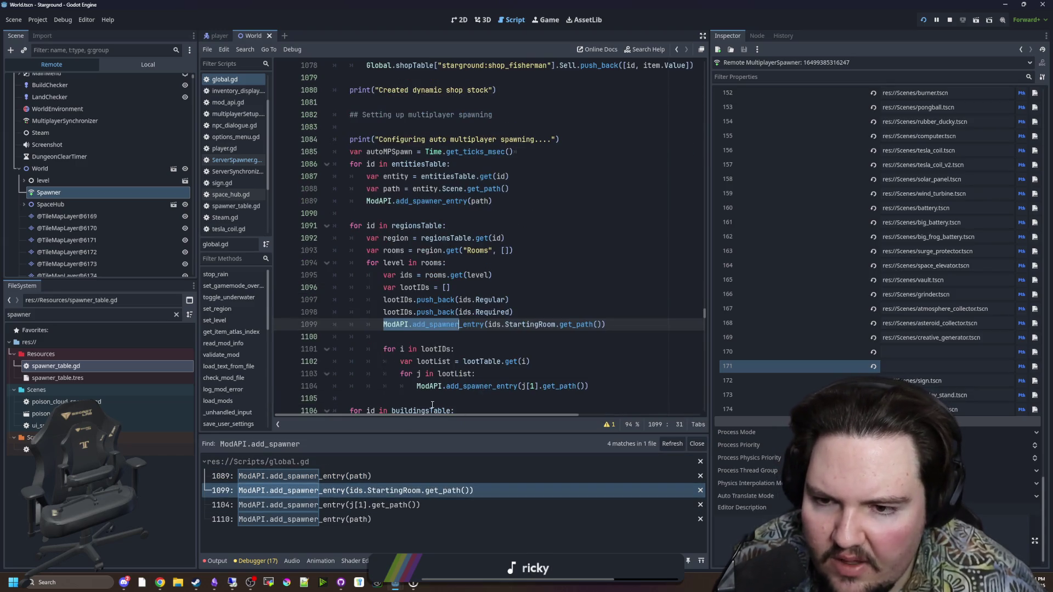
{"action": "left_click", "coordinate": [363, 504]}
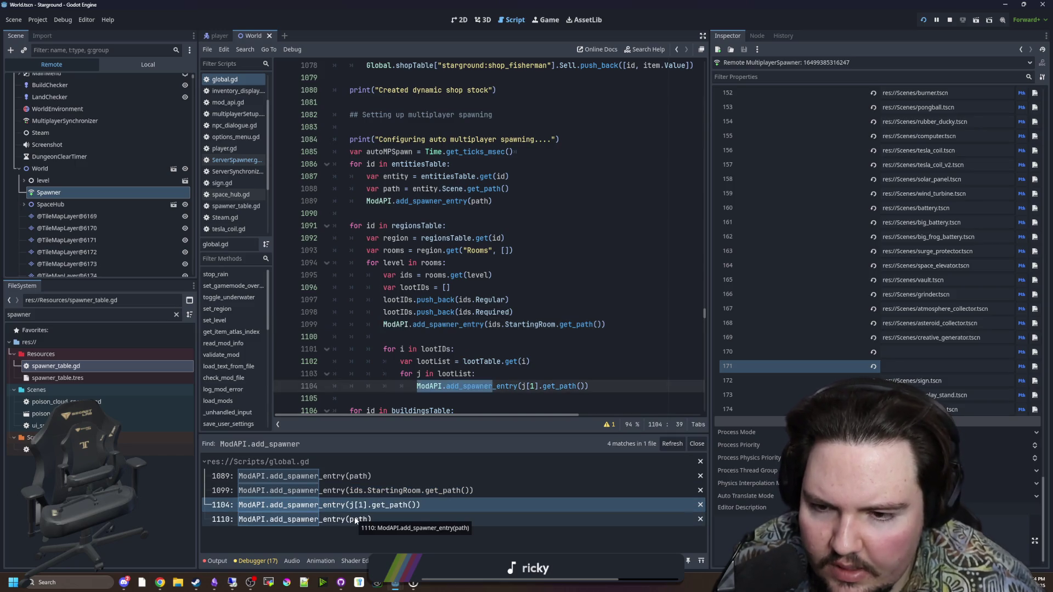
{"action": "left_click", "coordinate": [347, 520]}
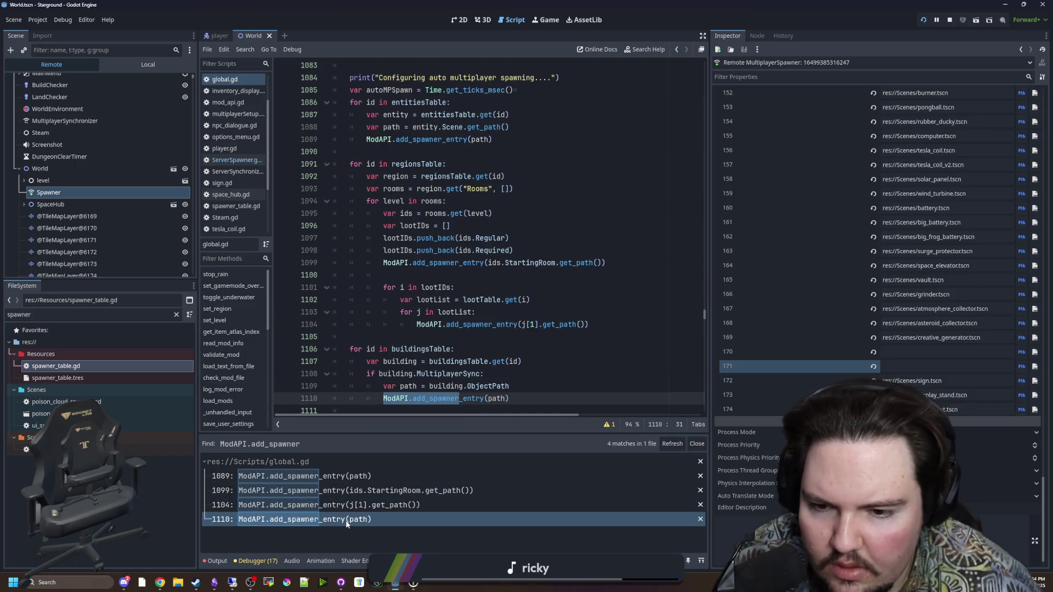
{"action": "left_click", "coordinate": [436, 398], "text": "ctrl"}
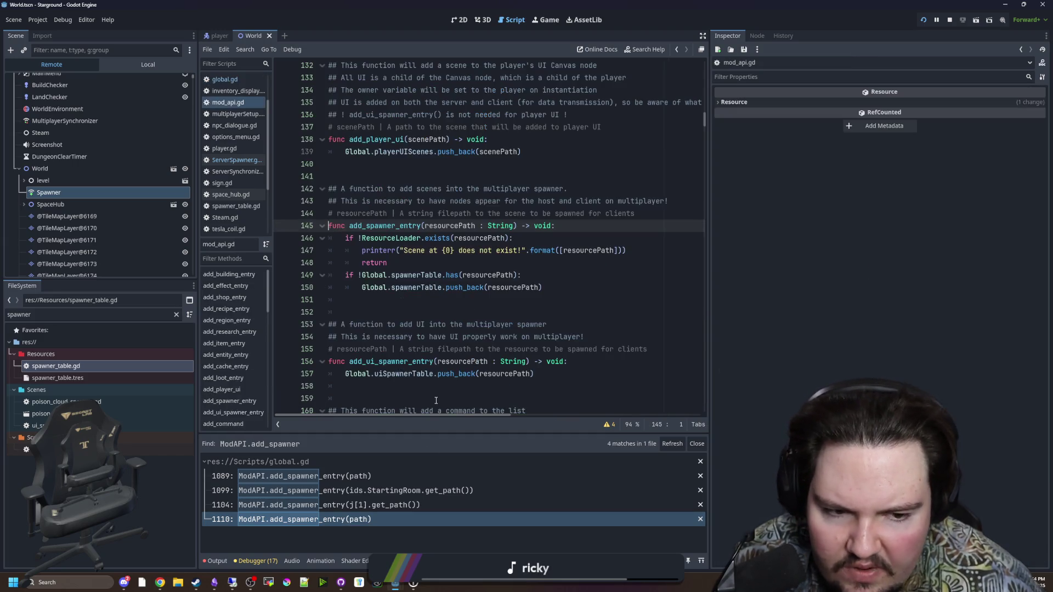
Inspect the running Spawner's scene list, then bring up the Output log's repeated Unrecognized UID errors.
{"action": "left_click", "coordinate": [457, 259]}
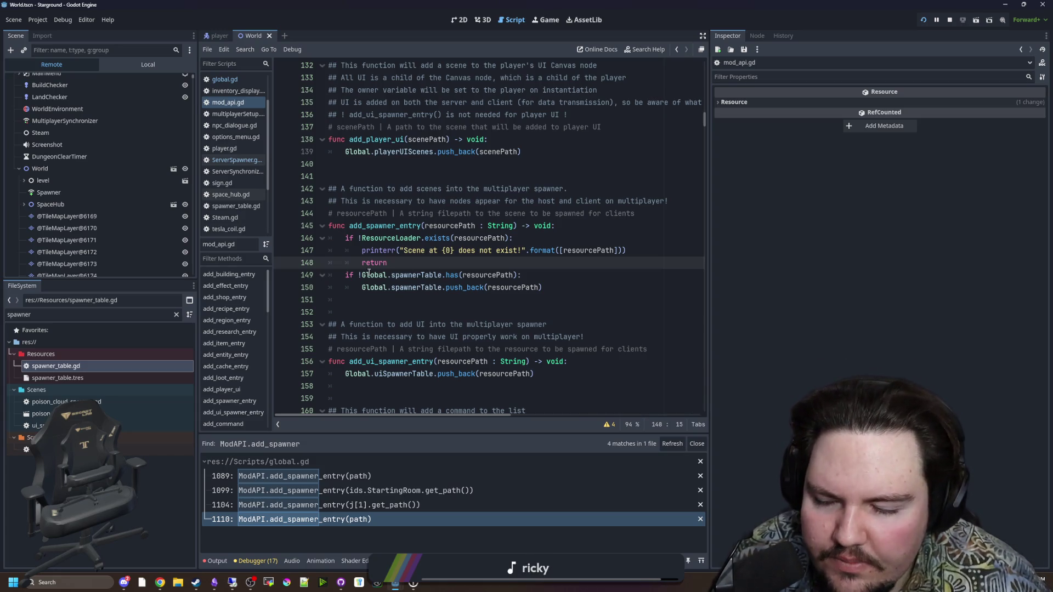
{"action": "left_click", "coordinate": [55, 193]}
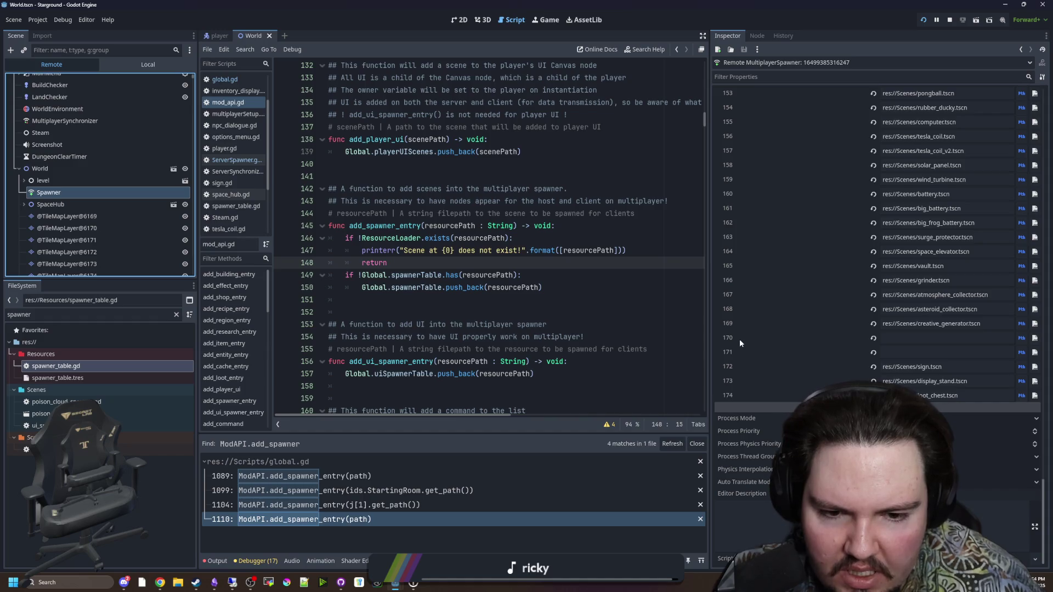
{"action": "left_click", "coordinate": [439, 266]}
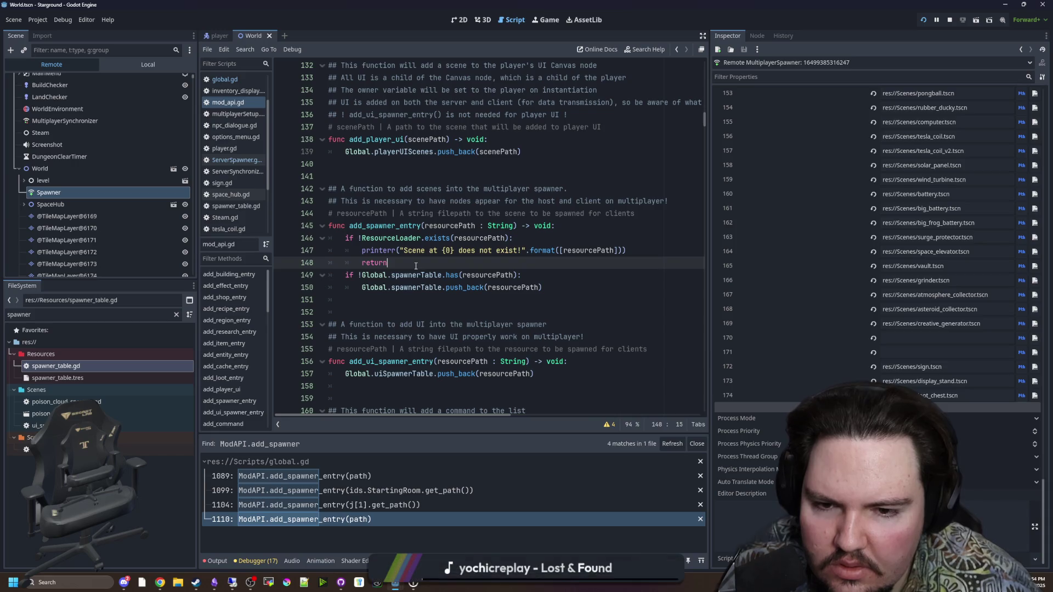
{"action": "left_click", "coordinate": [216, 561]}
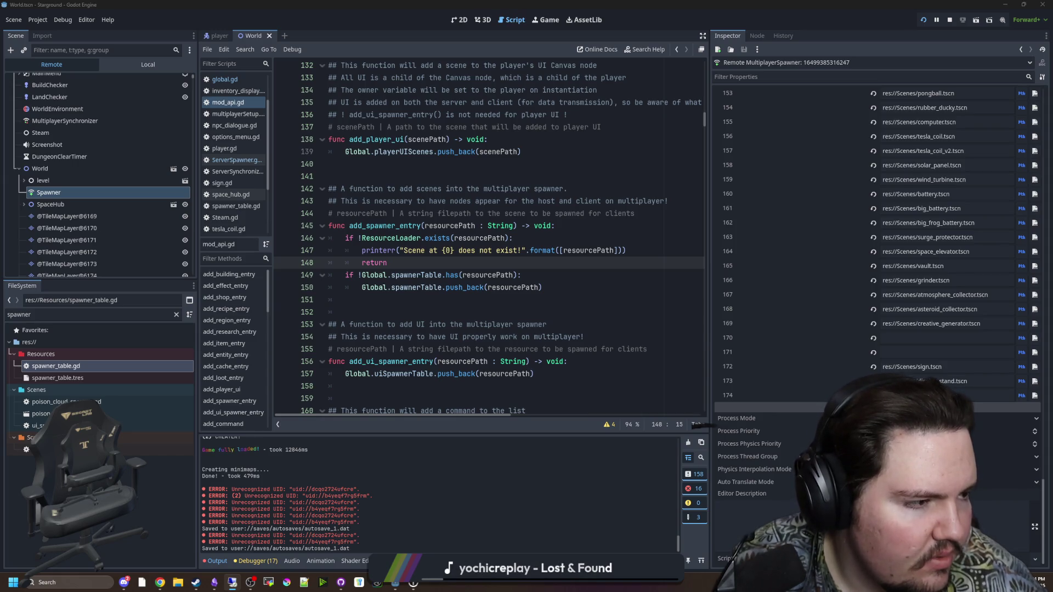
Leave the running Starground world and quit to the main menu.
{"action": "left_click", "coordinate": [539, 19]}
{"action": "key", "text": "Escape"}
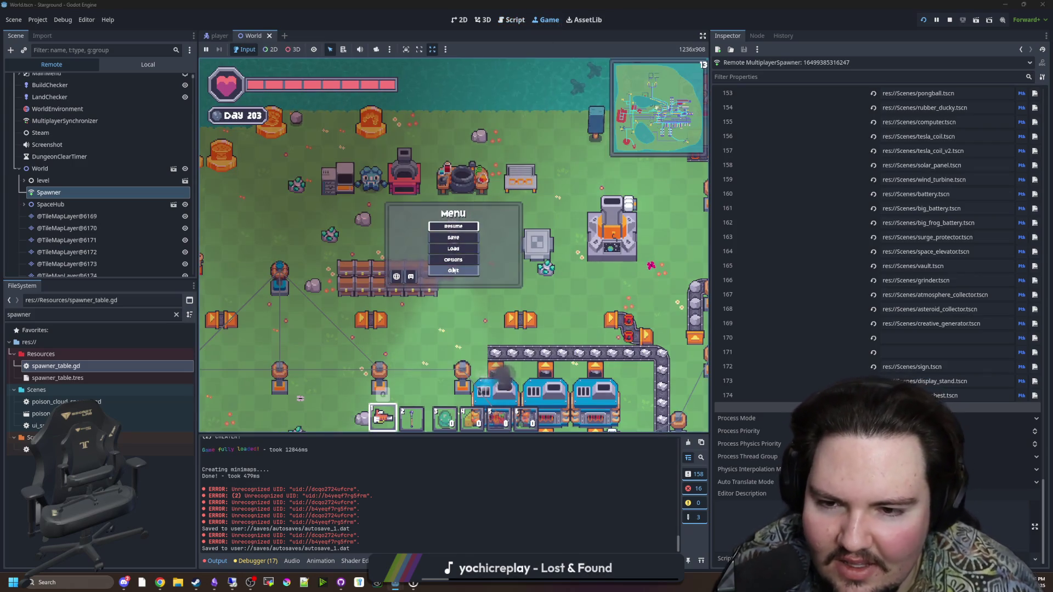
{"action": "left_click", "coordinate": [453, 259]}
{"action": "key", "text": "Escape"}
{"action": "key", "text": "Escape"}
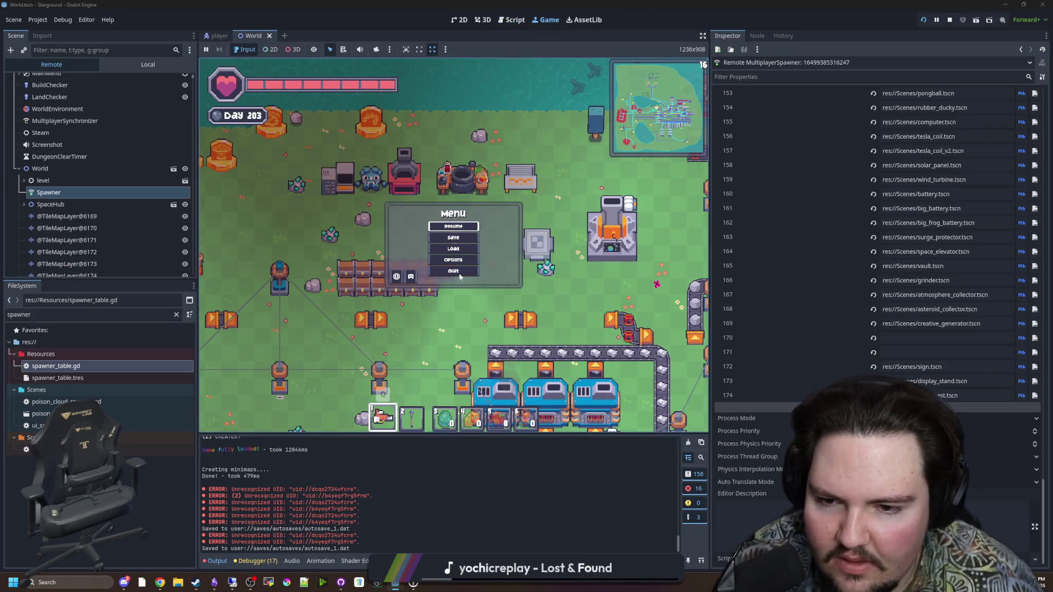
{"action": "left_click", "coordinate": [462, 270]}
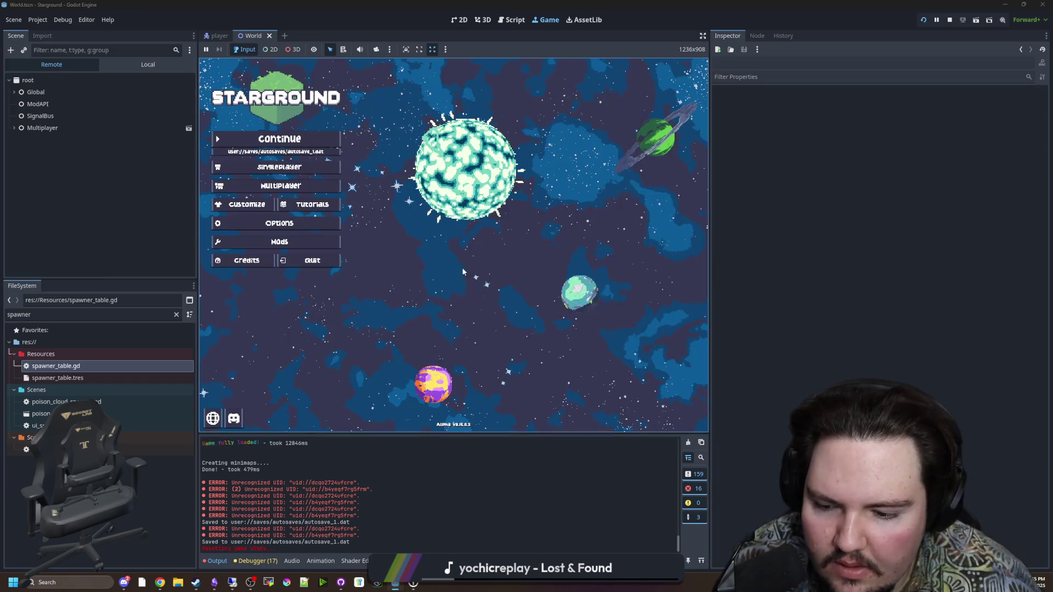
Host a Yes World save through Multiplayer > Host Saved Game and load it.
{"action": "left_click", "coordinate": [301, 189]}
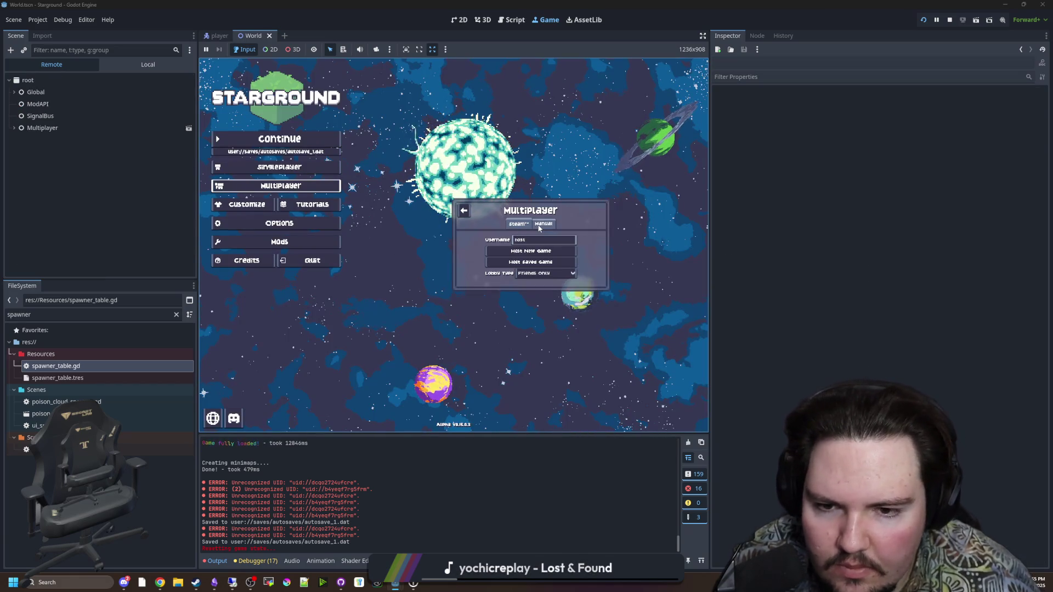
{"action": "left_click", "coordinate": [535, 270]}
{"action": "left_click", "coordinate": [535, 269]}
{"action": "left_click", "coordinate": [531, 262]}
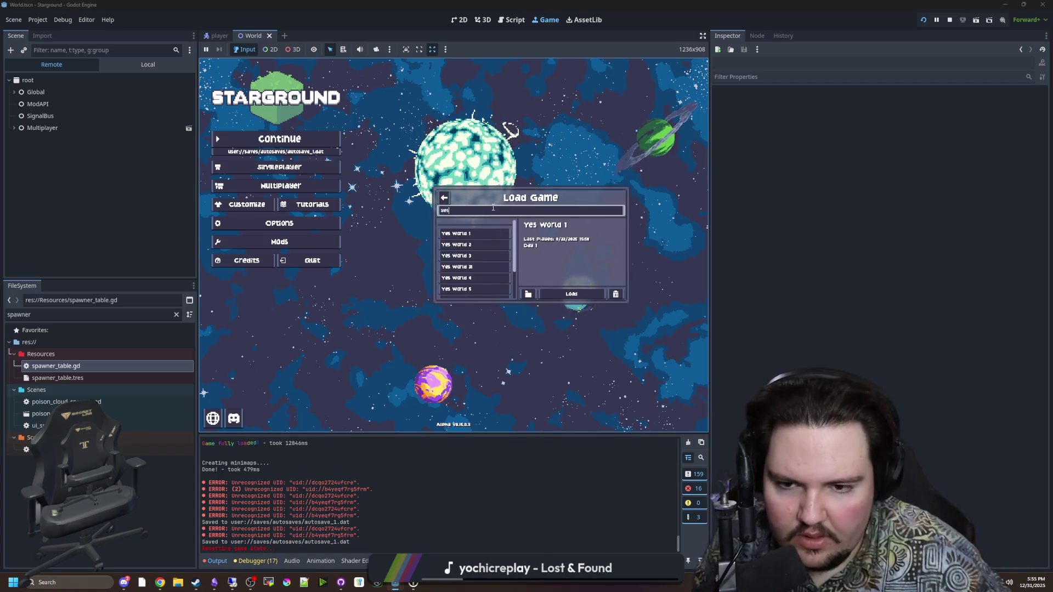
{"action": "left_click", "coordinate": [498, 269]}
{"action": "left_click", "coordinate": [571, 294]}
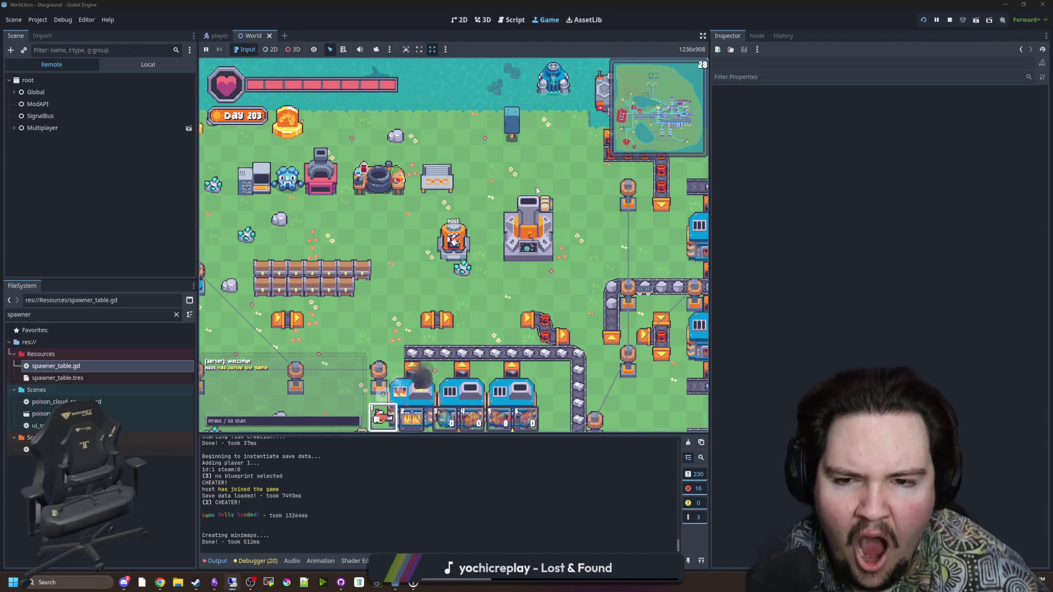
Play the hosted session briefly with the inventory and WASD movement, then stop the running project.
{"action": "key", "text": "e"}
{"action": "key", "text": "d"}
{"action": "key", "text": "e"}
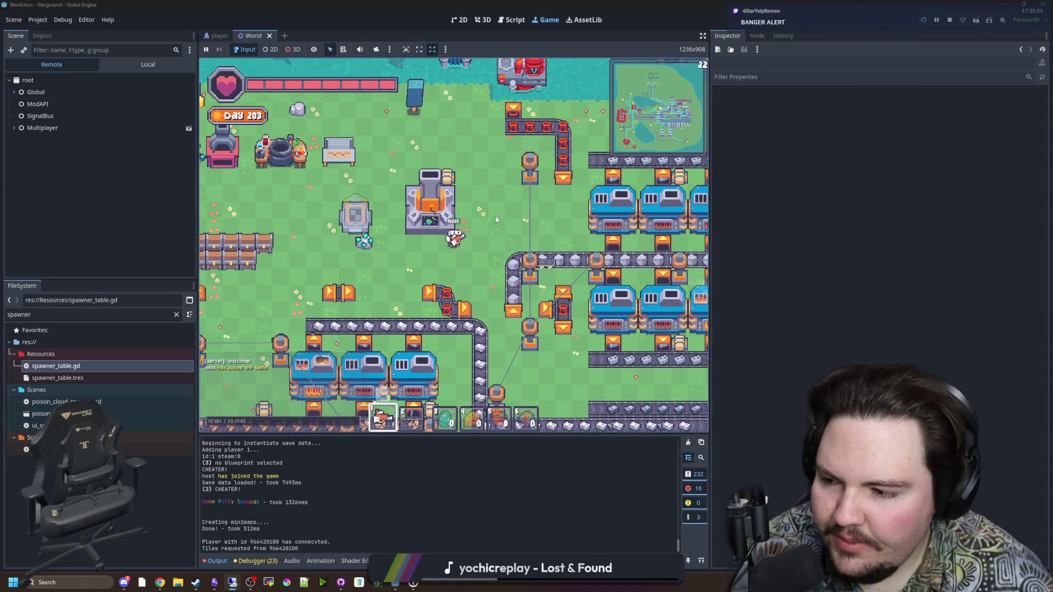
{"action": "key", "text": "a"}
{"action": "key", "text": "s"}
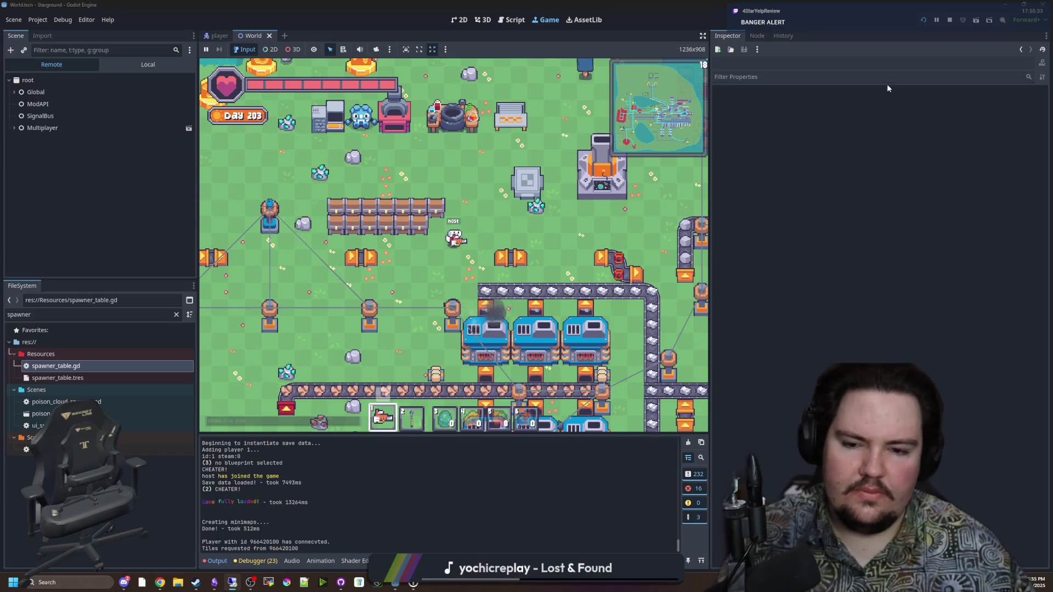
{"action": "left_click", "coordinate": [954, 25]}
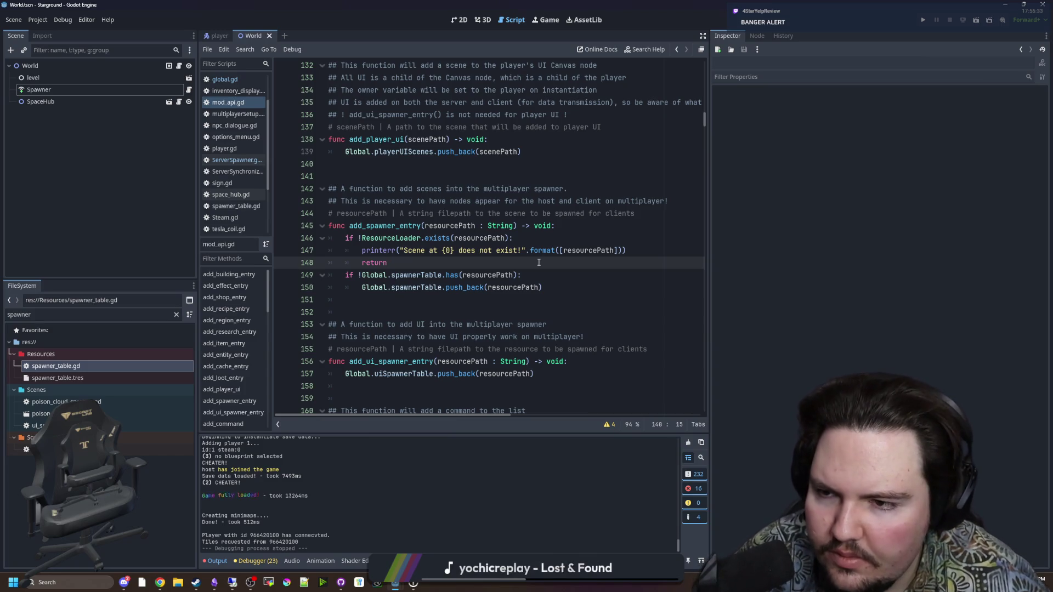
Save, open multiplayerSetup.gd at line 108 with a wider editor, then bring the remote machine forward.
{"action": "key", "text": "ctrl+s"}
{"action": "left_click", "coordinate": [230, 114]}
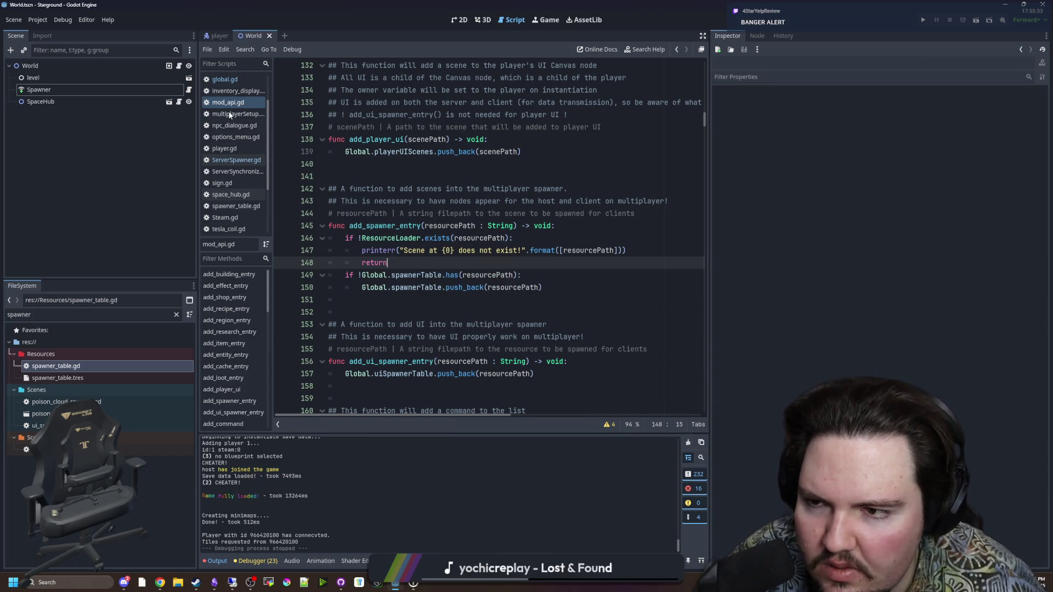
{"action": "left_click", "coordinate": [460, 210]}
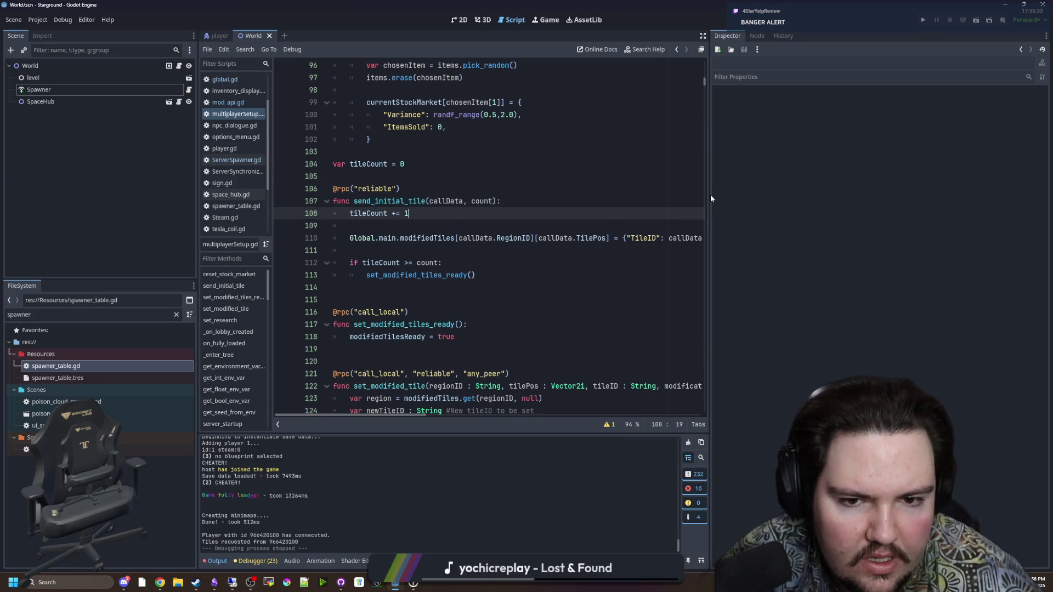
{"action": "left_click_drag", "start_coordinate": [710, 196], "coordinate": [775, 194]}
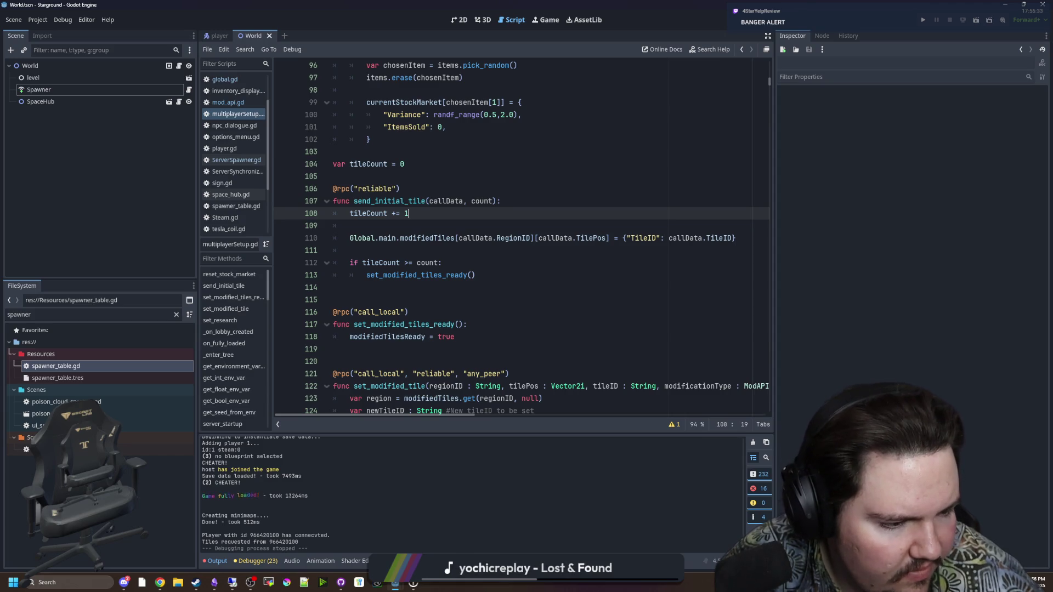
{"action": "left_click", "coordinate": [232, 582]}
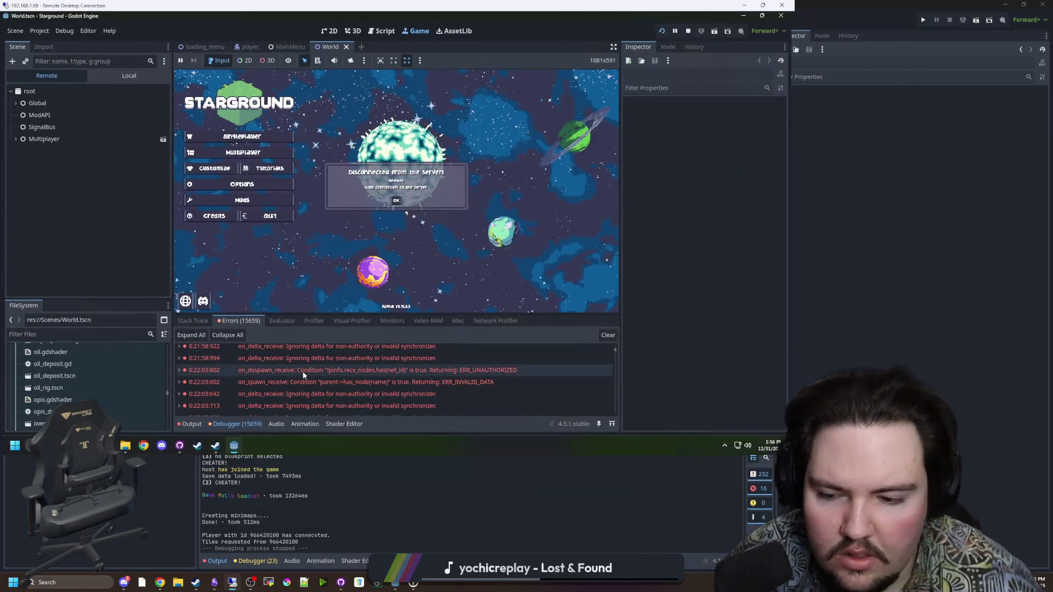
Check the remote Output log's 'Requesting tile data...' line, then minimize the Remote Desktop window.
{"action": "scroll", "coordinate": [482, 366], "scroll_direction": "down", "scroll_amount": 5}
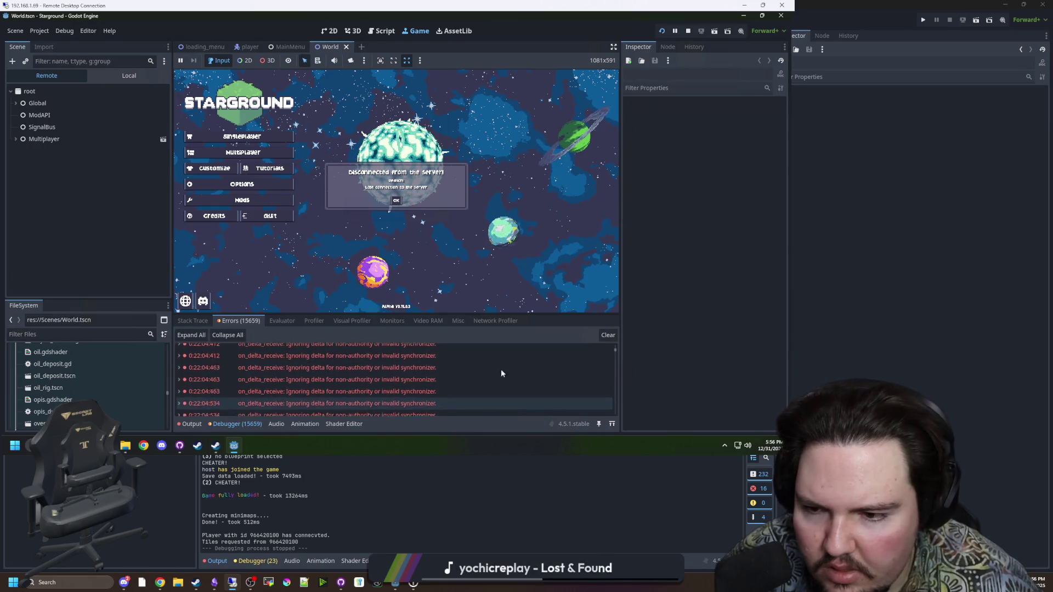
{"action": "left_click", "coordinate": [189, 423]}
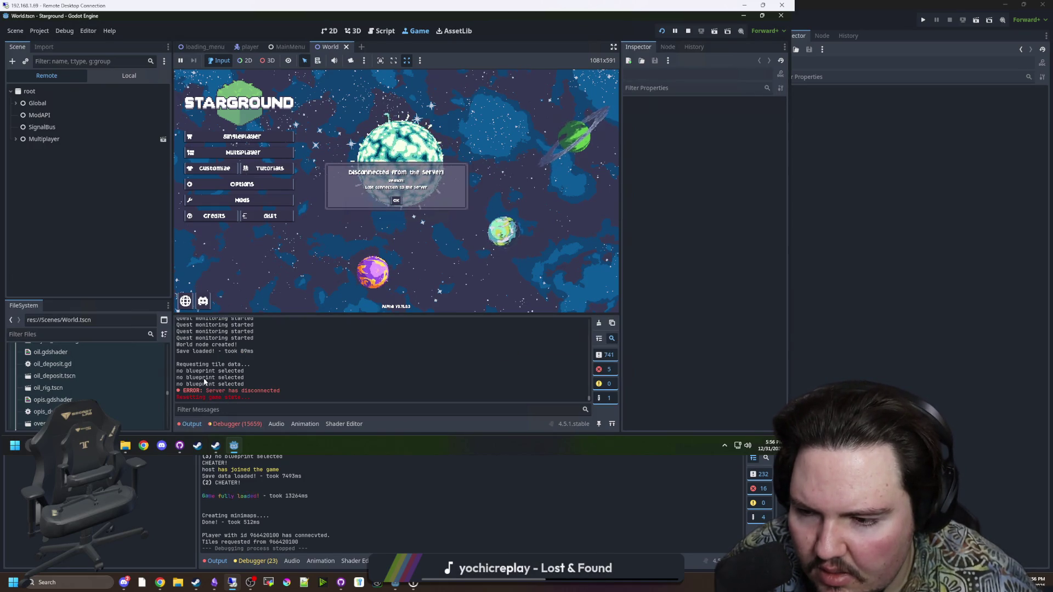
{"action": "left_click_drag", "start_coordinate": [181, 364], "coordinate": [250, 364]}
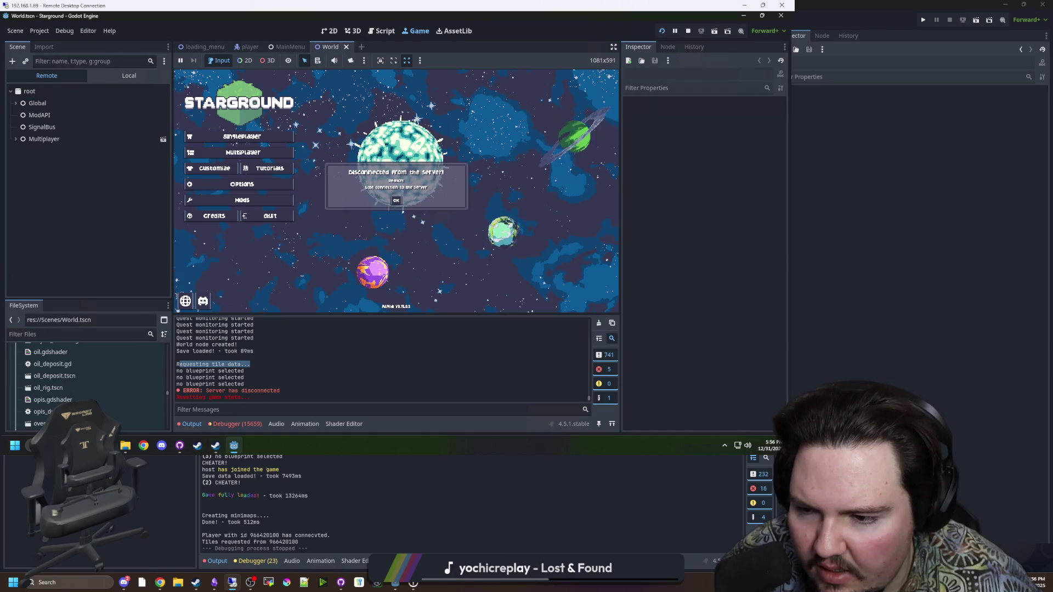
{"action": "left_click", "coordinate": [507, 138]}
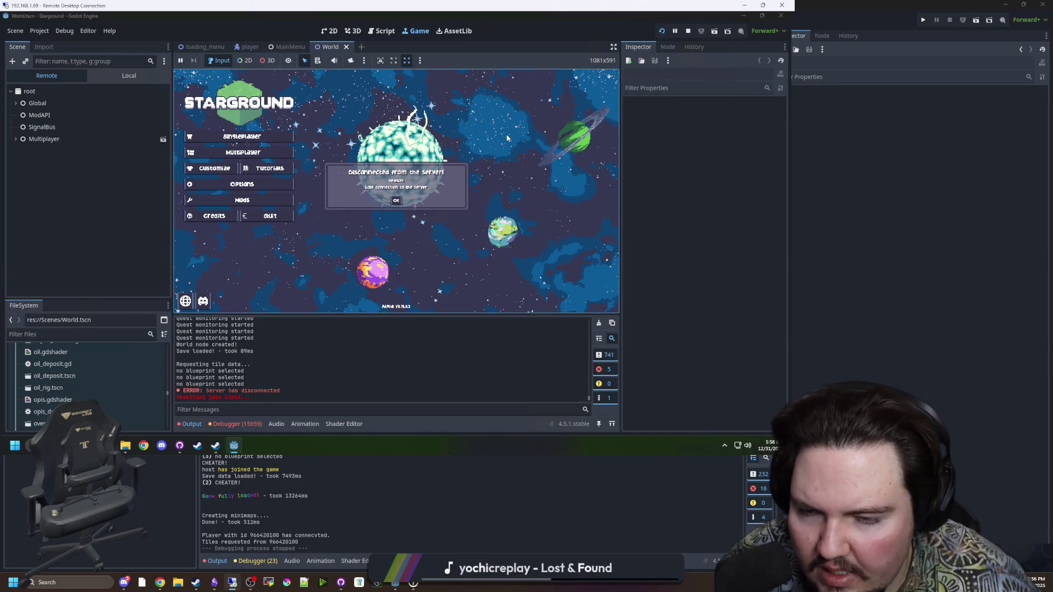
{"action": "mouse_move", "coordinate": [538, 14]}
{"action": "left_mouse_down"}
{"action": "mouse_move", "coordinate": [640, 131]}
{"action": "mouse_move", "coordinate": [648, 11]}
{"action": "mouse_move", "coordinate": [465, 21]}
{"action": "mouse_move", "coordinate": [452, 45]}
{"action": "mouse_move", "coordinate": [449, 3]}
{"action": "left_mouse_up"}
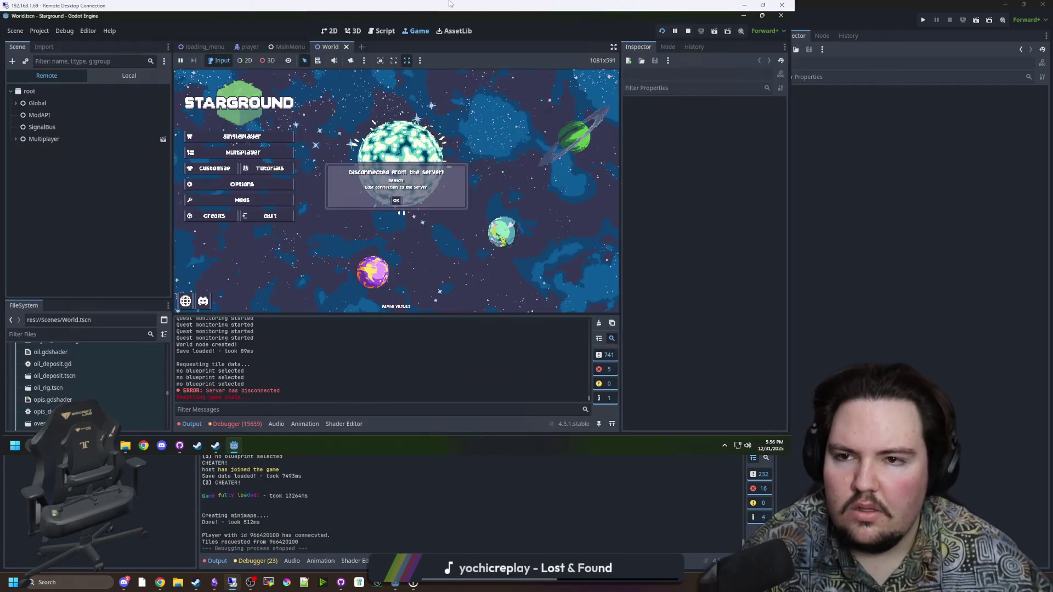
{"action": "left_click", "coordinate": [744, 5]}
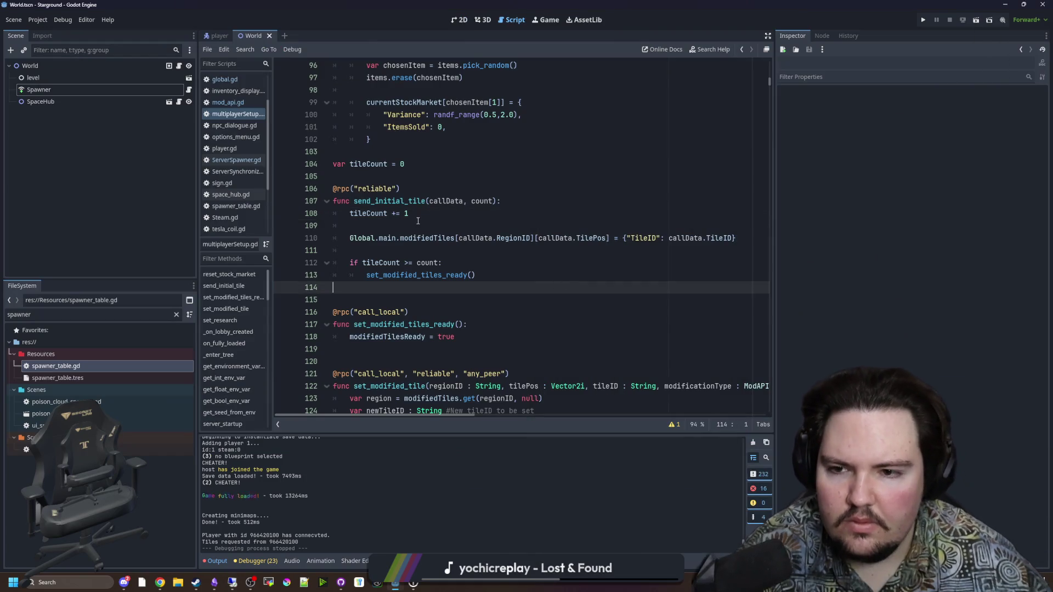
Save the scene and move the caret to send_initial_tile's rpc annotation.
{"action": "left_click", "coordinate": [418, 219]}
{"action": "left_click", "coordinate": [438, 177]}
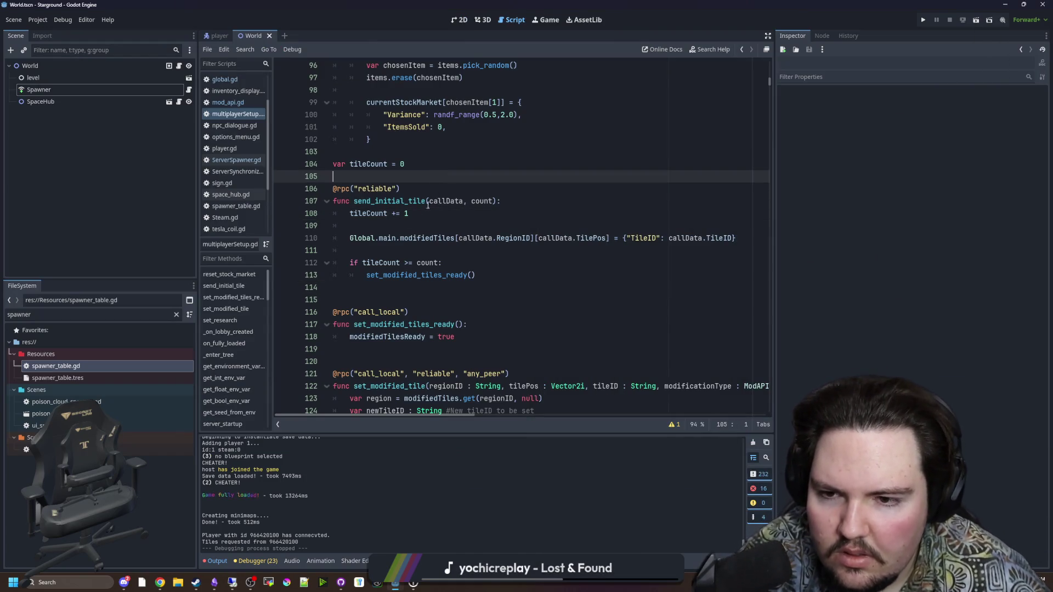
{"action": "left_click", "coordinate": [430, 225]}
{"action": "left_click", "coordinate": [439, 172]}
{"action": "key", "text": "ctrl+s"}
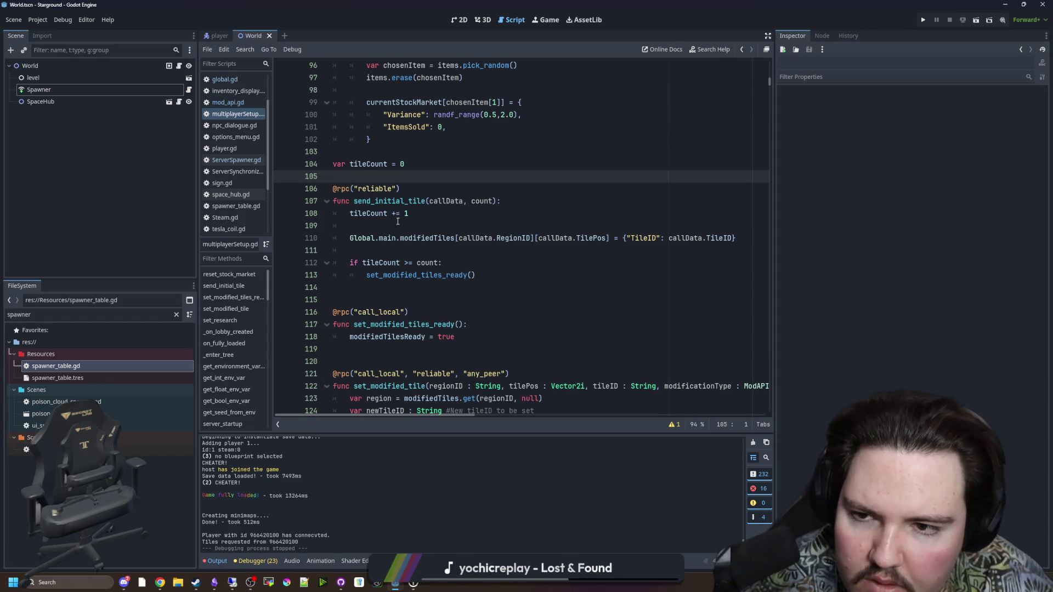
{"action": "scroll", "coordinate": [449, 198], "scroll_direction": "up", "scroll_amount": 6}
{"action": "left_click", "coordinate": [426, 190]}
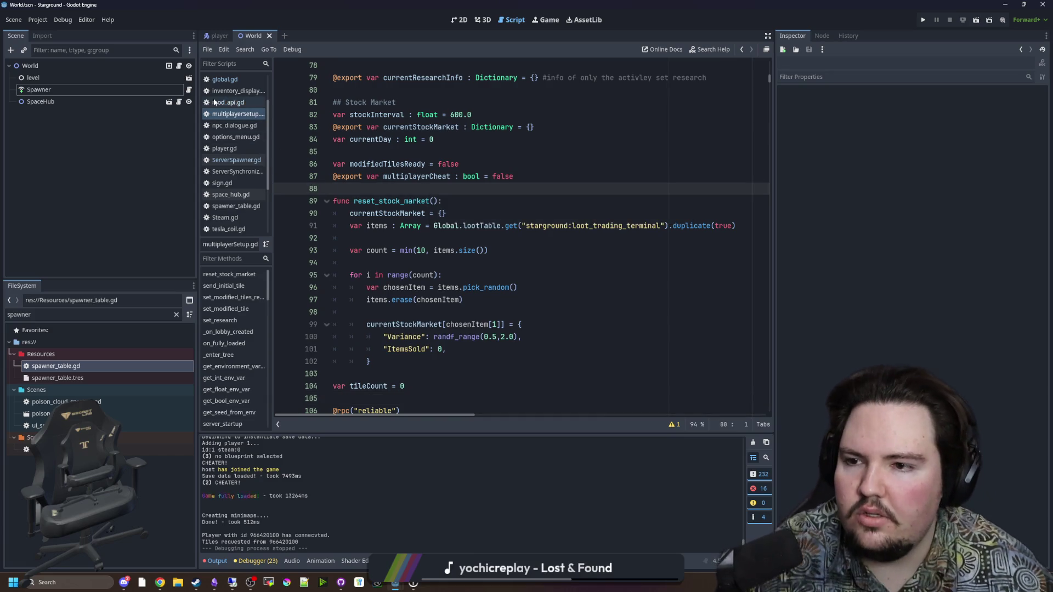
{"action": "key", "text": "Down"}
{"action": "key", "text": "Down"}
{"action": "key", "text": "Down"}
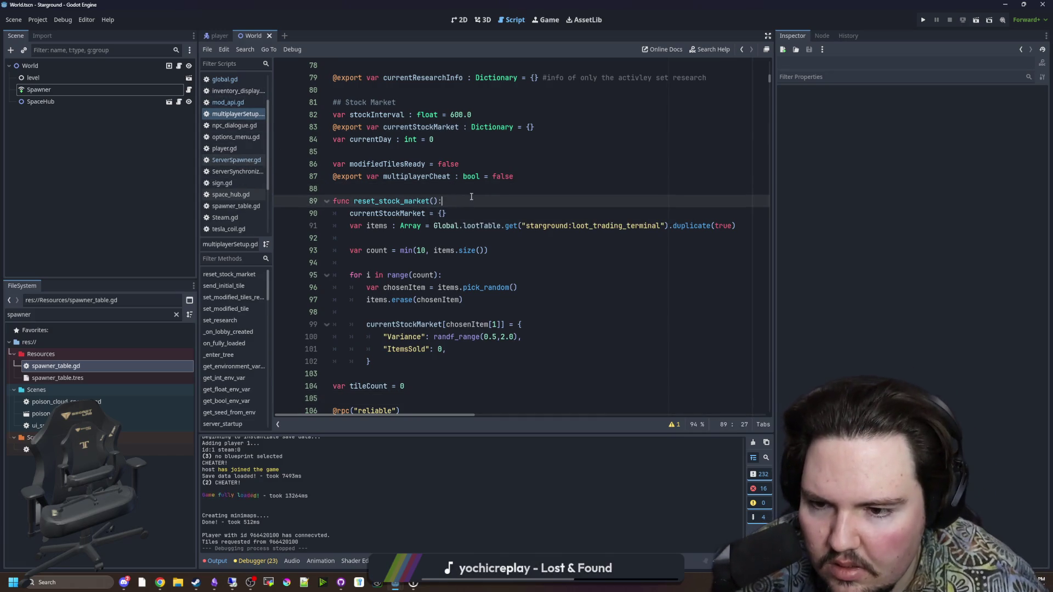
Start a text search inside multiplayerSetup.gd.
{"action": "left_click", "coordinate": [228, 114]}
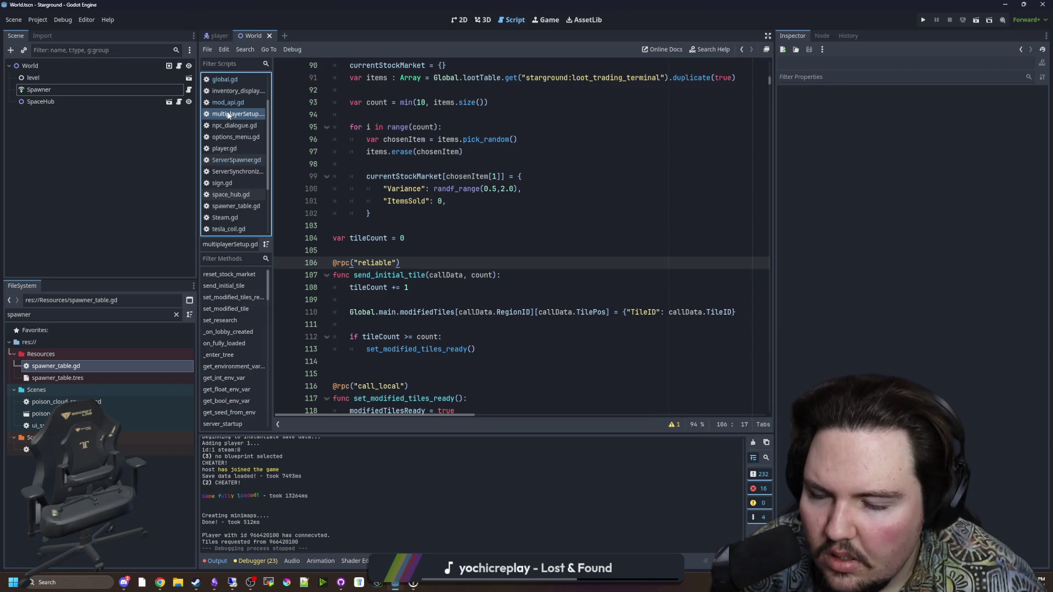
{"action": "left_click", "coordinate": [479, 215]}
{"action": "key", "text": "ctrl+f"}
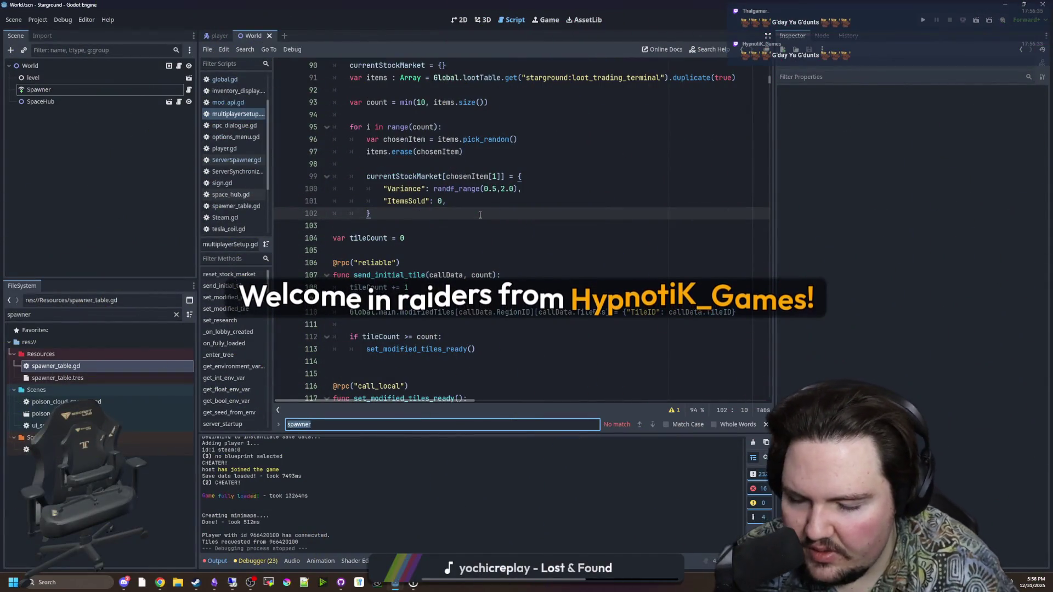
Search multiplayerSetup.gd for send_initial_tile, finding 2 matches.
{"action": "type", "text": "in"}
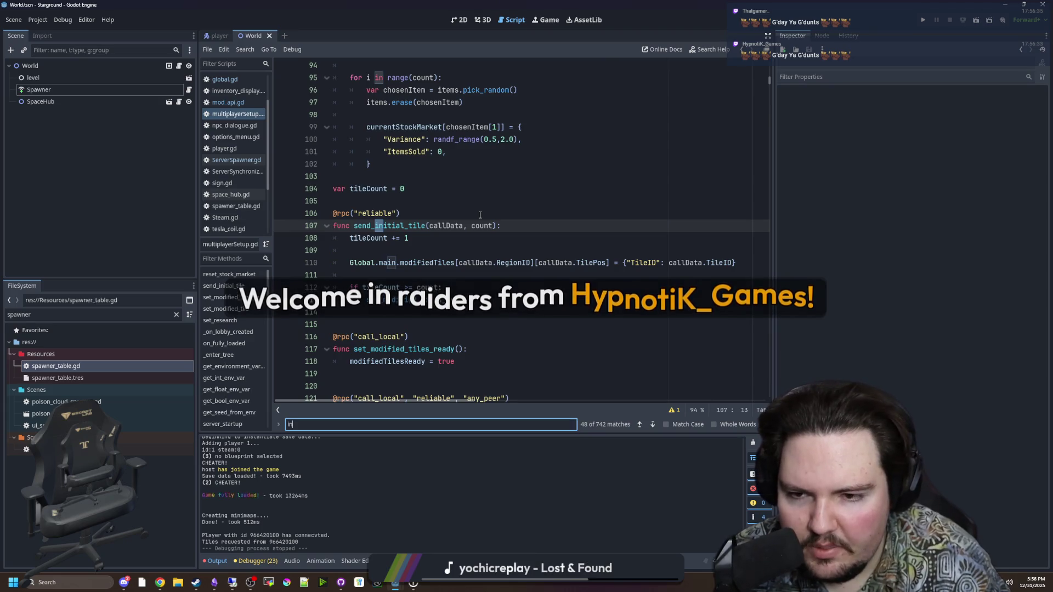
{"action": "key", "text": "BackSpace"}
{"action": "key", "text": "BackSpace"}
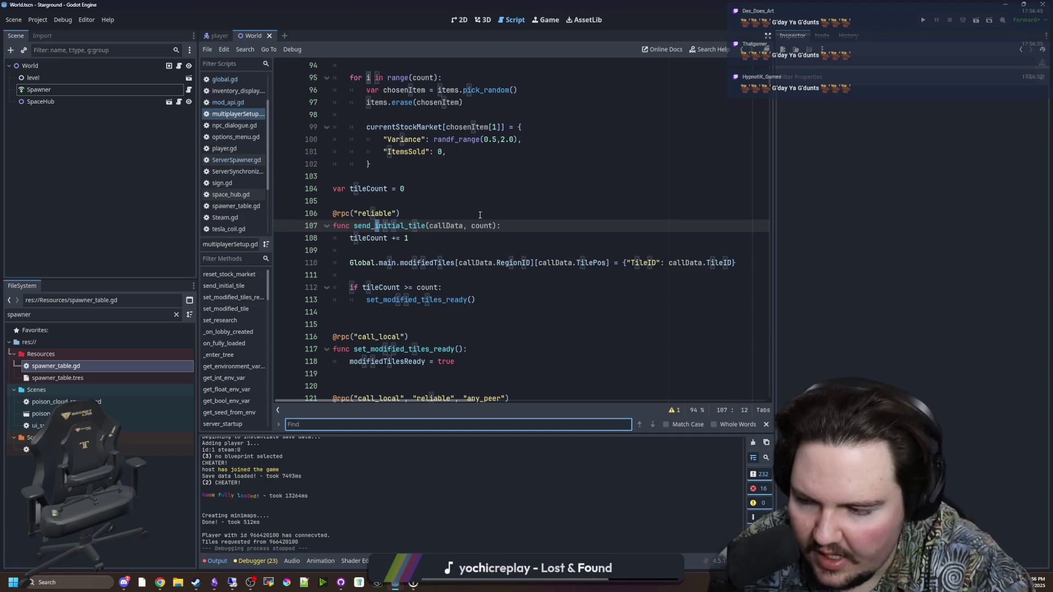
{"action": "left_click", "coordinate": [409, 275]}
{"action": "scroll", "coordinate": [395, 285], "scroll_direction": "down", "scroll_amount": 2}
{"action": "left_click", "coordinate": [371, 425]}
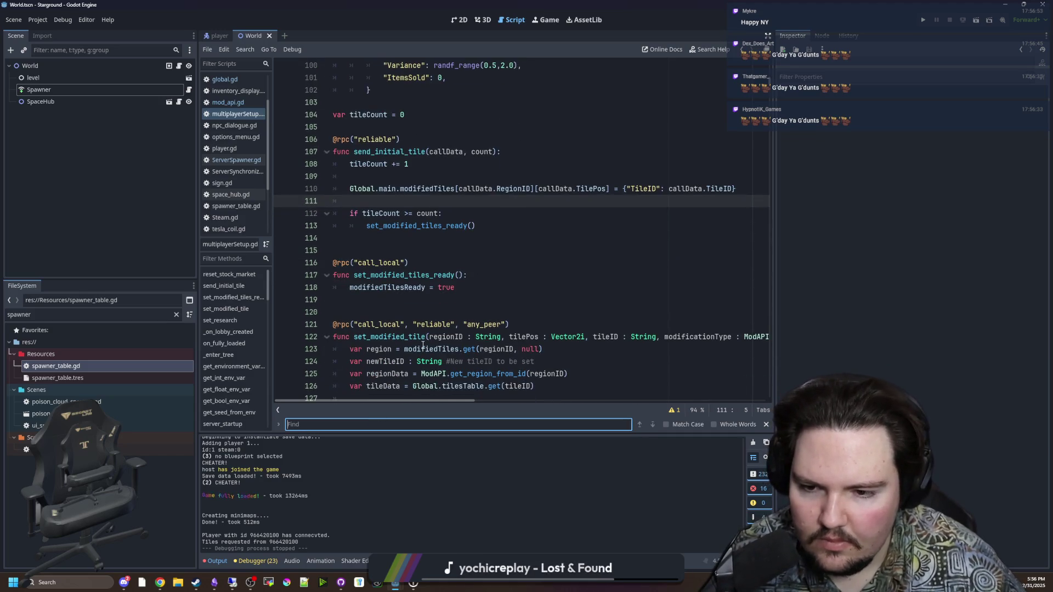
{"action": "type", "text": "get_"}
{"action": "key", "text": "BackSpace"}
{"action": "key", "text": "BackSpace"}
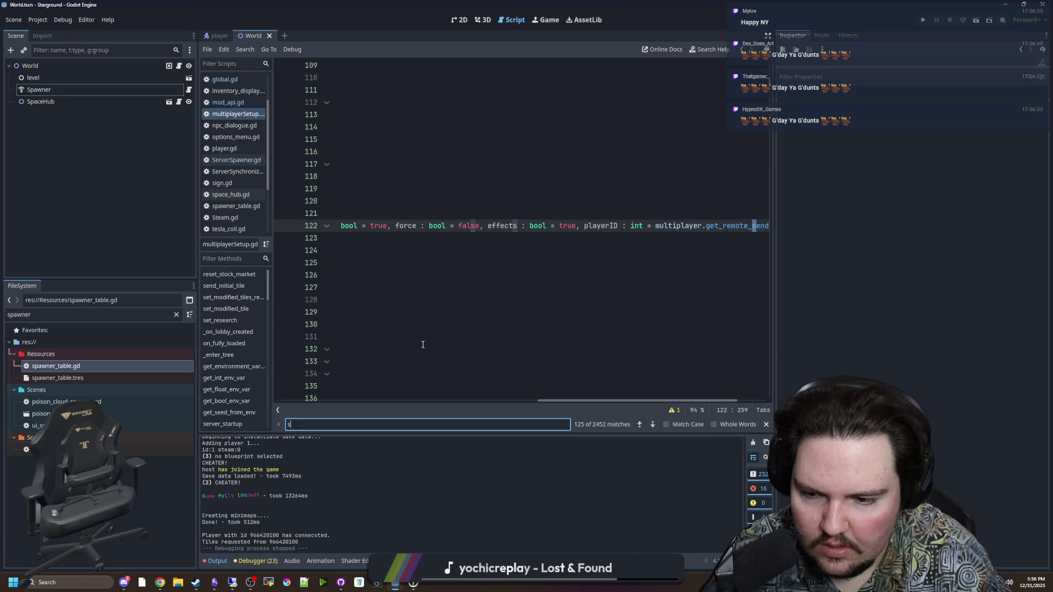
{"action": "type", "text": "send_initial"}
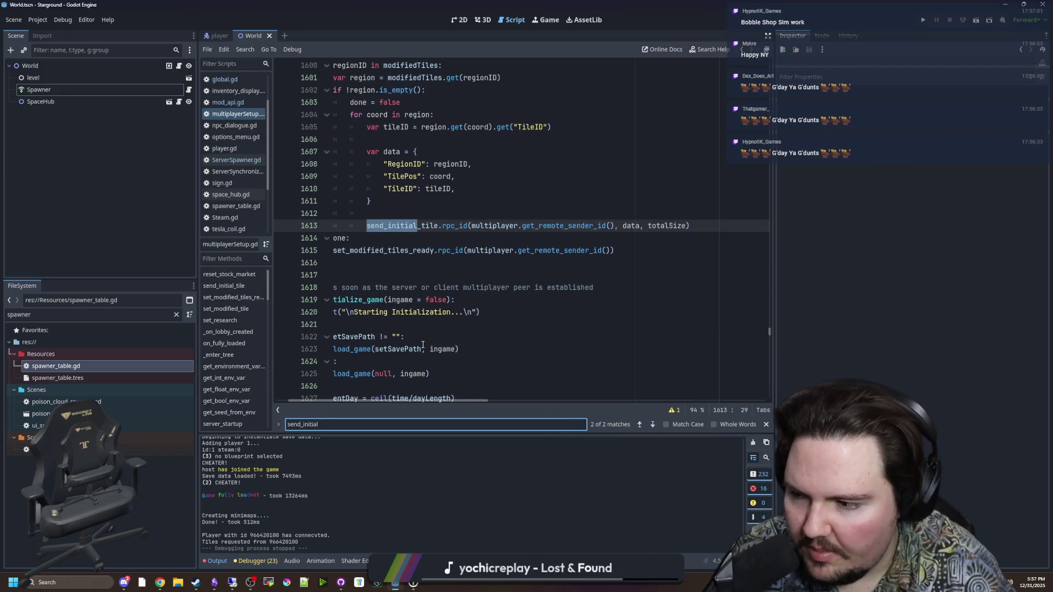
{"action": "type", "text": "_tile"}
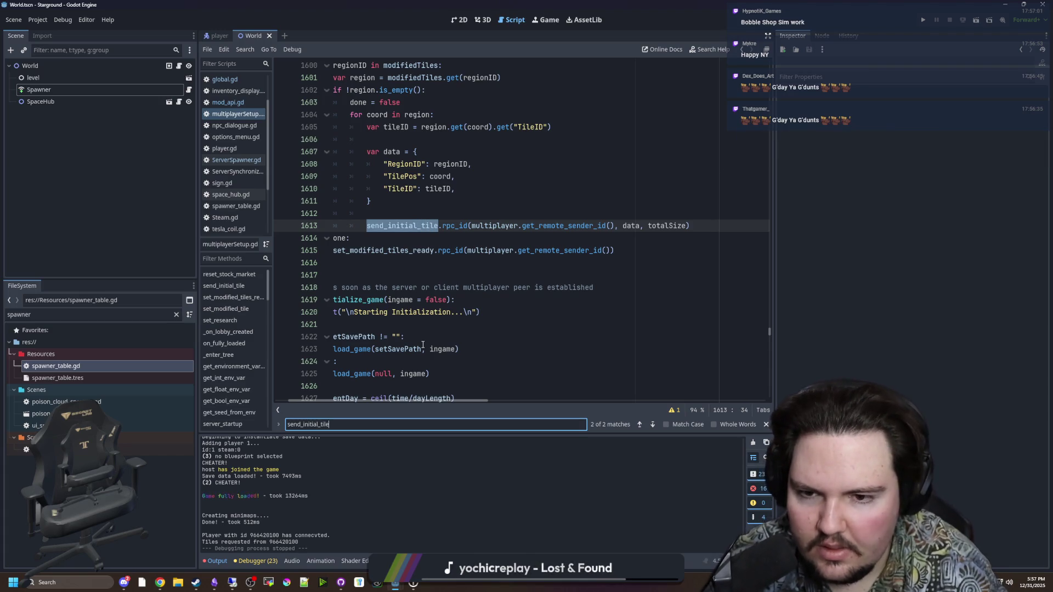
Scroll up to request_tile_data and place the caret around line 1612.
{"action": "scroll", "coordinate": [500, 356], "scroll_direction": "up", "scroll_amount": 1}
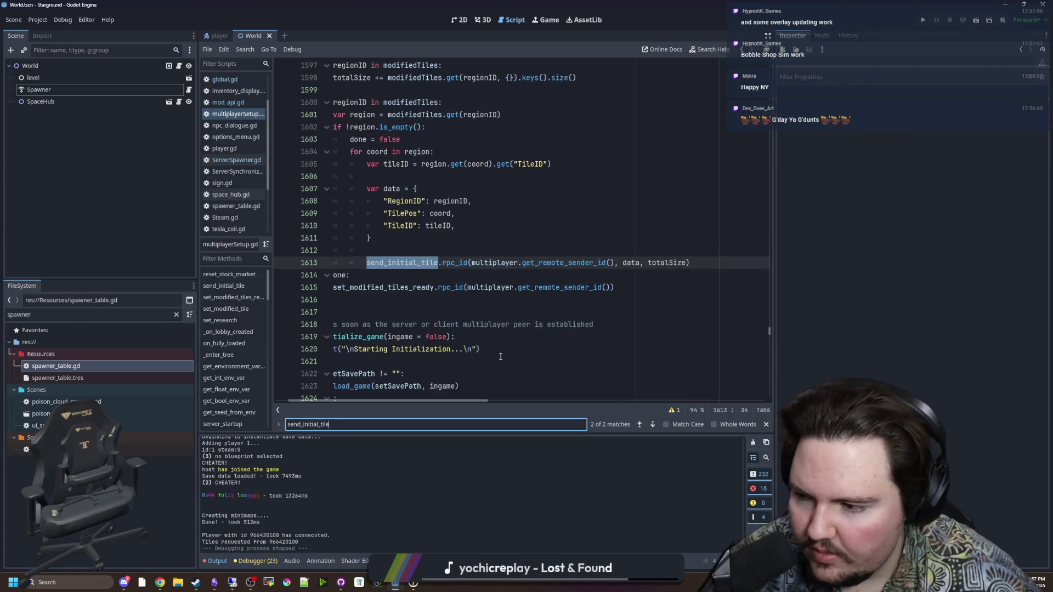
{"action": "scroll", "coordinate": [383, 277], "scroll_direction": "up", "scroll_amount": 3}
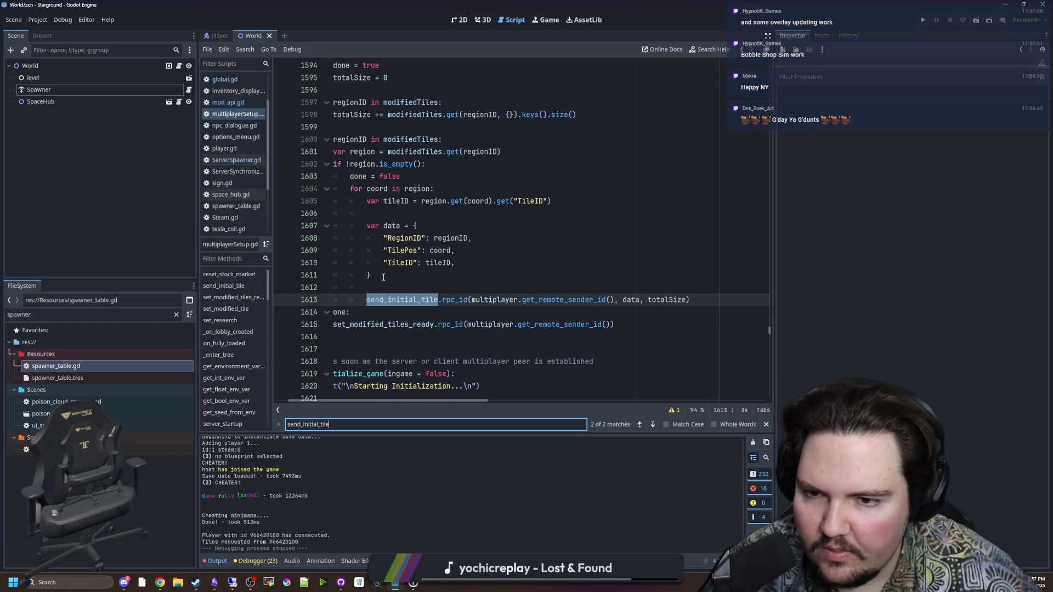
{"action": "scroll", "coordinate": [389, 390], "scroll_direction": "down", "scroll_amount": 2}
{"action": "scroll", "coordinate": [378, 351], "scroll_direction": "left", "scroll_amount": 1}
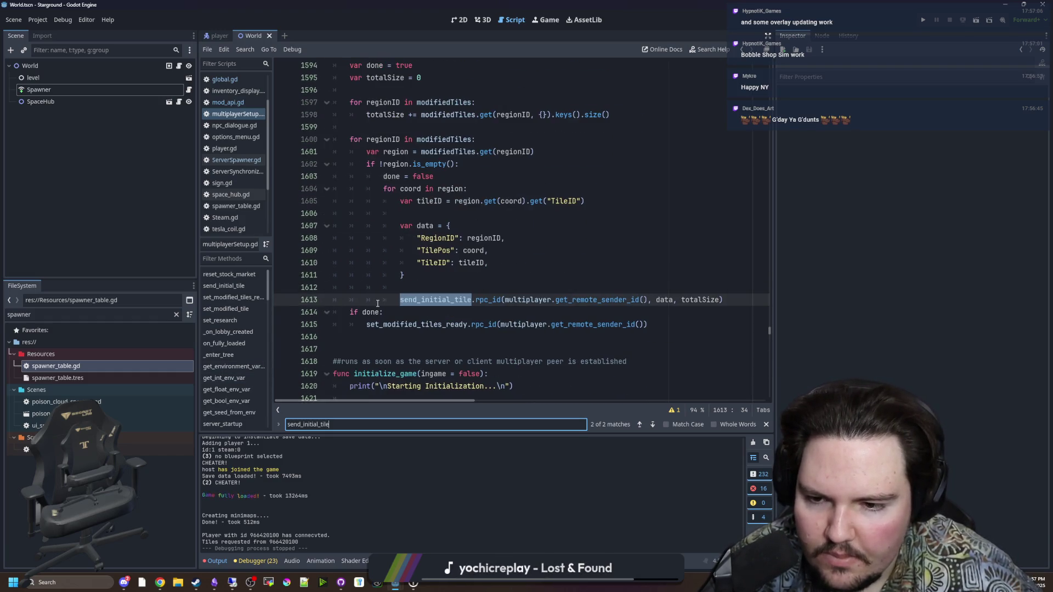
{"action": "scroll", "coordinate": [369, 318], "scroll_direction": "up", "scroll_amount": 3}
{"action": "left_click", "coordinate": [402, 240]}
{"action": "scroll", "coordinate": [397, 230], "scroll_direction": "up", "scroll_amount": 15}
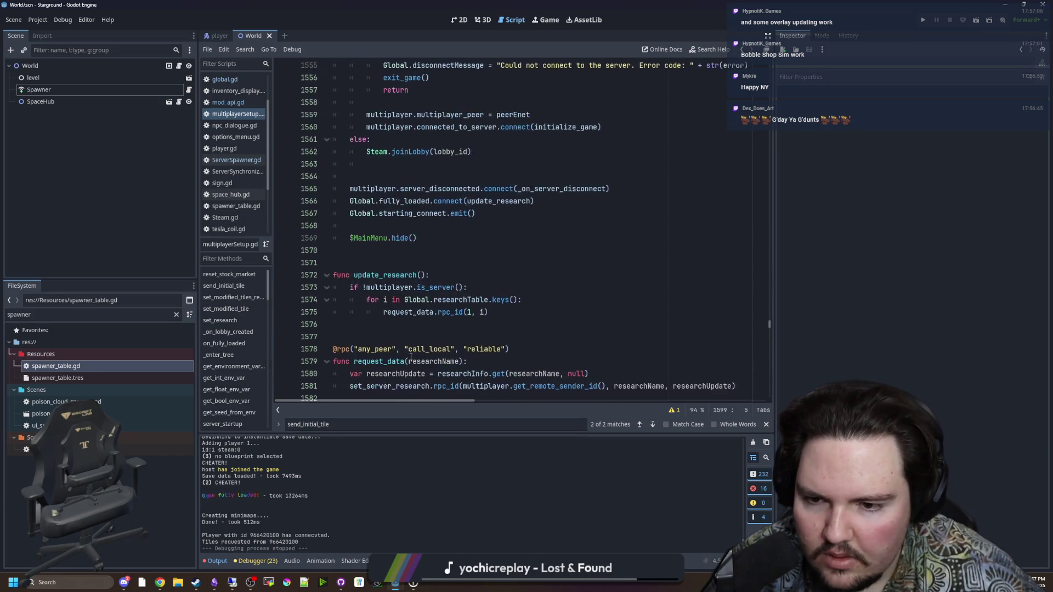
{"action": "scroll", "coordinate": [387, 192], "scroll_direction": "down", "scroll_amount": 14}
{"action": "left_click", "coordinate": [384, 184]}
{"action": "scroll", "coordinate": [395, 209], "scroll_direction": "down", "scroll_amount": 4}
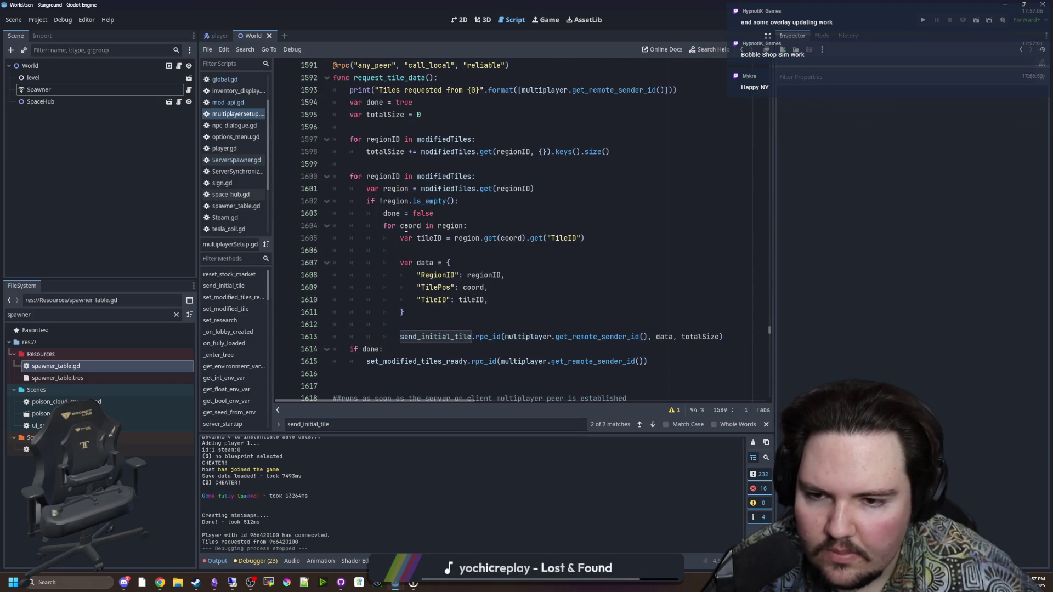
{"action": "scroll", "coordinate": [406, 227], "scroll_direction": "up", "scroll_amount": 1}
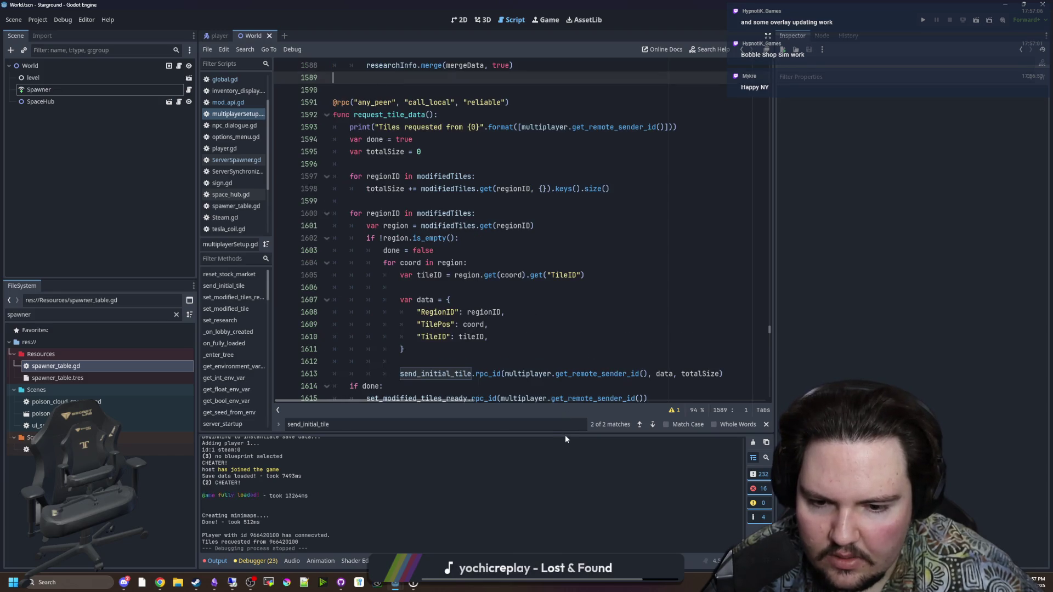
{"action": "left_click_drag", "start_coordinate": [565, 435], "coordinate": [573, 480]}
{"action": "scroll", "coordinate": [453, 386], "scroll_direction": "down", "scroll_amount": 1}
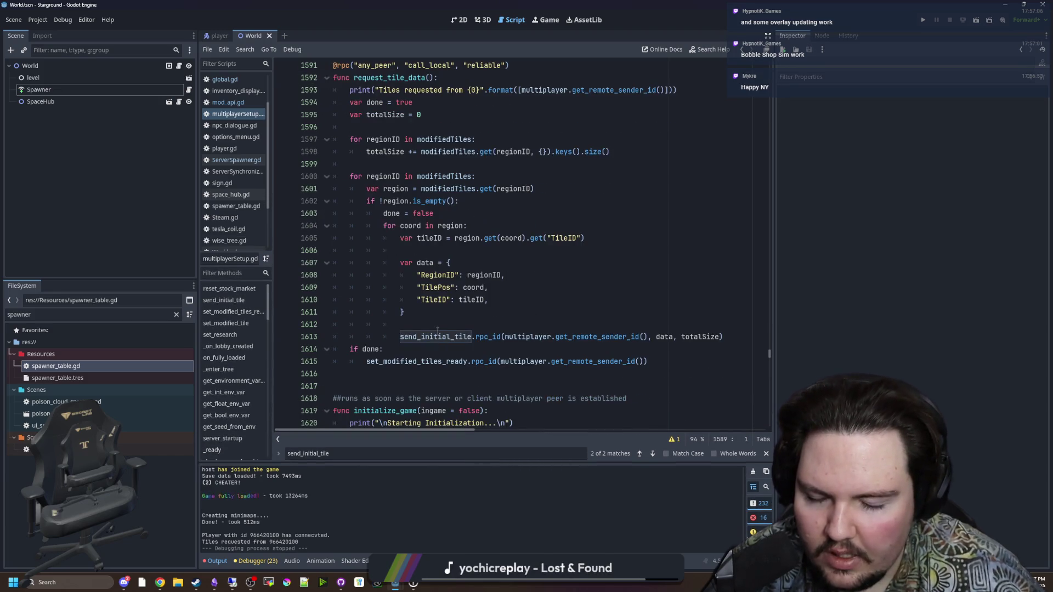
Step through request_tile_data's region and tile loops around lines 1596-1599.
{"action": "left_click", "coordinate": [438, 326]}
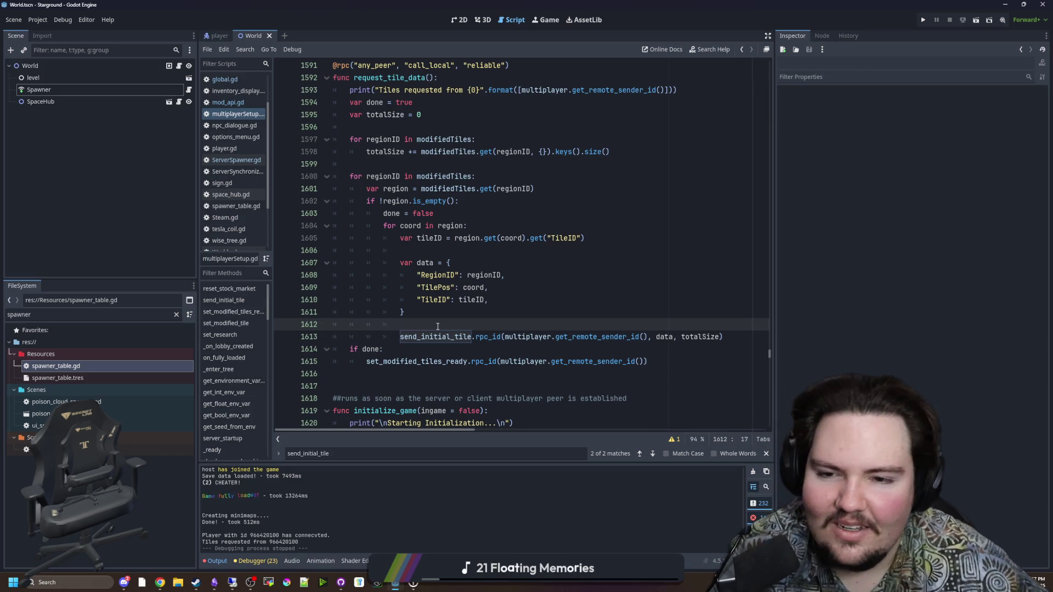
{"action": "left_click", "coordinate": [506, 274]}
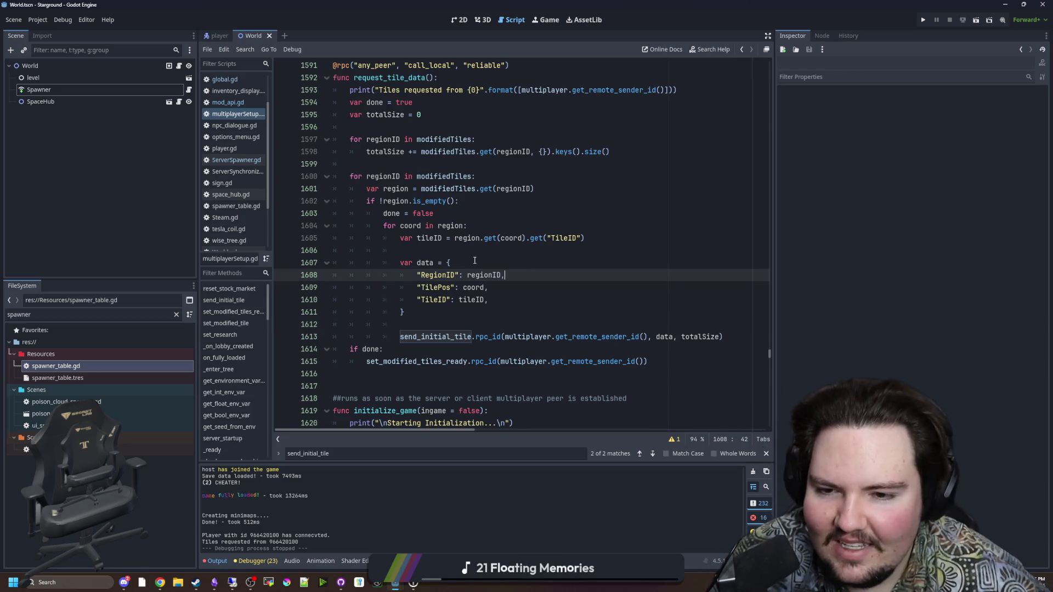
{"action": "left_click", "coordinate": [441, 251]}
{"action": "scroll", "coordinate": [447, 253], "scroll_direction": "up", "scroll_amount": 2}
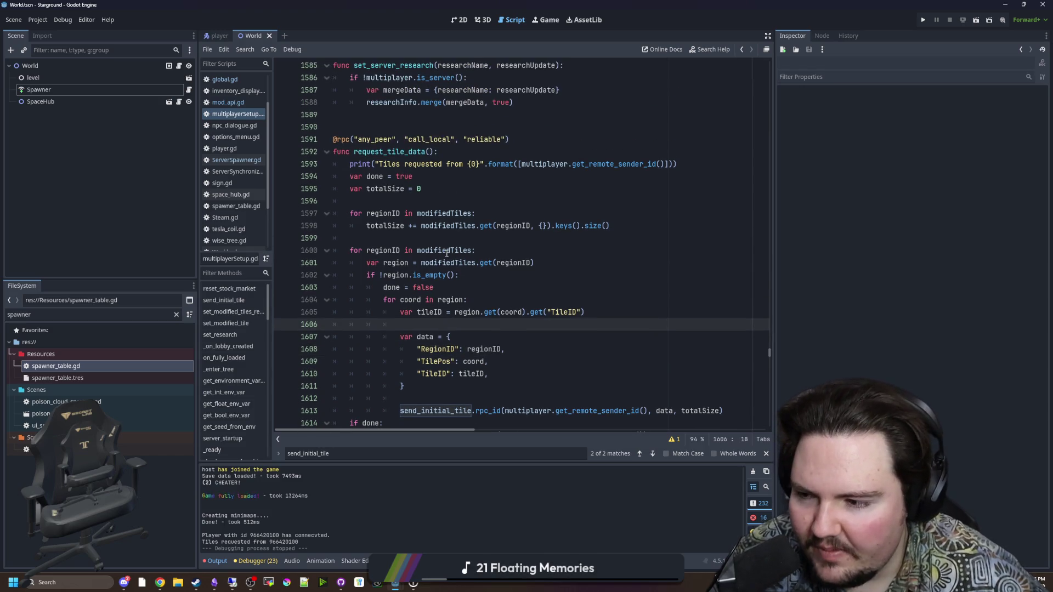
{"action": "left_click", "coordinate": [421, 239]}
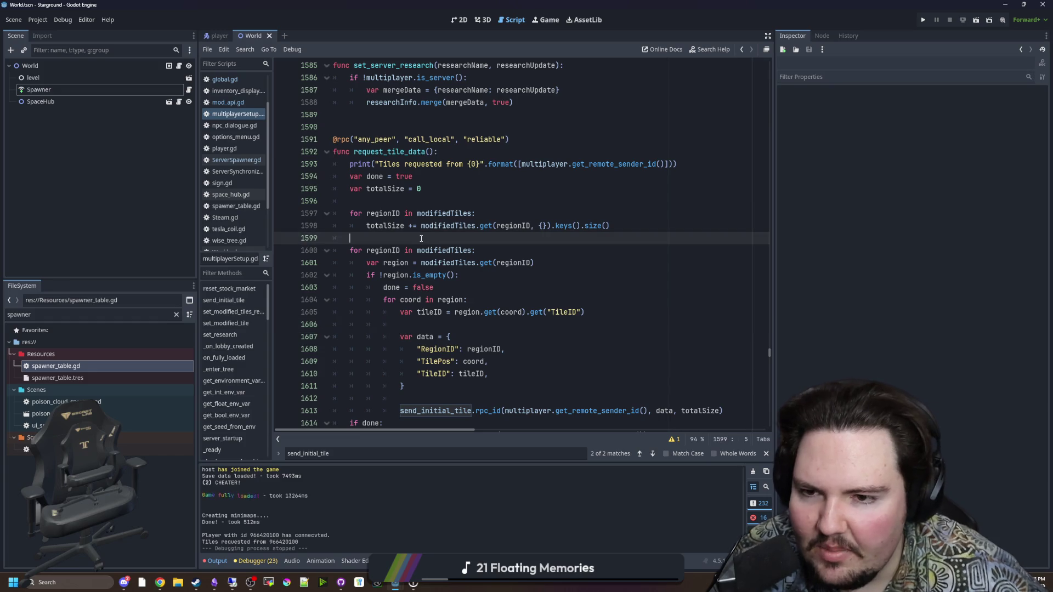
{"action": "left_click", "coordinate": [420, 201]}
{"action": "scroll", "coordinate": [421, 203], "scroll_direction": "down", "scroll_amount": 2}
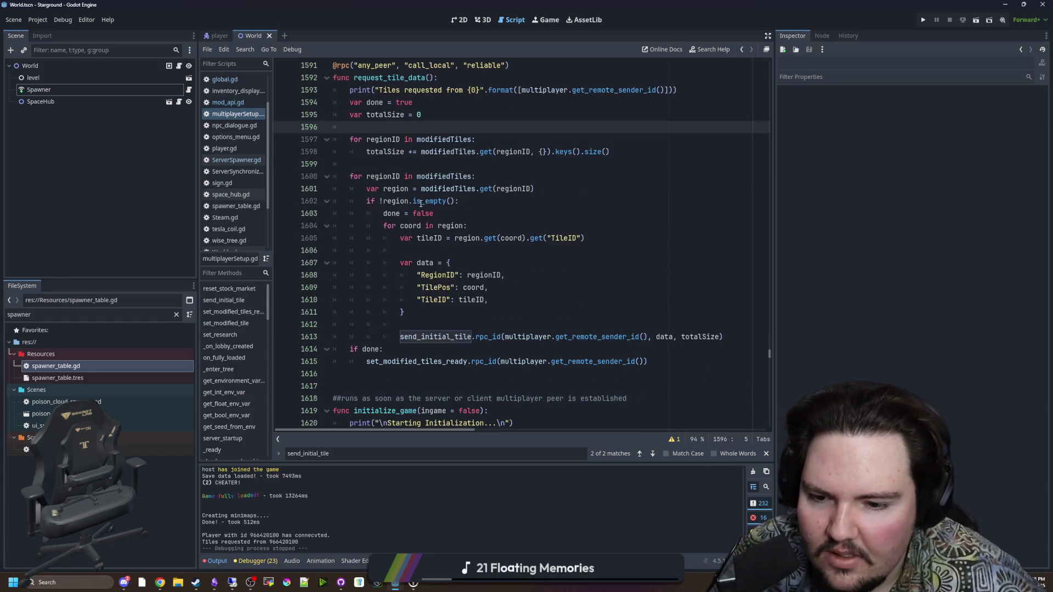
{"action": "scroll", "coordinate": [421, 204], "scroll_direction": "down", "scroll_amount": 1}
{"action": "scroll", "coordinate": [420, 203], "scroll_direction": "up", "scroll_amount": 2}
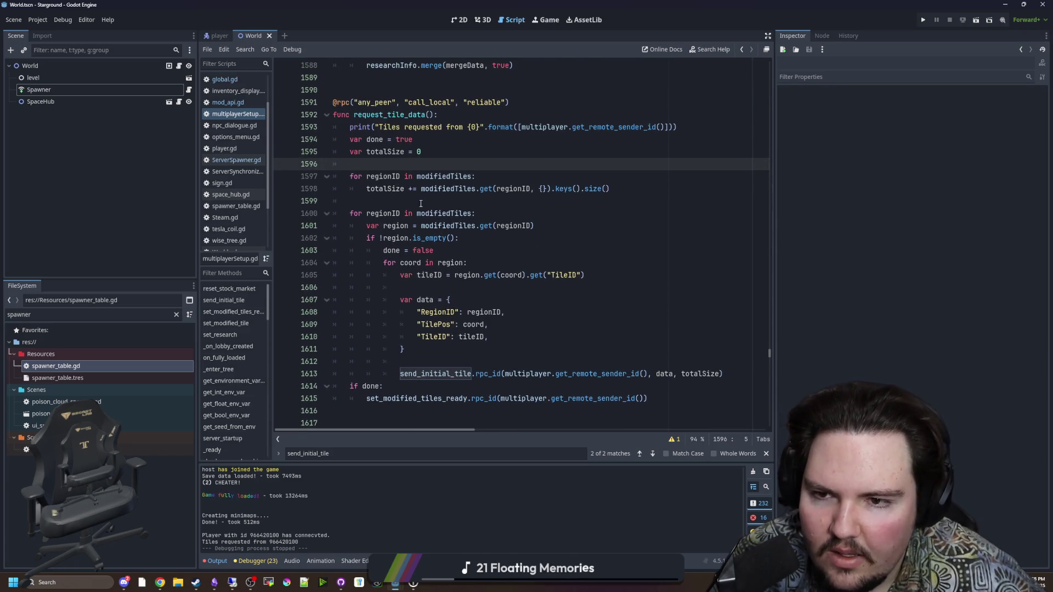
{"action": "left_click", "coordinate": [425, 201]}
{"action": "left_click", "coordinate": [451, 166]}
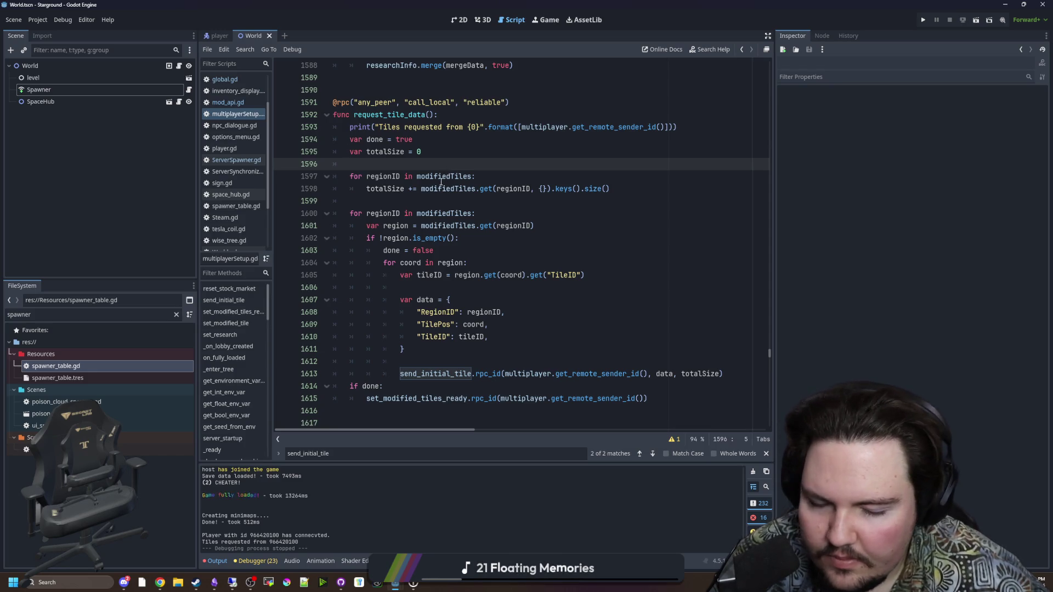
{"action": "key", "text": "Down"}
{"action": "key", "text": "Down"}
{"action": "key", "text": "Down"}
{"action": "scroll", "coordinate": [427, 214], "scroll_direction": "down", "scroll_amount": 1}
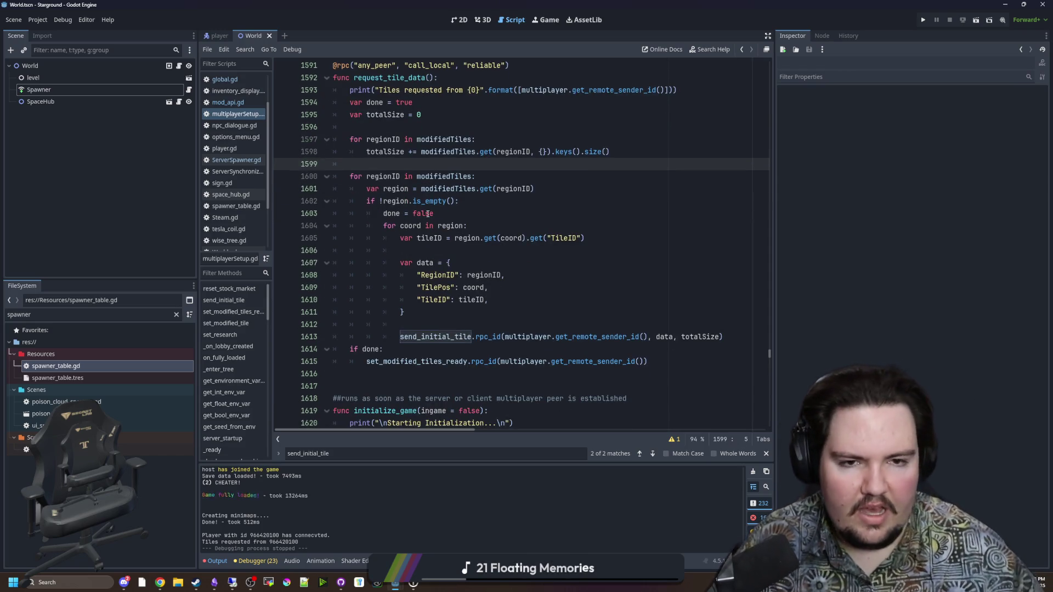
Centre the remote game window, recheck lines 1599-1606, then bring the running game forward.
{"action": "left_click", "coordinate": [232, 582]}
{"action": "mouse_move", "coordinate": [342, 112]}
{"action": "left_mouse_down"}
{"action": "mouse_move", "coordinate": [541, 236]}
{"action": "mouse_move", "coordinate": [494, 89]}
{"action": "mouse_move", "coordinate": [525, 98]}
{"action": "left_mouse_up"}
{"action": "left_click", "coordinate": [232, 582]}
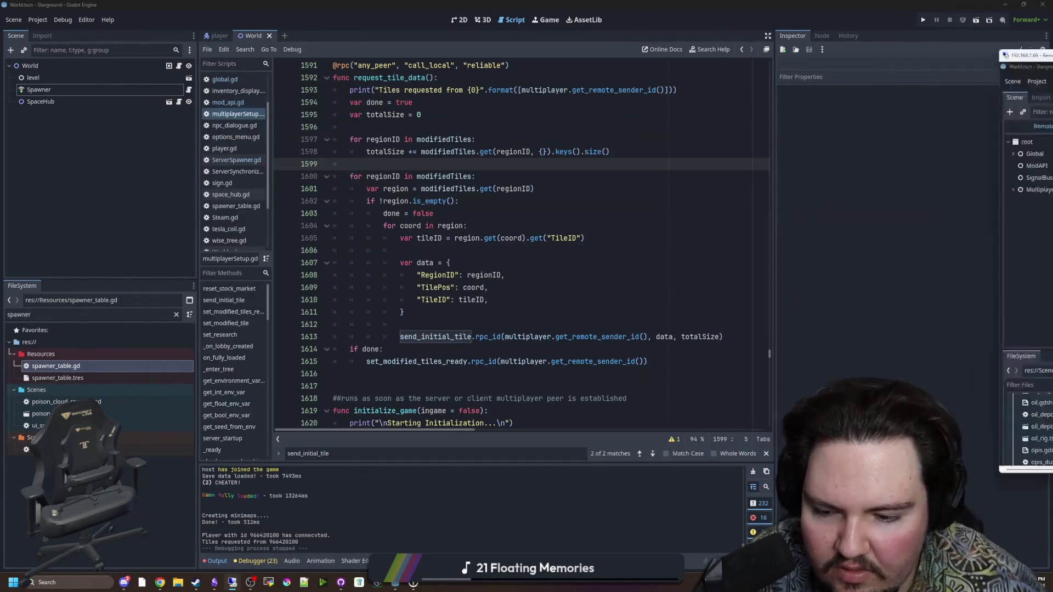
{"action": "left_click", "coordinate": [456, 252]}
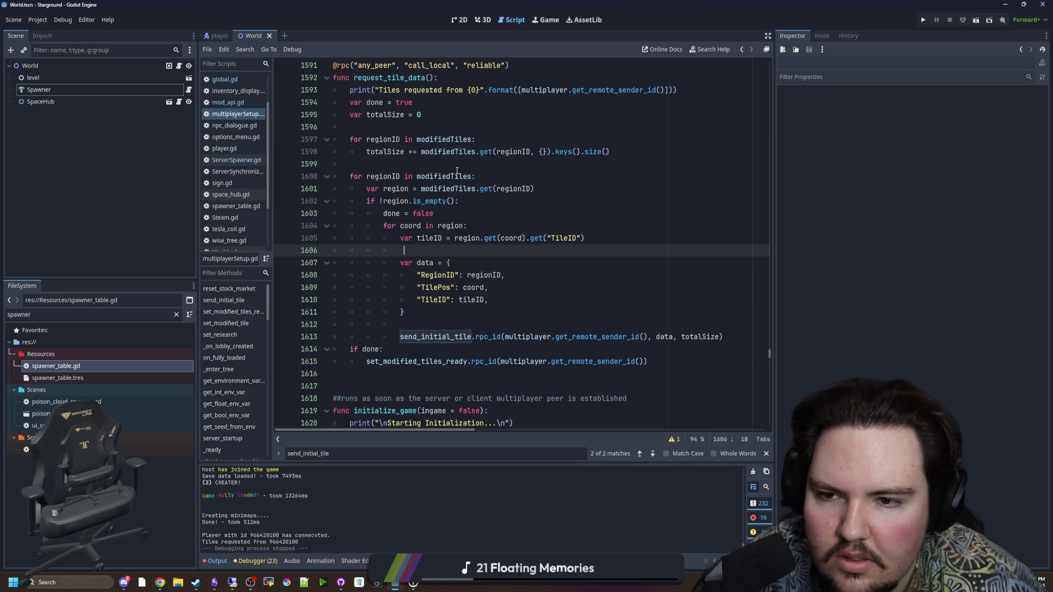
{"action": "left_click", "coordinate": [436, 213]}
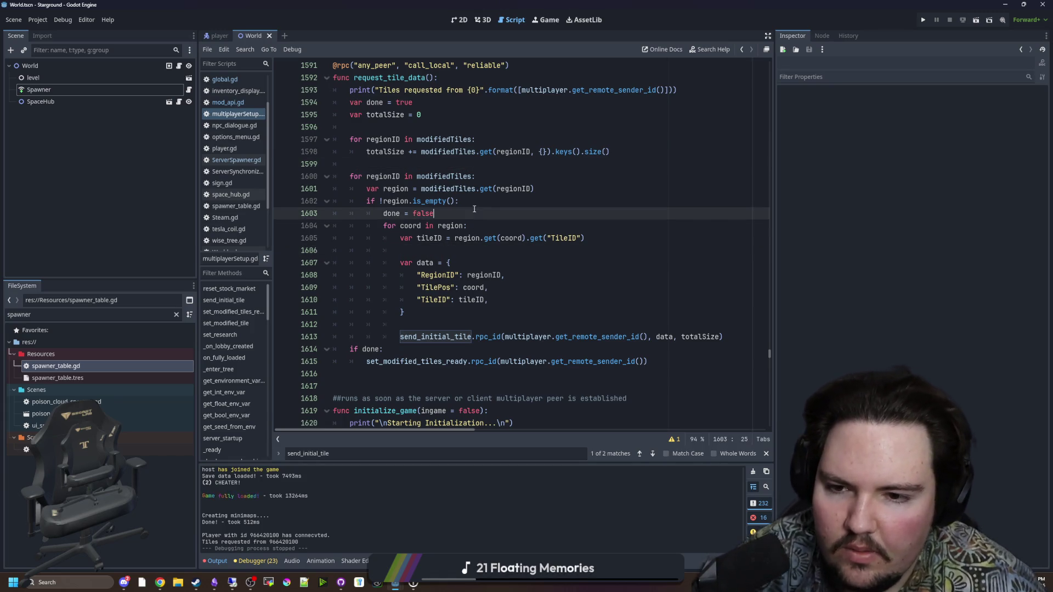
{"action": "left_click", "coordinate": [439, 165]}
{"action": "left_click", "coordinate": [232, 583]}
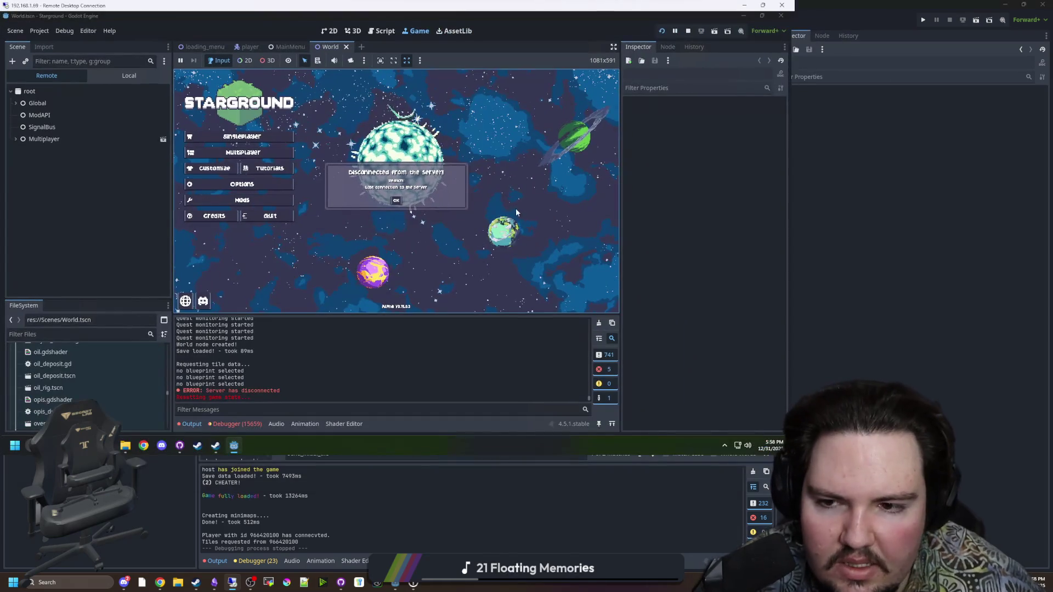
Dismiss 'Disconnected from the server' and select the no-blueprint and server-disconnected log lines.
{"action": "left_click", "coordinate": [396, 201]}
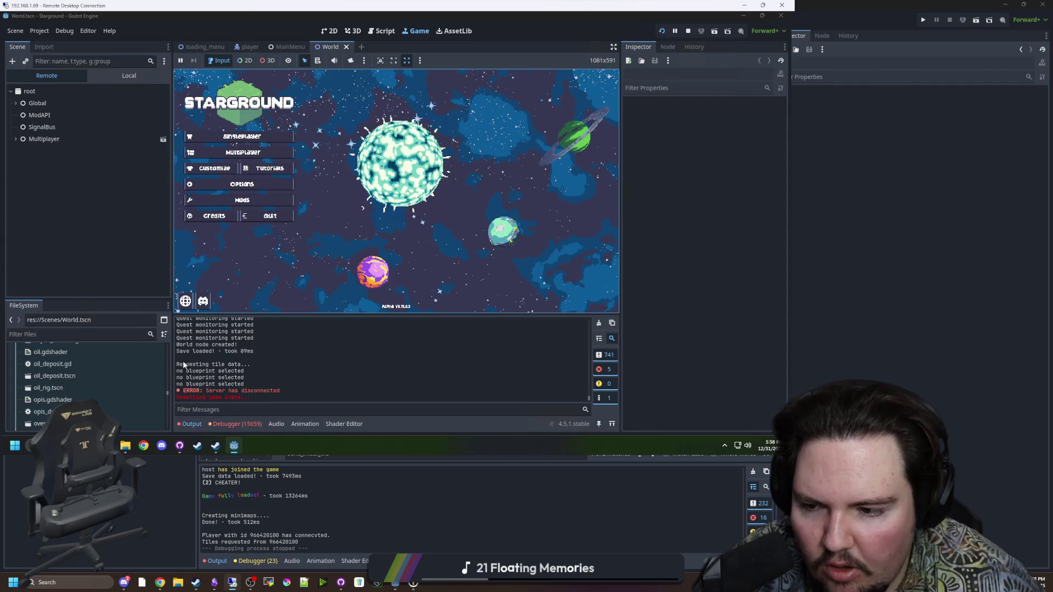
{"action": "mouse_move", "coordinate": [184, 365]}
{"action": "left_mouse_down"}
{"action": "mouse_move", "coordinate": [245, 365]}
{"action": "mouse_move", "coordinate": [274, 397]}
{"action": "left_mouse_up"}
{"action": "left_click", "coordinate": [255, 364]}
{"action": "left_click", "coordinate": [308, 395]}
{"action": "left_click", "coordinate": [744, 5]}
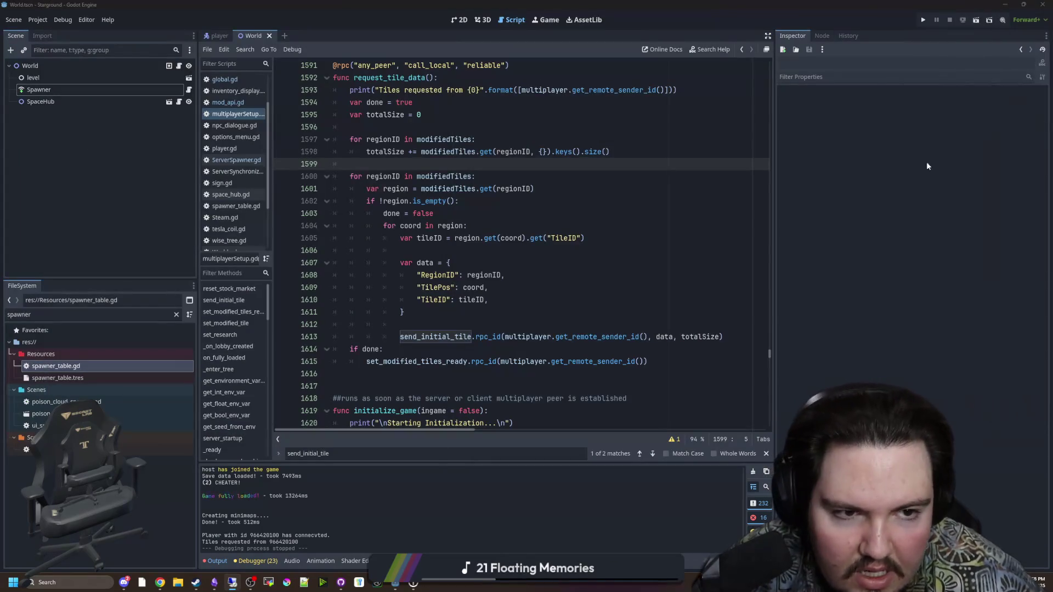
{"action": "left_click", "coordinate": [528, 321]}
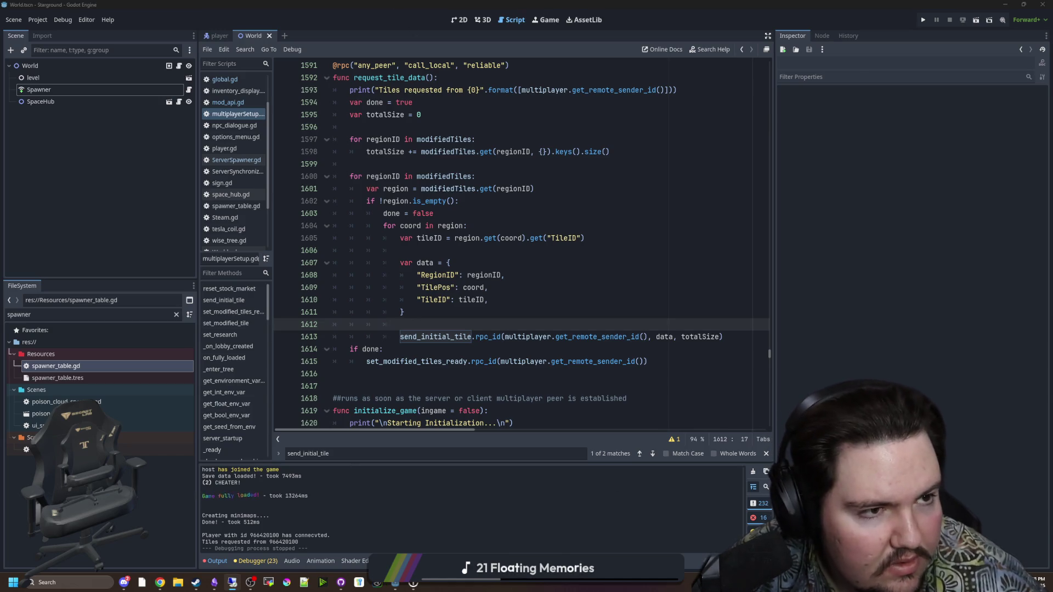
{"action": "left_click", "coordinate": [232, 582]}
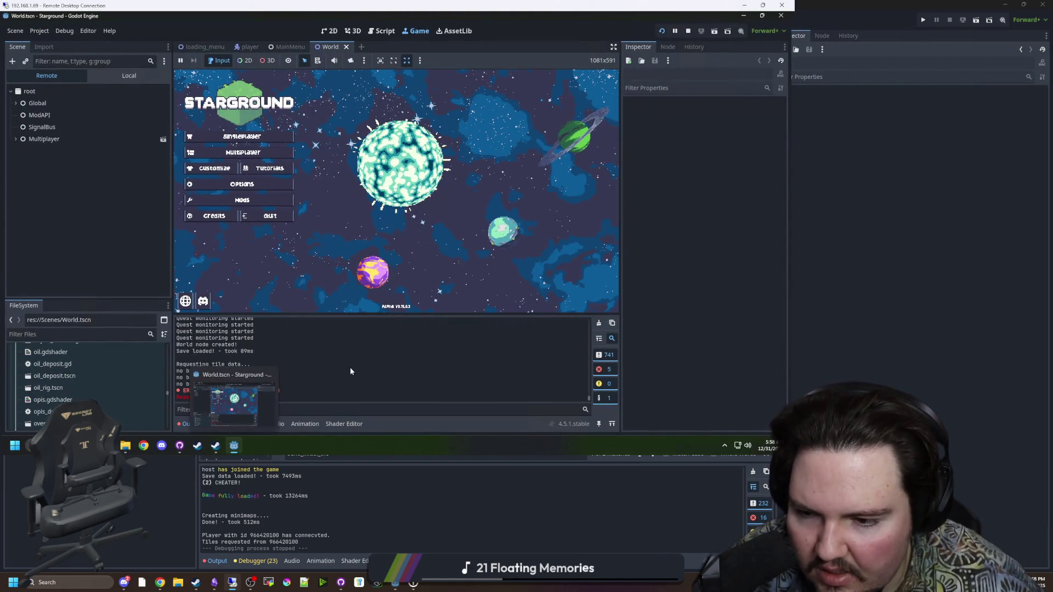
{"action": "left_click", "coordinate": [246, 422]}
Scroll through the remote debugger's 15659 errors, finding on_spawn_receive 'Parameter 'parent' is null' entries.
{"action": "scroll", "coordinate": [340, 386], "scroll_direction": "down", "scroll_amount": 3}
{"action": "scroll", "coordinate": [344, 379], "scroll_direction": "down", "scroll_amount": 5}
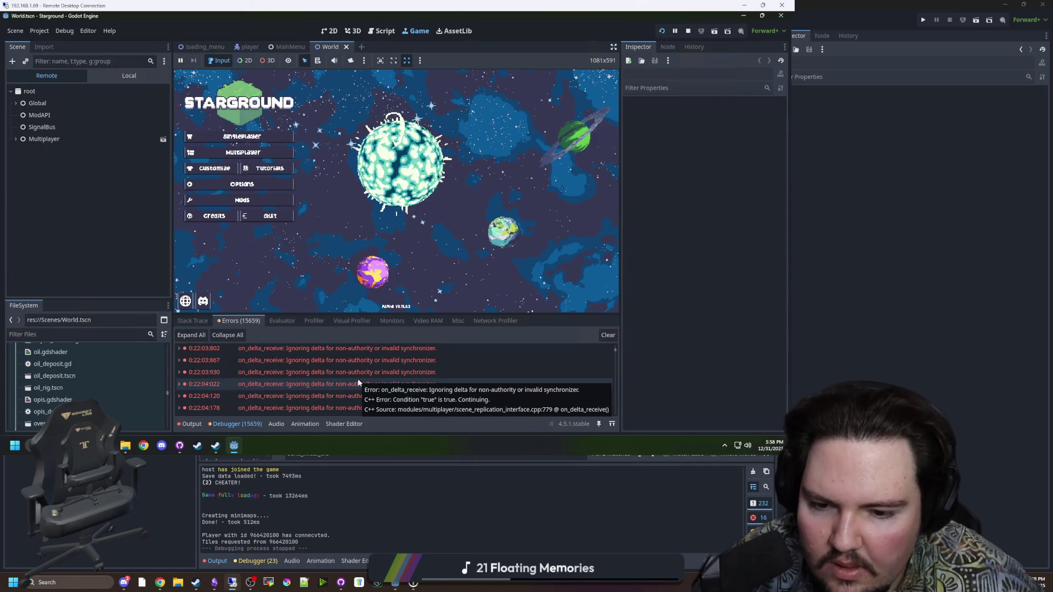
{"action": "scroll", "coordinate": [358, 383], "scroll_direction": "down", "scroll_amount": 8}
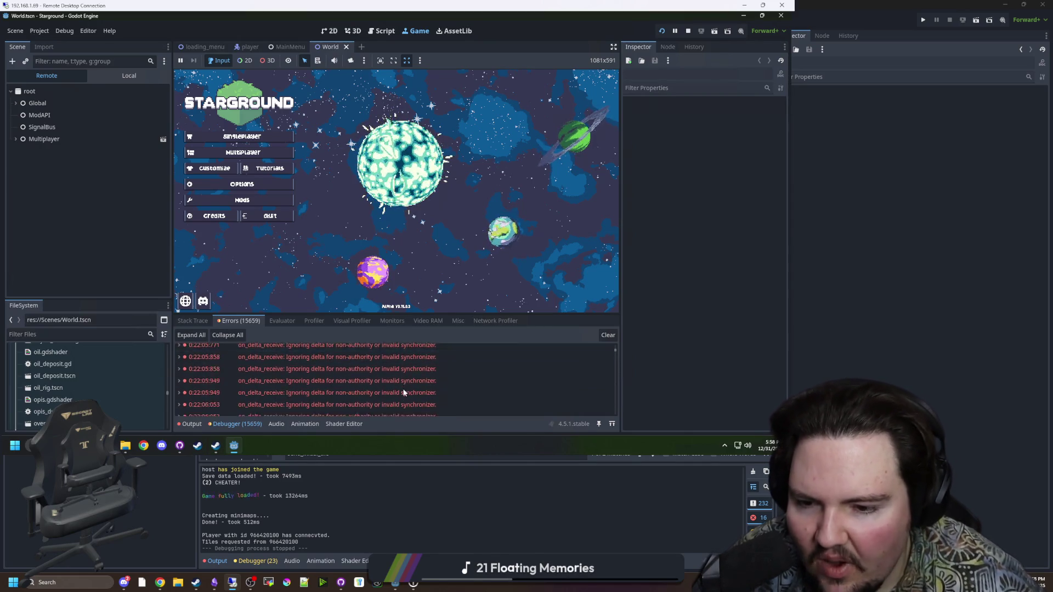
{"action": "scroll", "coordinate": [416, 386], "scroll_direction": "down", "scroll_amount": 3}
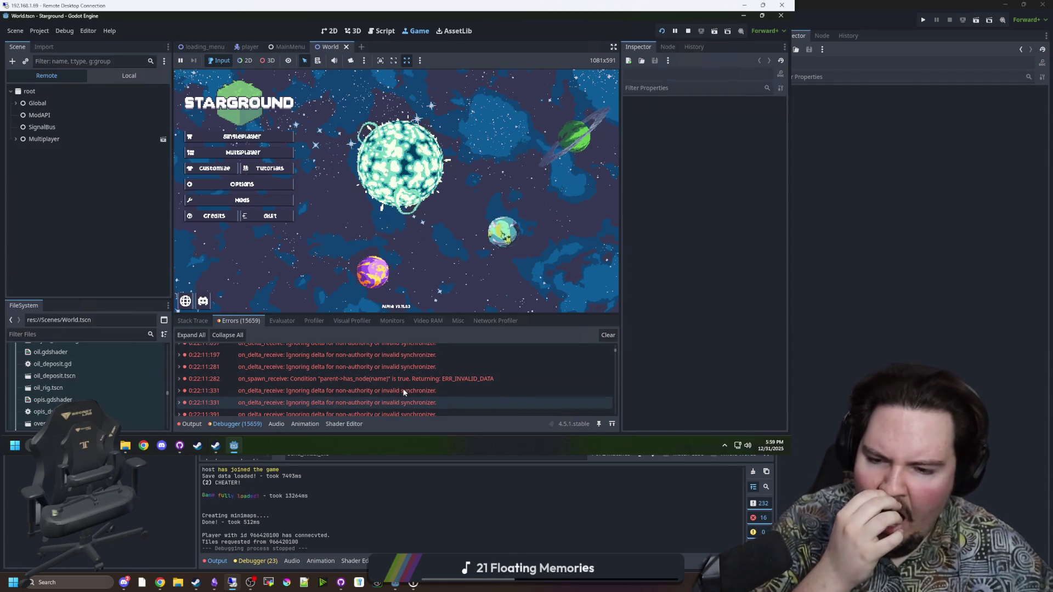
{"action": "mouse_move", "coordinate": [431, 379]}
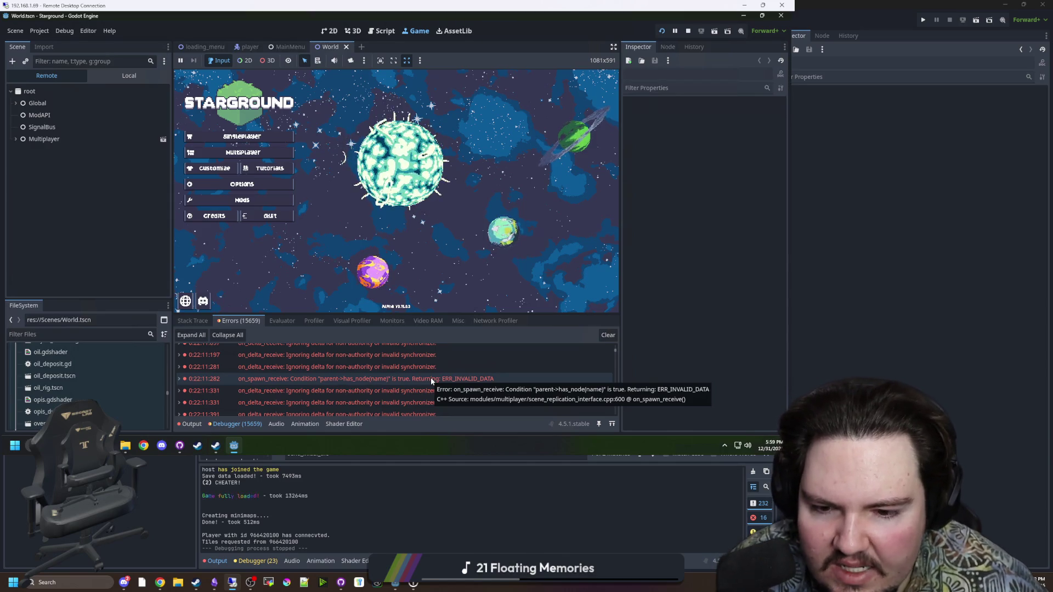
{"action": "scroll", "coordinate": [493, 373], "scroll_direction": "down", "scroll_amount": 15}
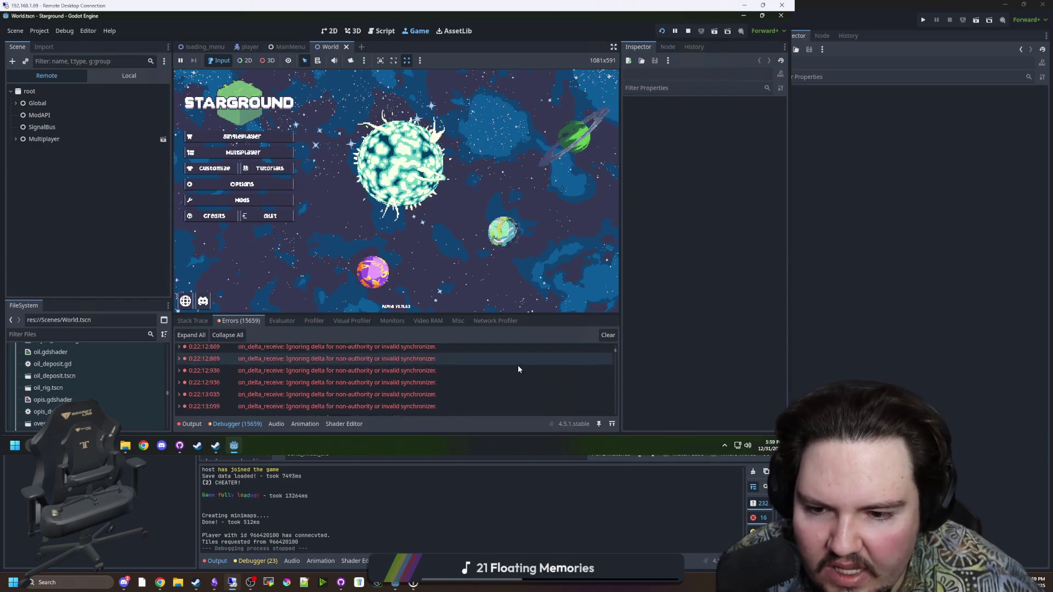
{"action": "scroll", "coordinate": [467, 387], "scroll_direction": "down", "scroll_amount": 10}
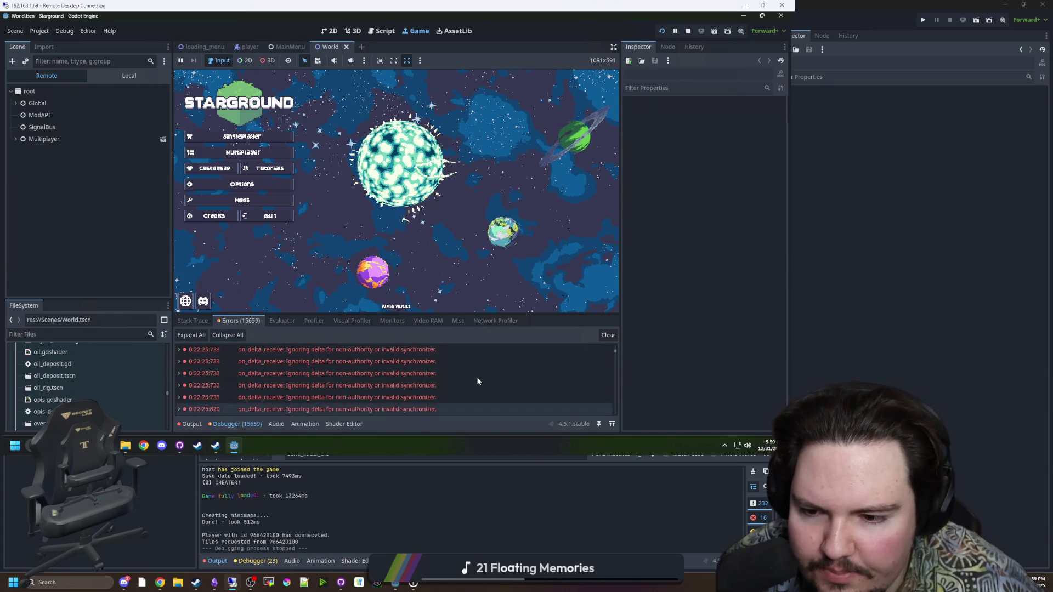
{"action": "scroll", "coordinate": [470, 388], "scroll_direction": "down", "scroll_amount": 1}
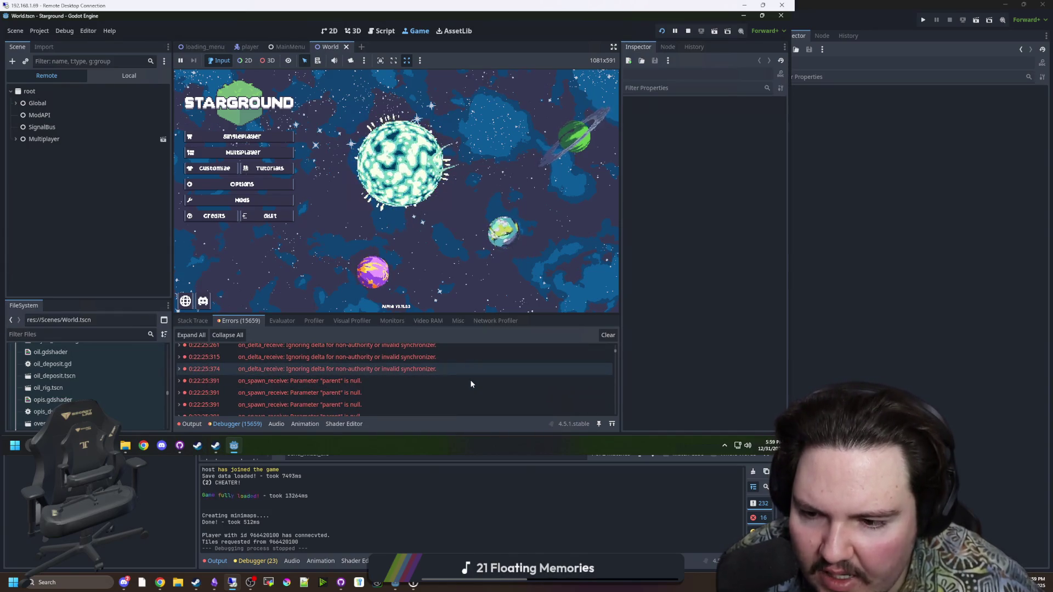
{"action": "scroll", "coordinate": [459, 380], "scroll_direction": "down", "scroll_amount": 1}
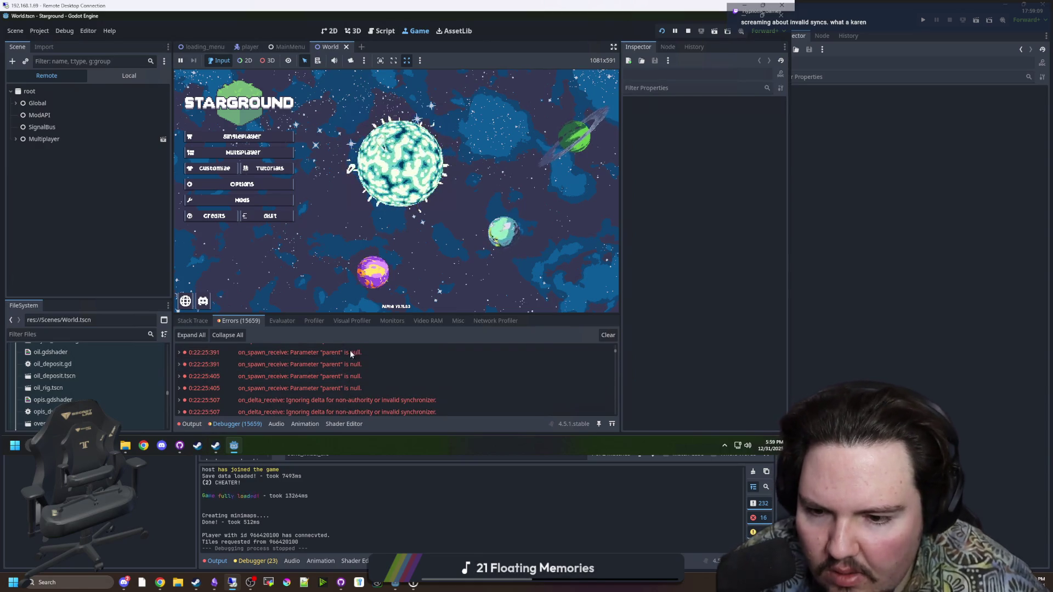
{"action": "scroll", "coordinate": [365, 364], "scroll_direction": "down", "scroll_amount": 5}
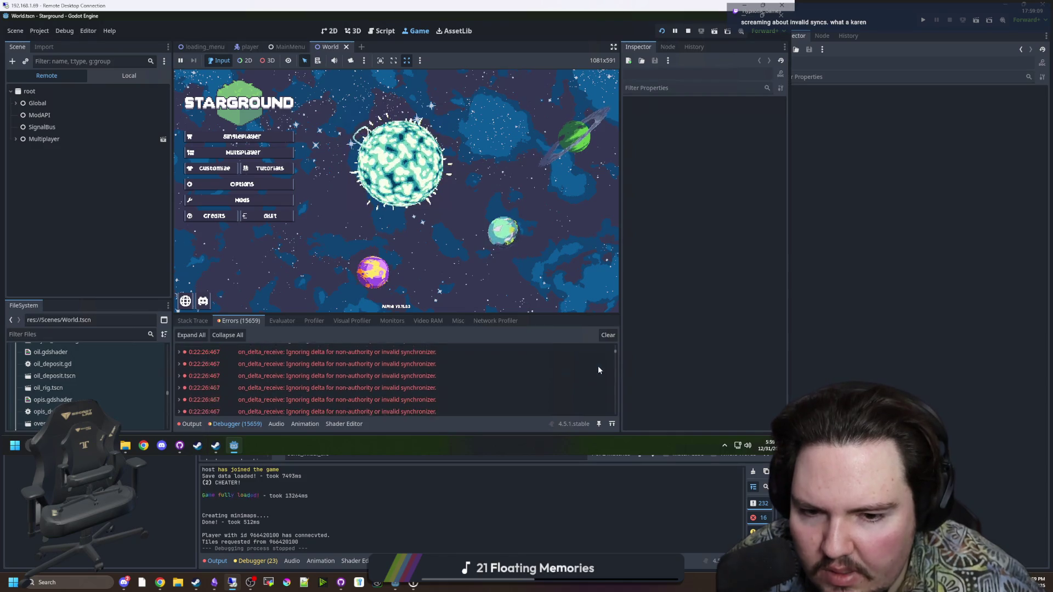
{"action": "left_click_drag", "start_coordinate": [616, 356], "coordinate": [616, 412]}
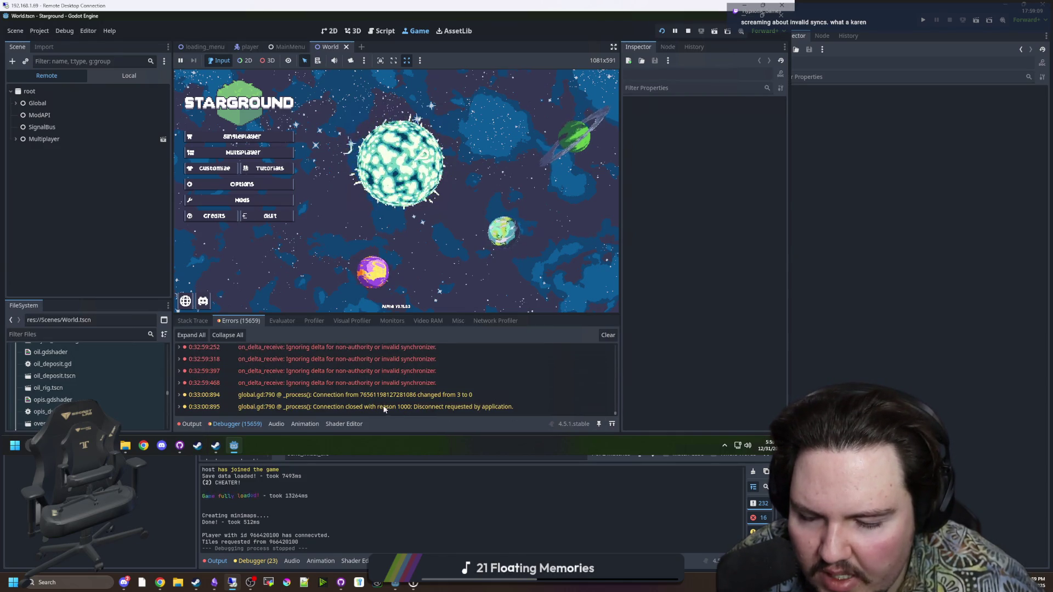
Scroll back up the error list, then return to the local Godot script editor.
{"action": "scroll", "coordinate": [401, 401], "scroll_direction": "up", "scroll_amount": 5}
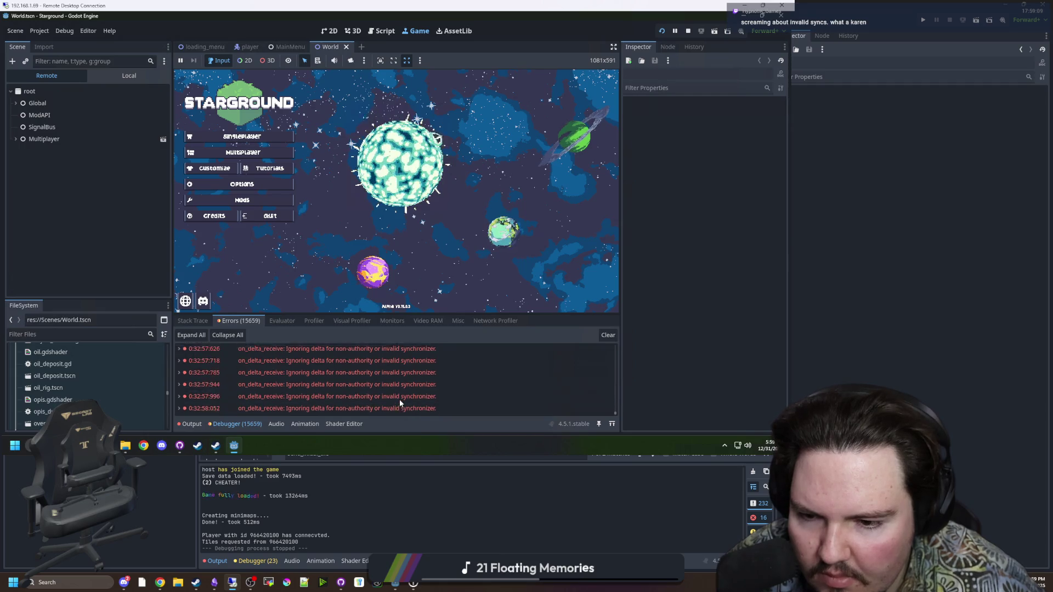
{"action": "scroll", "coordinate": [399, 401], "scroll_direction": "up", "scroll_amount": 10}
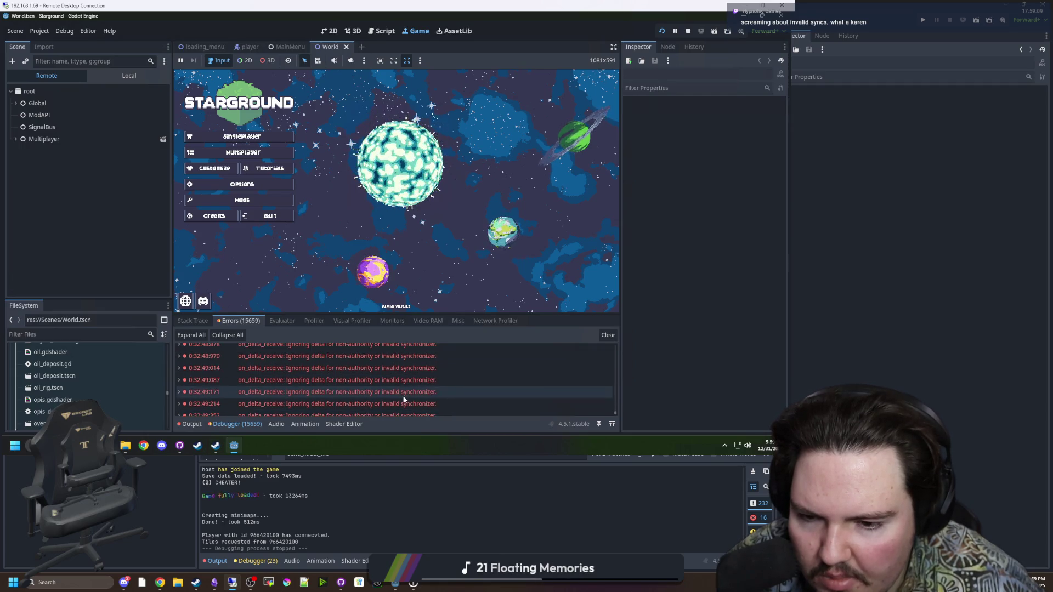
{"action": "scroll", "coordinate": [406, 386], "scroll_direction": "up", "scroll_amount": 15}
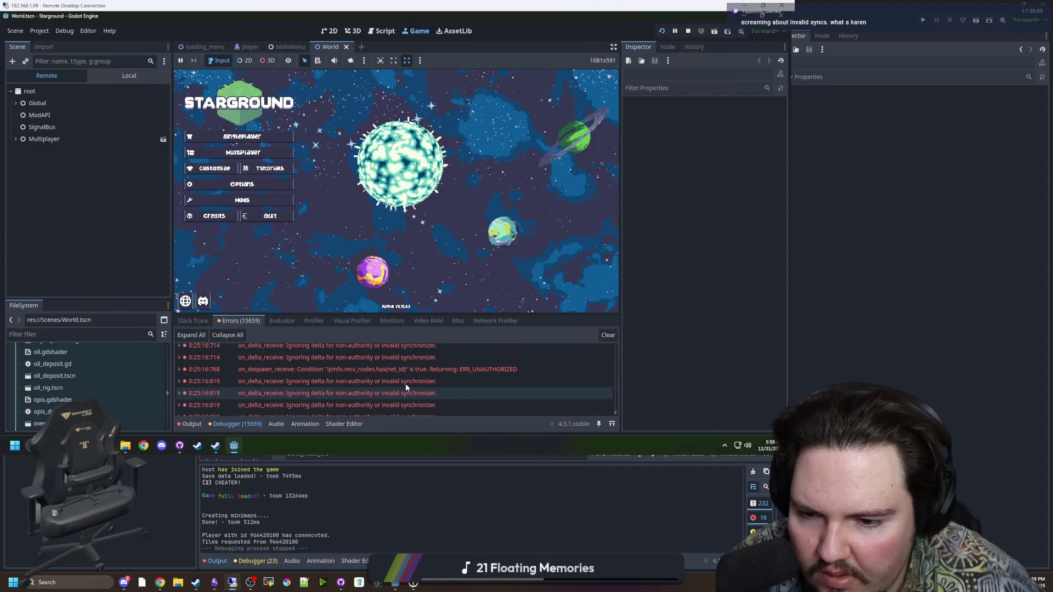
{"action": "scroll", "coordinate": [406, 386], "scroll_direction": "down", "scroll_amount": 4}
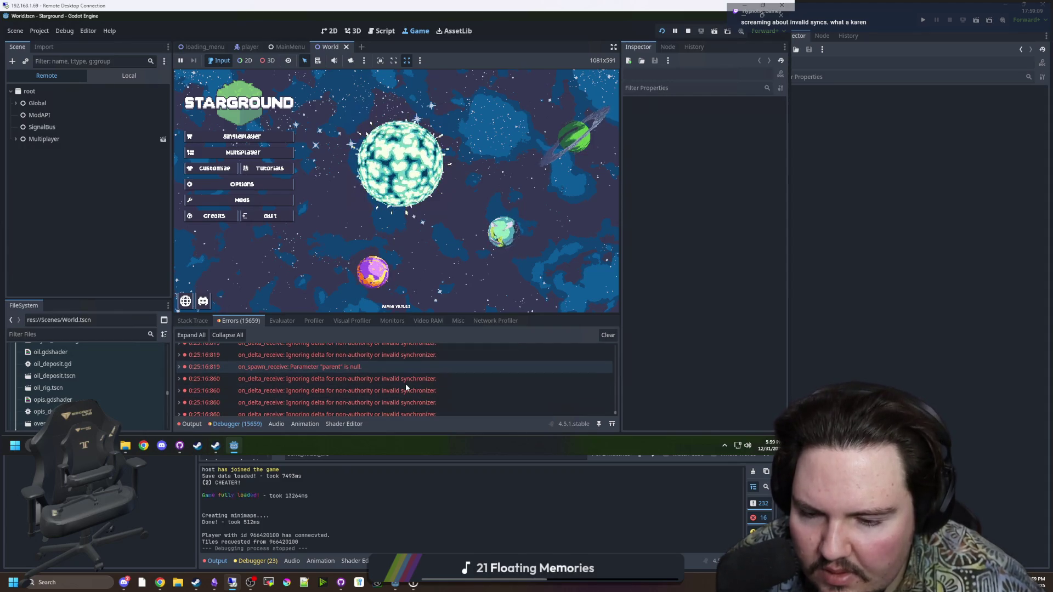
{"action": "scroll", "coordinate": [406, 386], "scroll_direction": "up", "scroll_amount": 4}
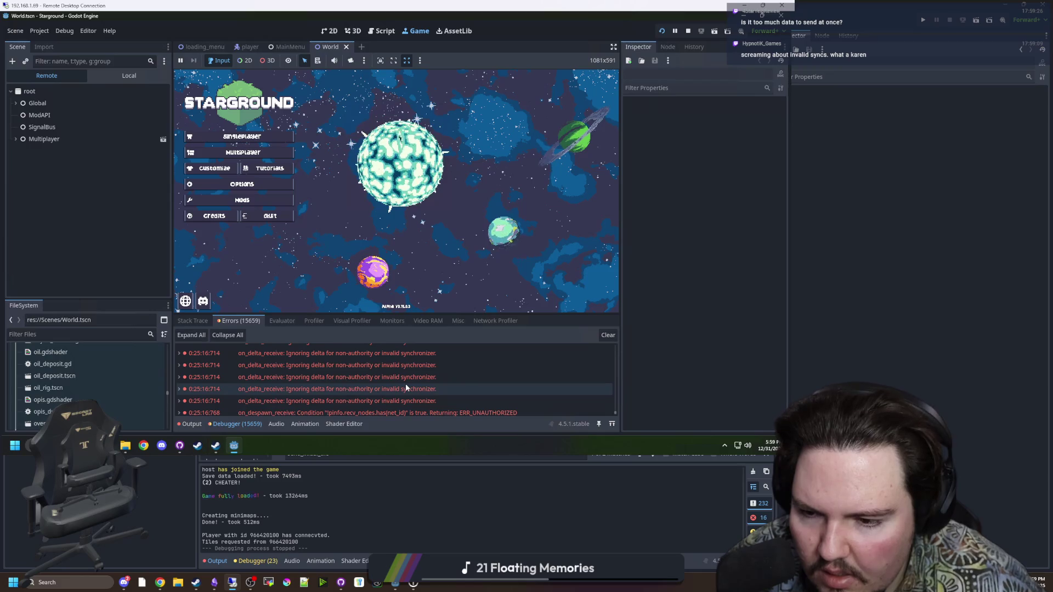
{"action": "scroll", "coordinate": [340, 392], "scroll_direction": "down", "scroll_amount": 1}
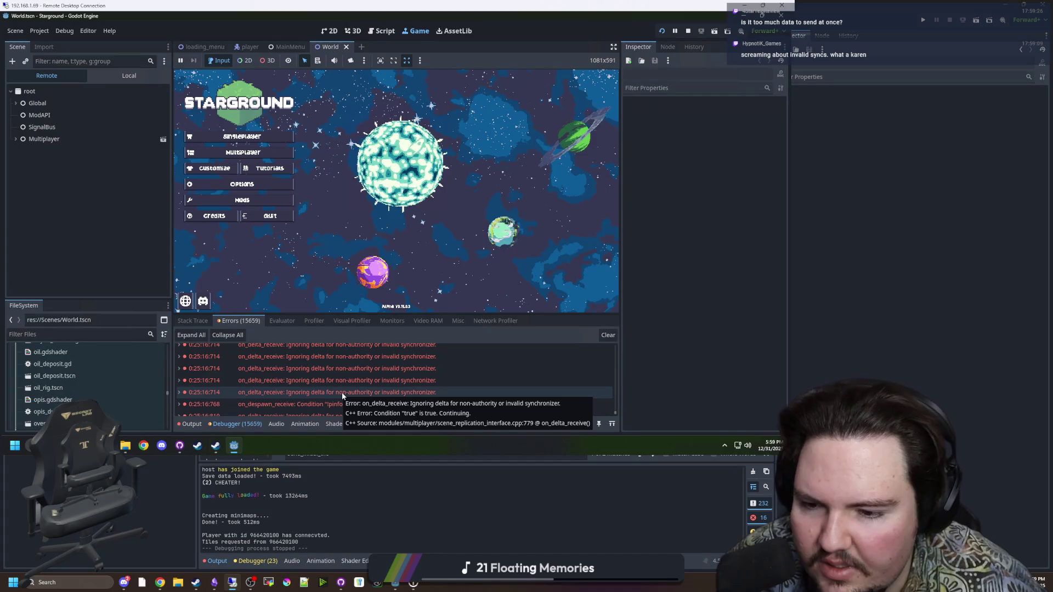
{"action": "scroll", "coordinate": [341, 394], "scroll_direction": "up", "scroll_amount": 1}
{"action": "scroll", "coordinate": [343, 390], "scroll_direction": "up", "scroll_amount": 5}
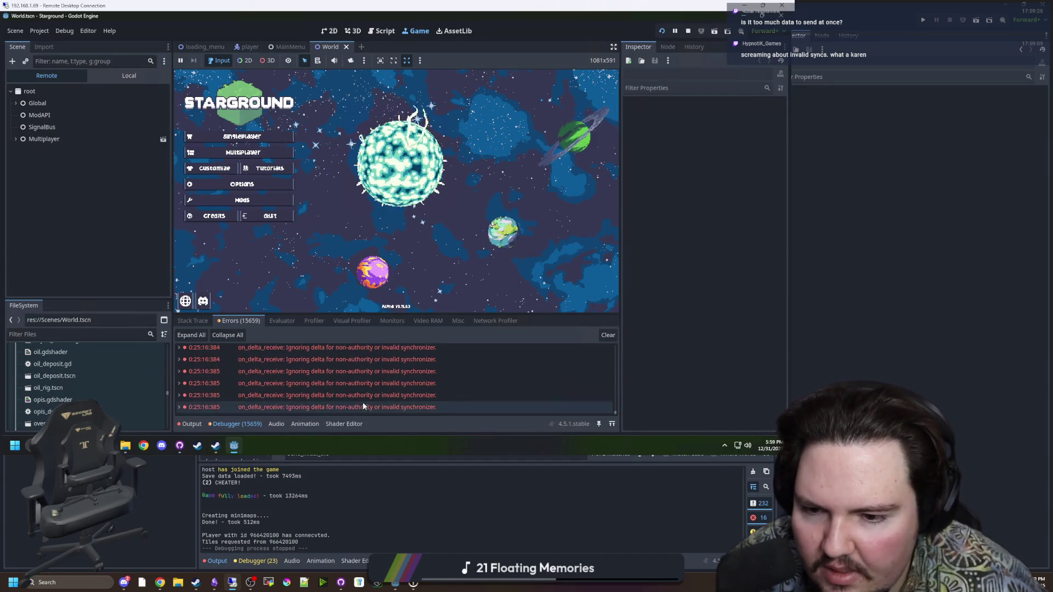
{"action": "scroll", "coordinate": [368, 403], "scroll_direction": "up", "scroll_amount": 5}
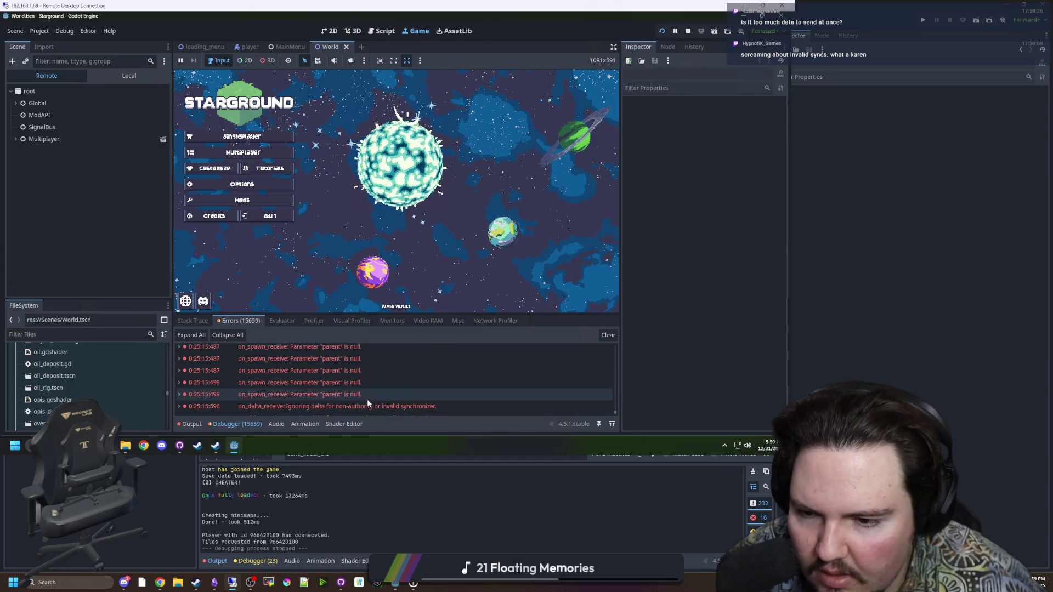
{"action": "scroll", "coordinate": [343, 386], "scroll_direction": "up", "scroll_amount": 1}
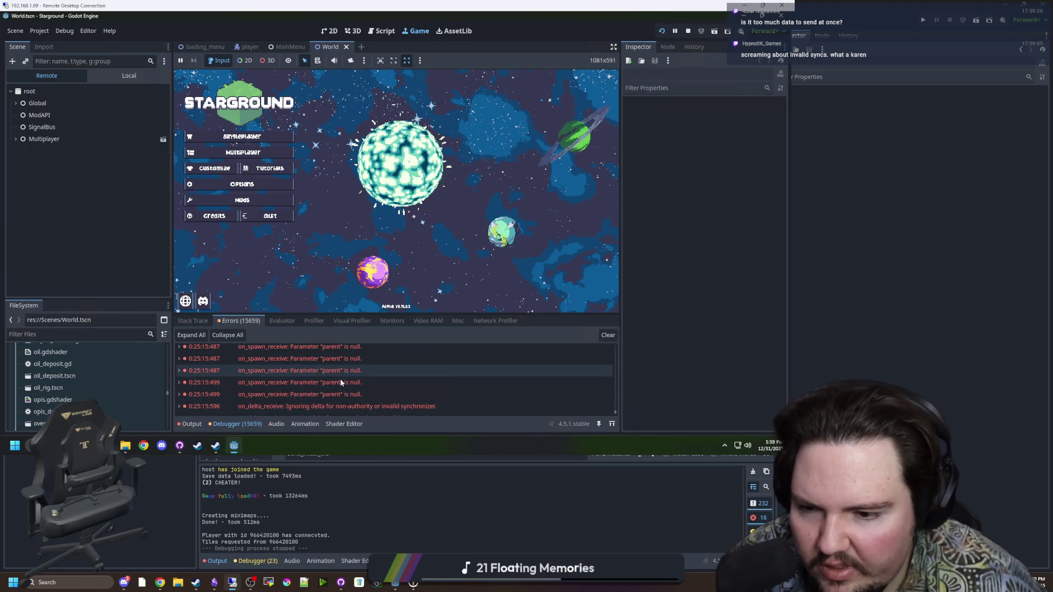
{"action": "mouse_move", "coordinate": [340, 384]}
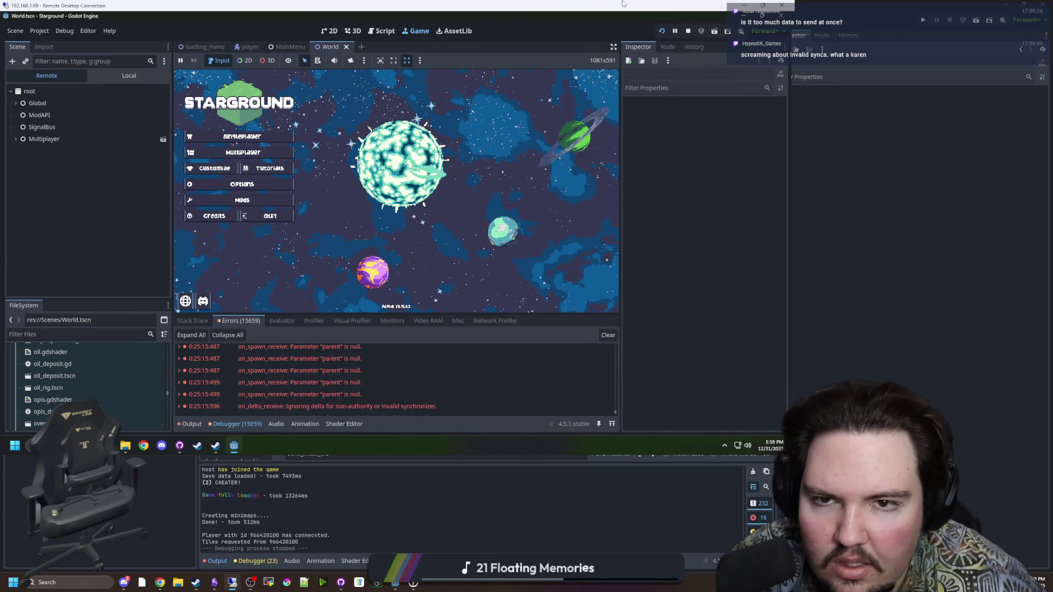
{"action": "key", "text": "alt+Tab"}
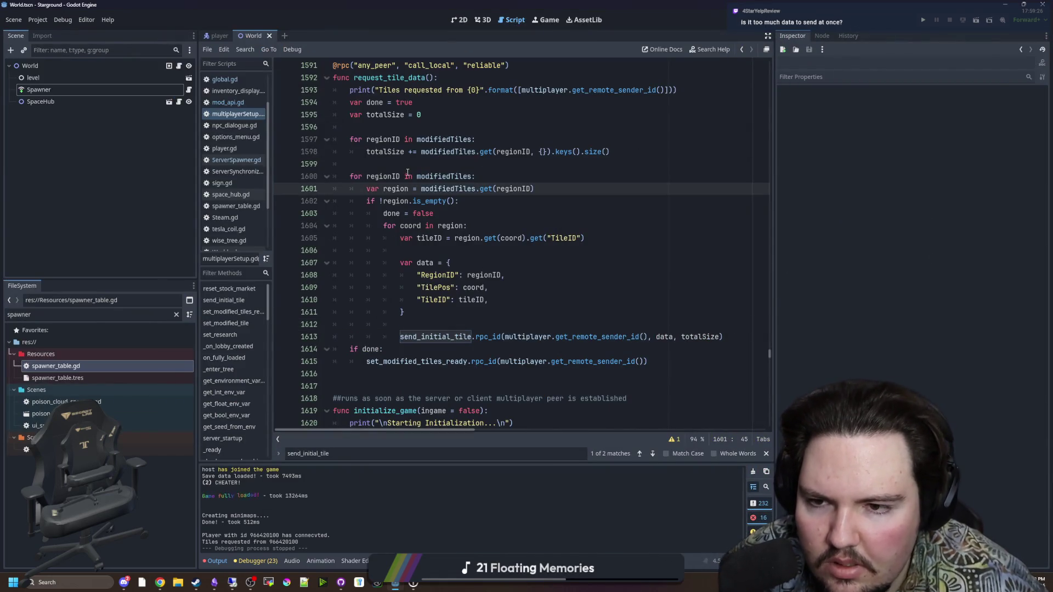
Open a new Chrome browser window from the taskbar.
{"action": "left_click", "coordinate": [422, 164]}
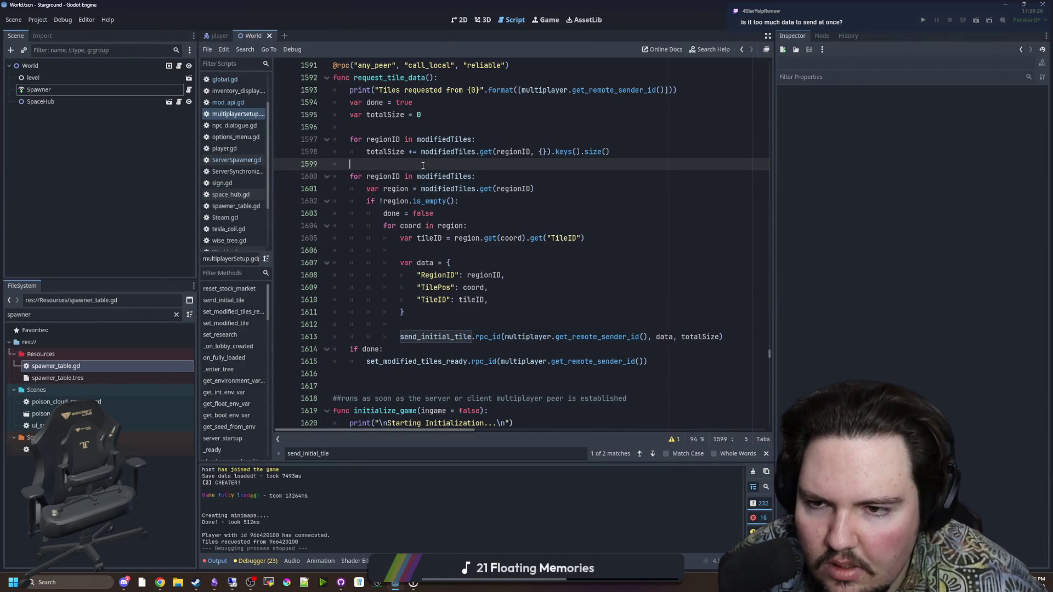
{"action": "right_click", "coordinate": [159, 582]}
{"action": "left_click", "coordinate": [134, 520]}
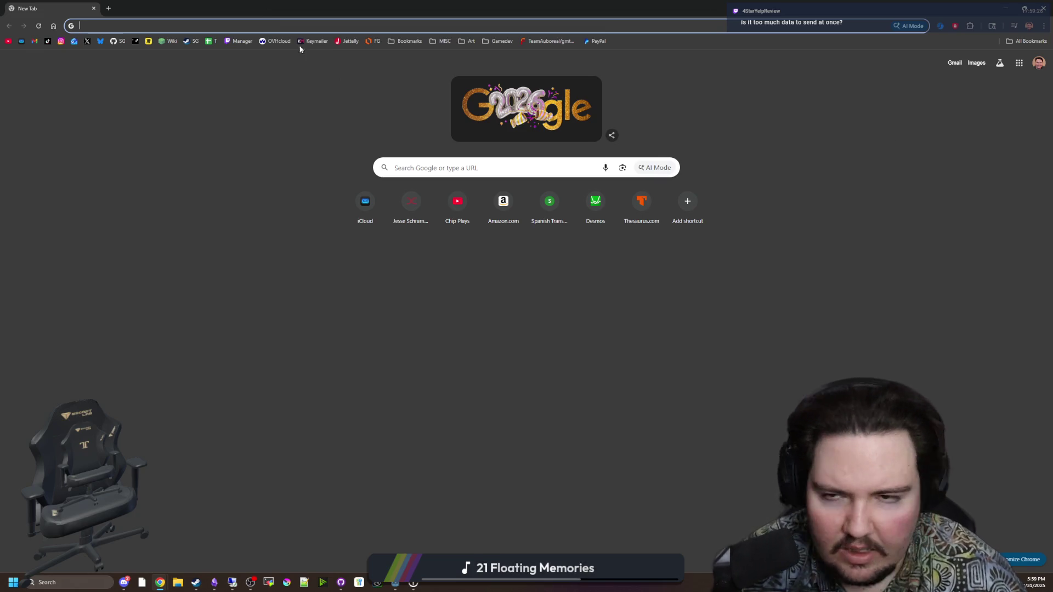
Google 'godot on_spawn_recieve: parameter "parent" is null' and open the forum and GitHub results in tabs.
{"action": "type", "text": "godot on_sp"}
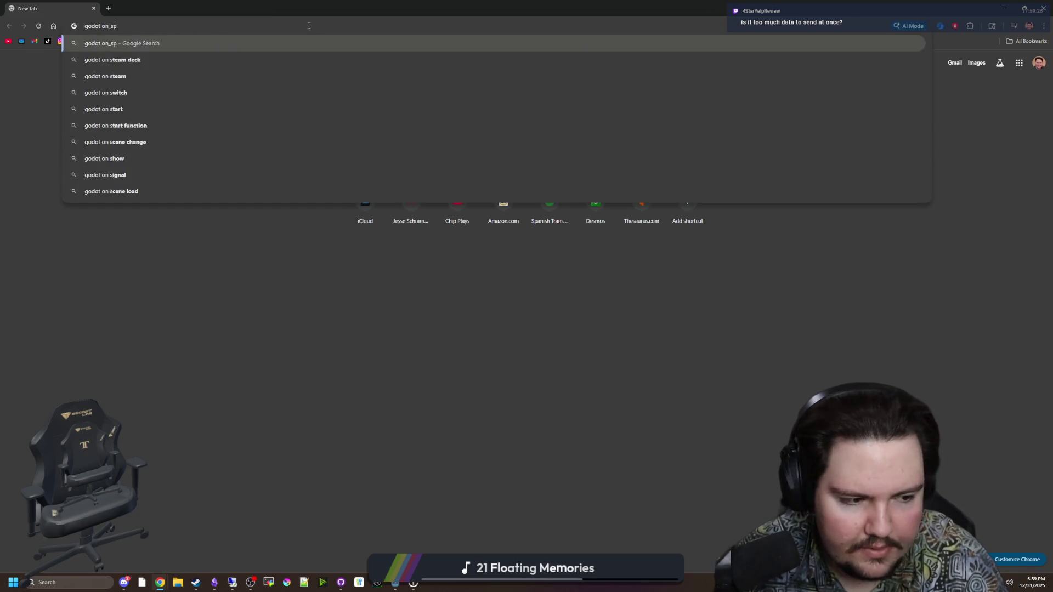
{"action": "type", "text": "awn_recieve:"}
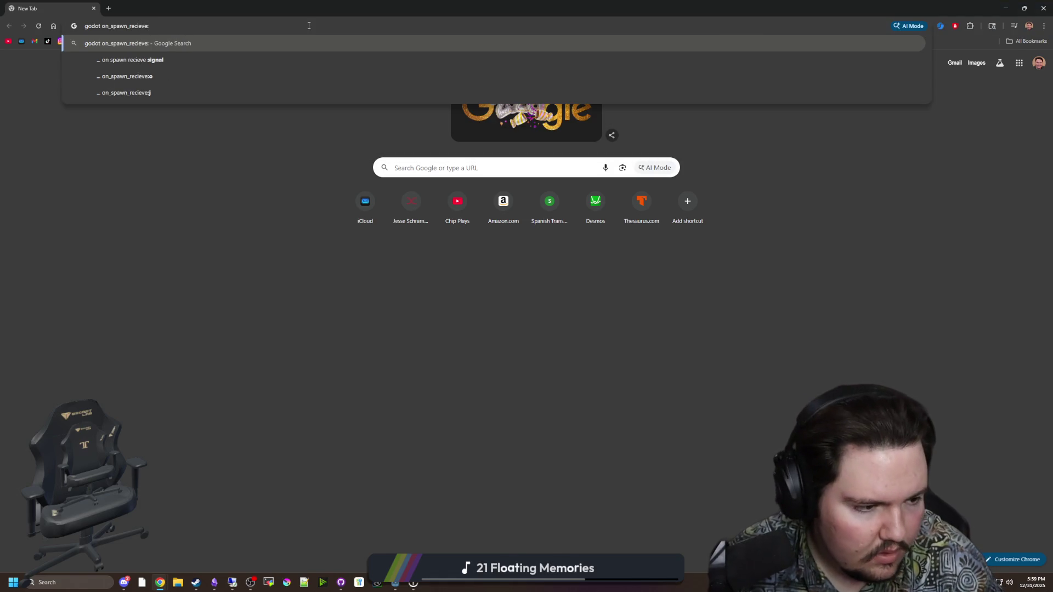
{"action": "type", "text": " parameter \""}
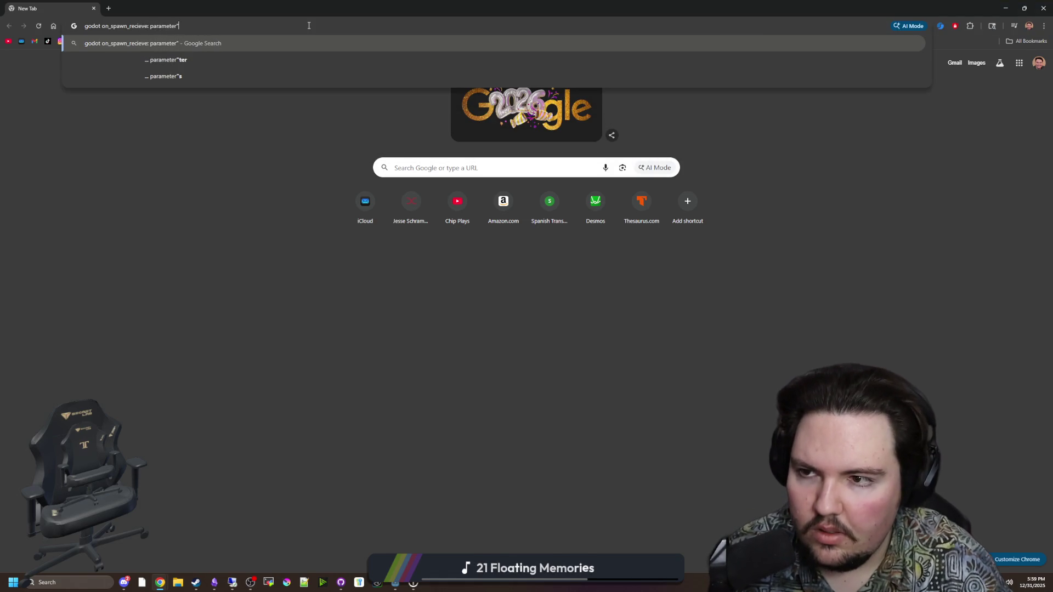
{"action": "type", "text": "parent\" is null"}
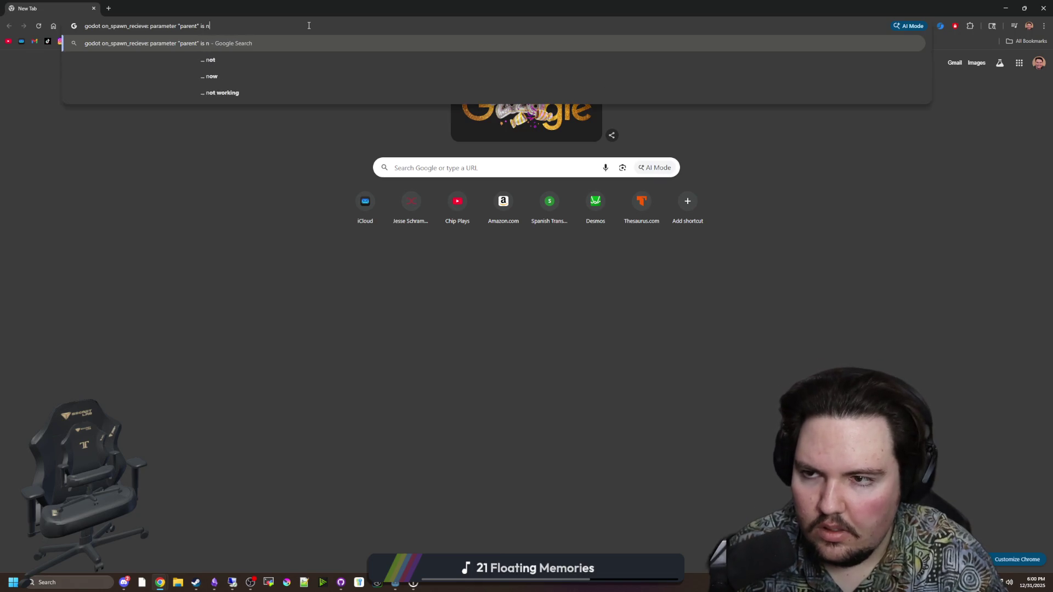
{"action": "key", "text": "Return"}
{"action": "middle_click", "coordinate": [261, 154]}
{"action": "middle_click", "coordinate": [263, 250]}
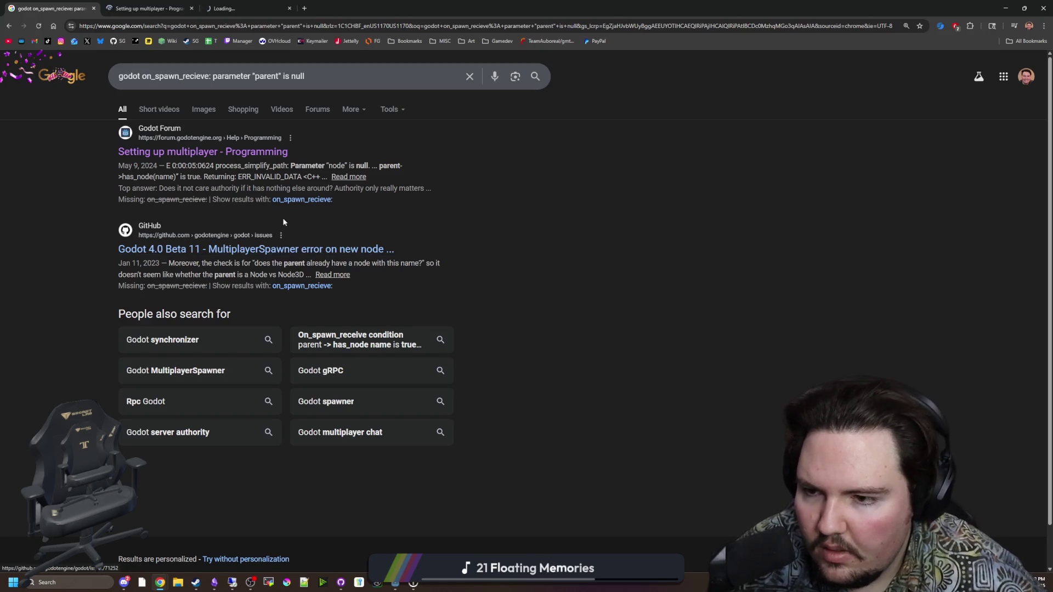
{"action": "left_click", "coordinate": [177, 4]}
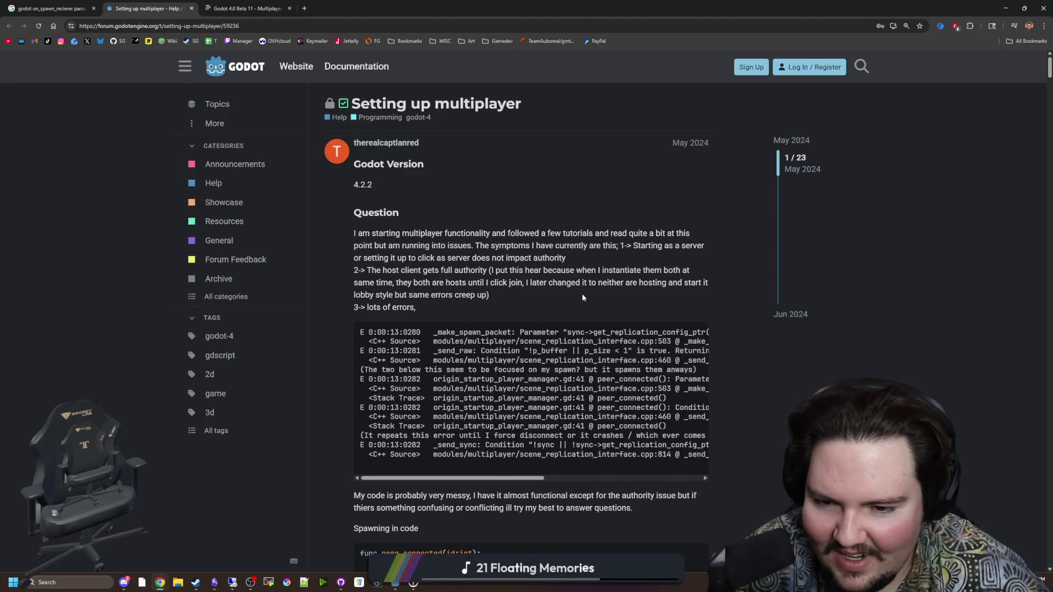
Read the 'Setting up multiplayer' thread's question, error log, code blocks and solved answer.
{"action": "scroll", "coordinate": [585, 285], "scroll_direction": "down", "scroll_amount": 3}
{"action": "scroll", "coordinate": [584, 285], "scroll_direction": "down", "scroll_amount": 2}
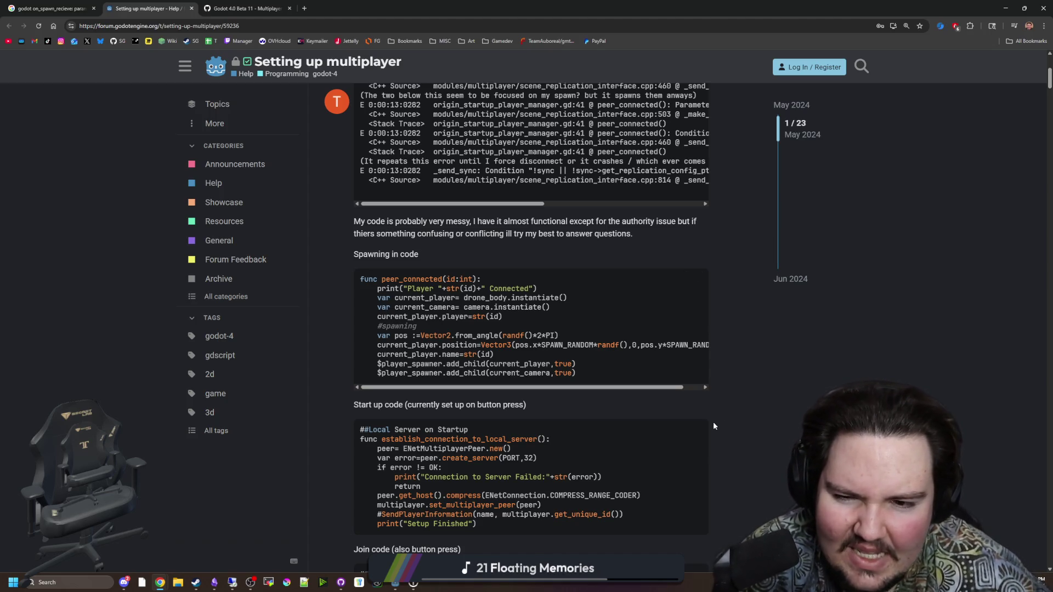
{"action": "scroll", "coordinate": [624, 371], "scroll_direction": "up", "scroll_amount": 2}
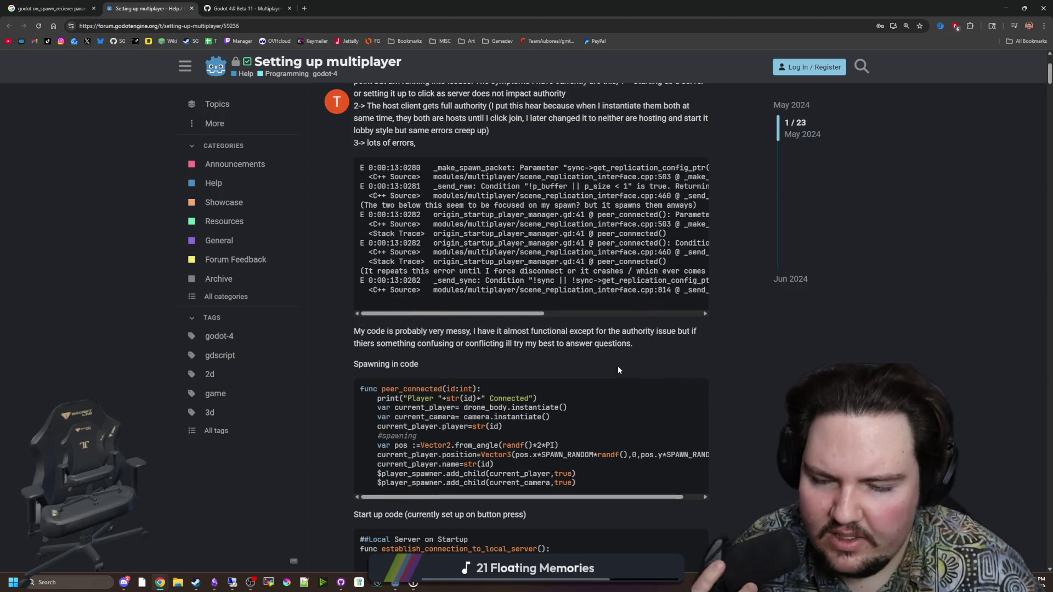
{"action": "scroll", "coordinate": [521, 329], "scroll_direction": "up", "scroll_amount": 1}
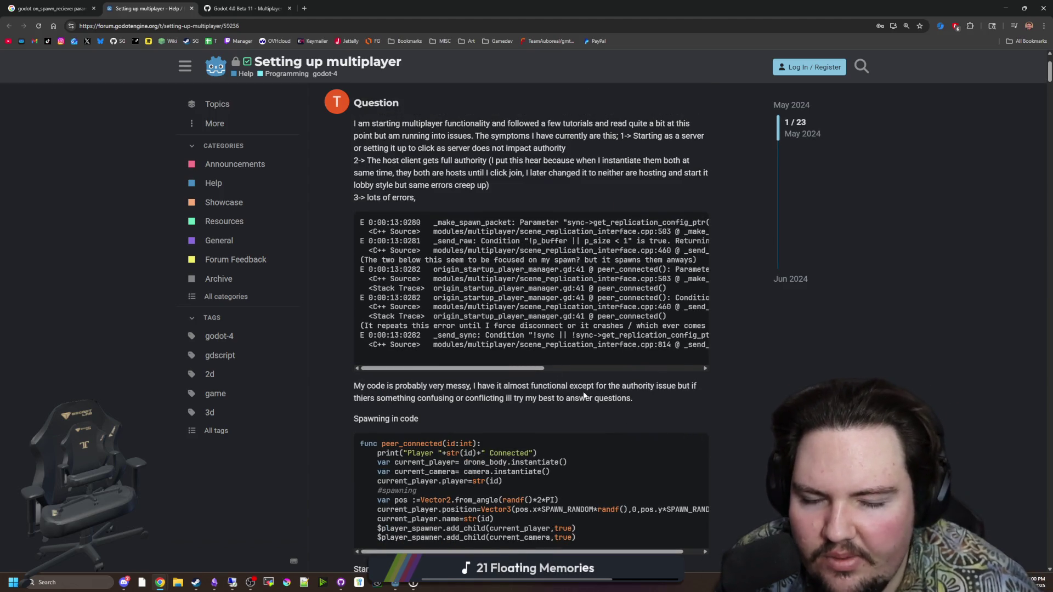
{"action": "mouse_move", "coordinate": [512, 372]}
{"action": "left_mouse_down"}
{"action": "mouse_move", "coordinate": [689, 372]}
{"action": "mouse_move", "coordinate": [504, 381]}
{"action": "left_mouse_up"}
{"action": "scroll", "coordinate": [504, 380], "scroll_direction": "up", "scroll_amount": 2}
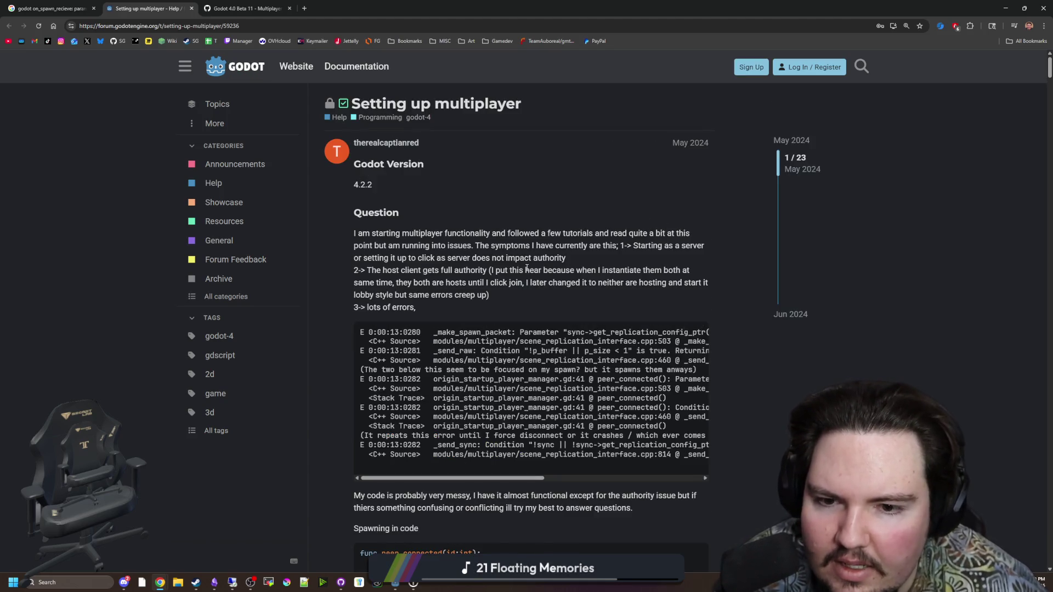
{"action": "scroll", "coordinate": [523, 283], "scroll_direction": "down", "scroll_amount": 8}
{"action": "scroll", "coordinate": [526, 312], "scroll_direction": "down", "scroll_amount": 8}
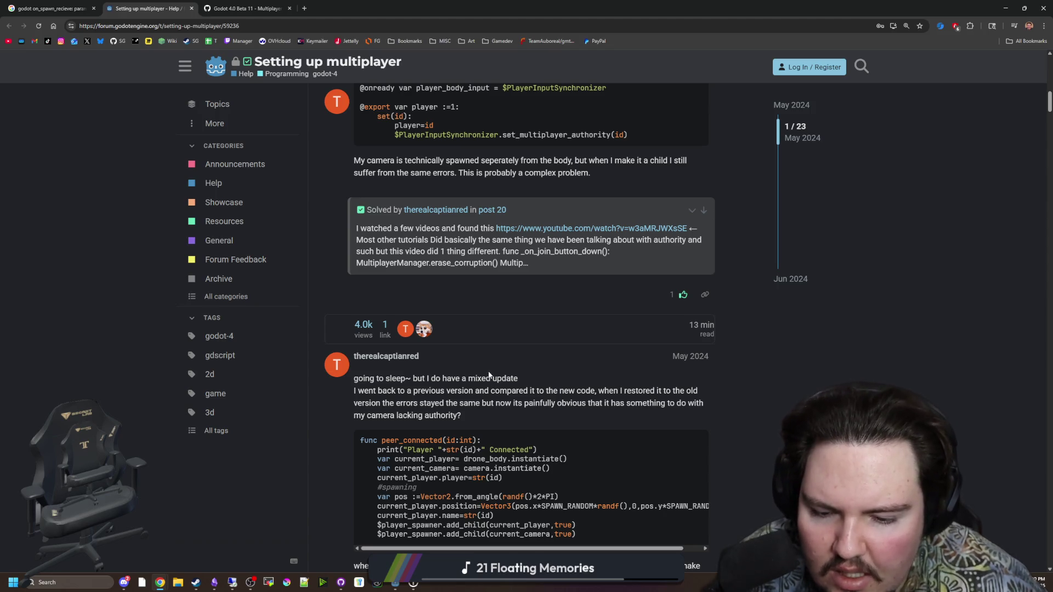
{"action": "scroll", "coordinate": [489, 375], "scroll_direction": "down", "scroll_amount": 3}
{"action": "scroll", "coordinate": [498, 324], "scroll_direction": "up", "scroll_amount": 2}
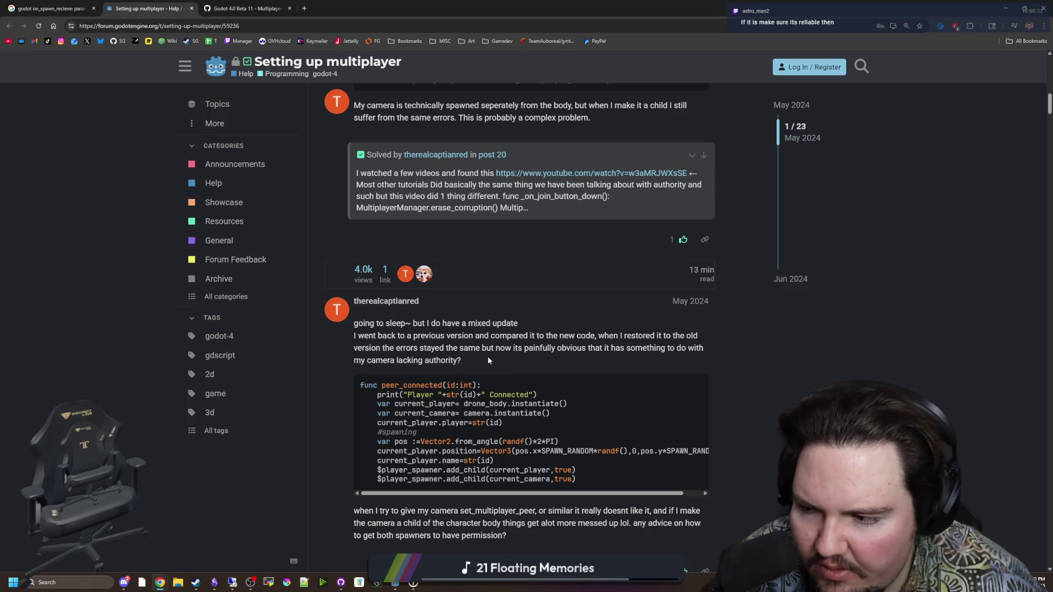
{"action": "scroll", "coordinate": [488, 361], "scroll_direction": "up", "scroll_amount": 5}
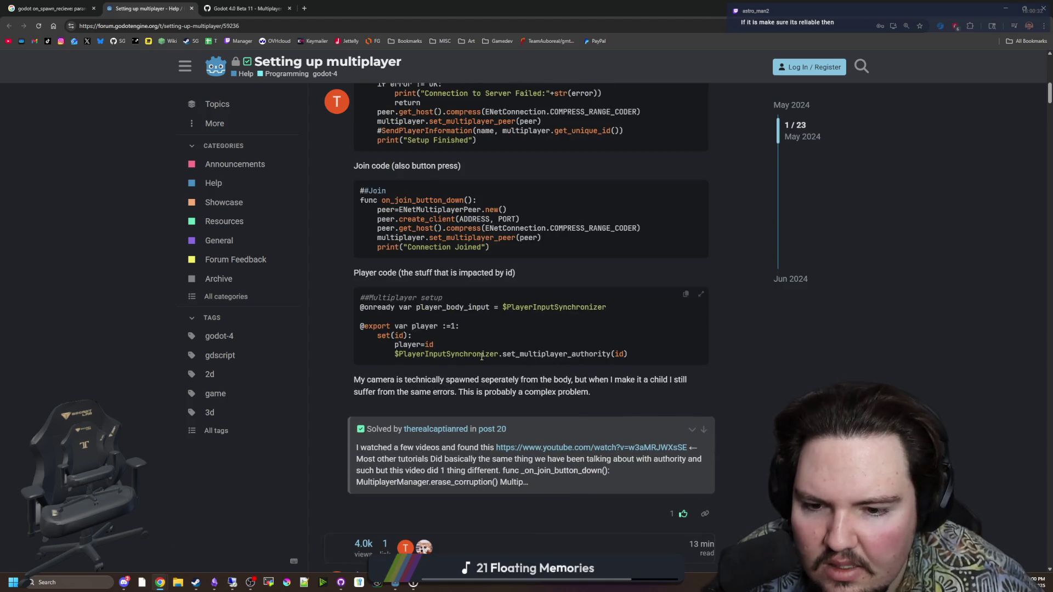
{"action": "scroll", "coordinate": [482, 357], "scroll_direction": "up", "scroll_amount": 4}
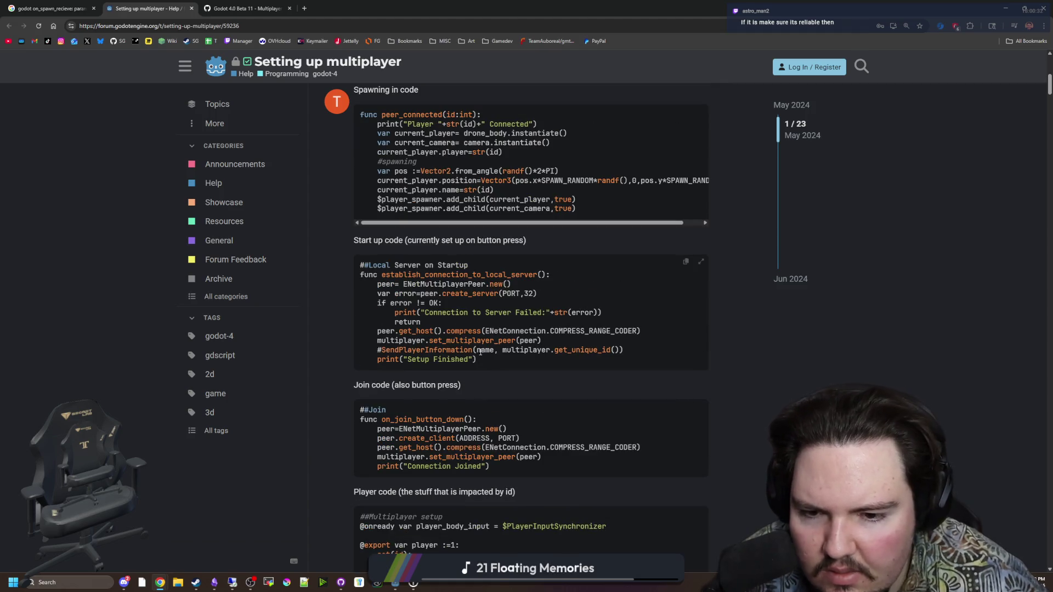
{"action": "scroll", "coordinate": [474, 359], "scroll_direction": "up", "scroll_amount": 1}
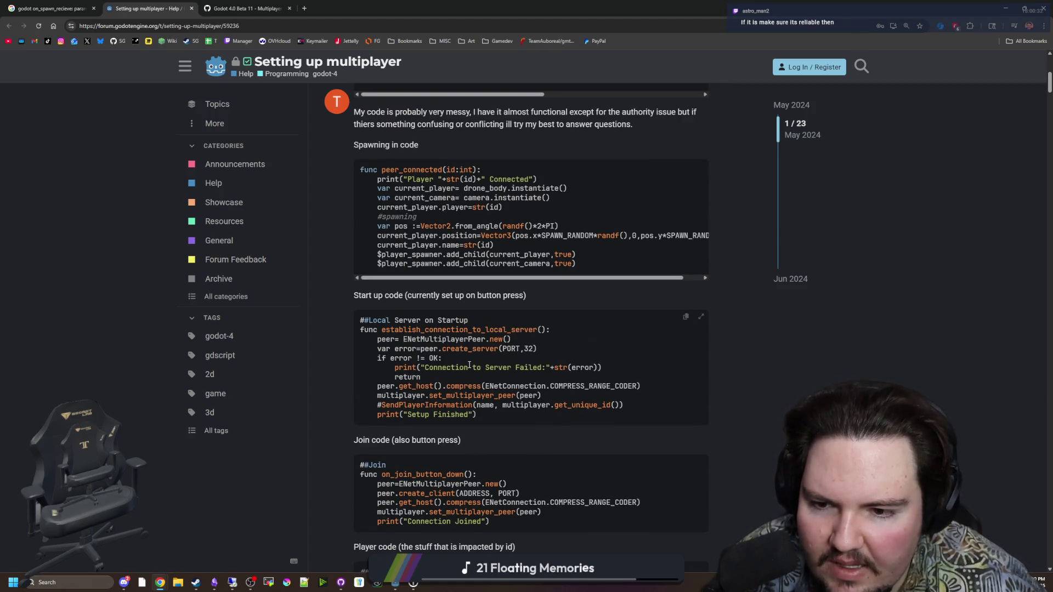
{"action": "scroll", "coordinate": [472, 362], "scroll_direction": "down", "scroll_amount": 9}
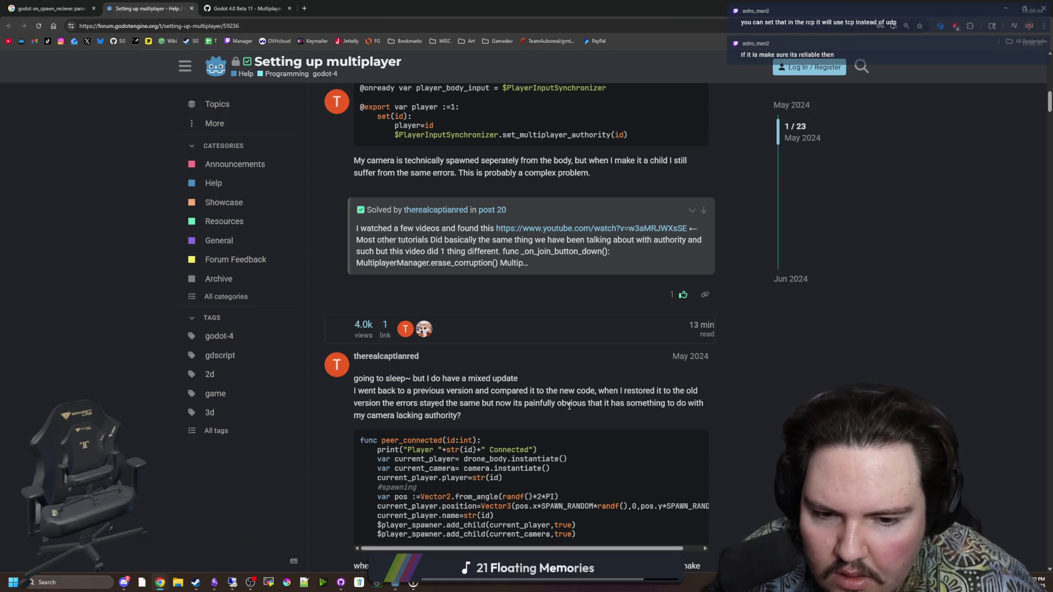
{"action": "scroll", "coordinate": [488, 405], "scroll_direction": "down", "scroll_amount": 2}
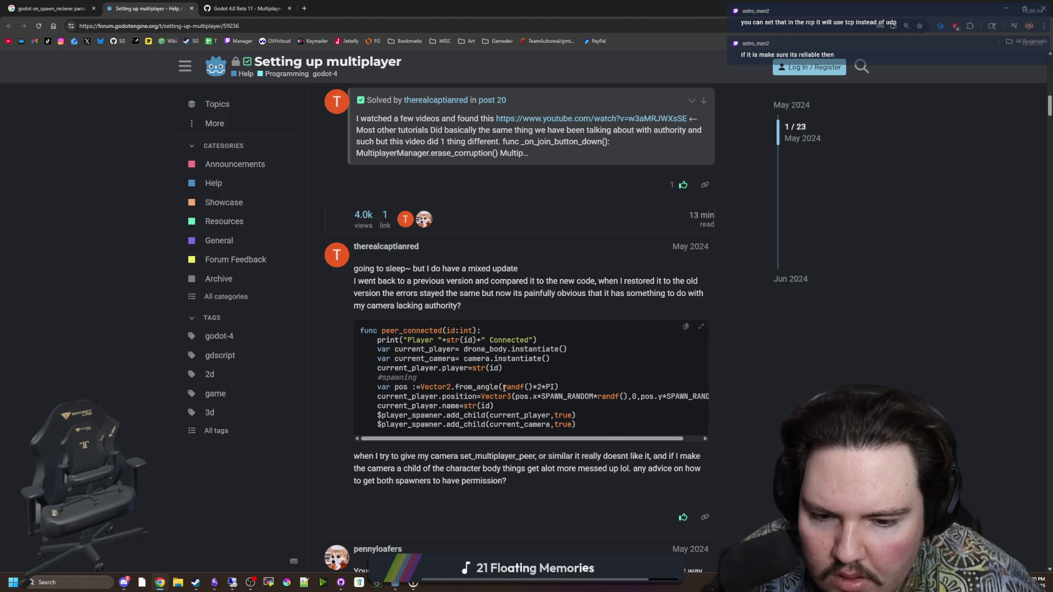
{"action": "scroll", "coordinate": [461, 452], "scroll_direction": "down", "scroll_amount": 4}
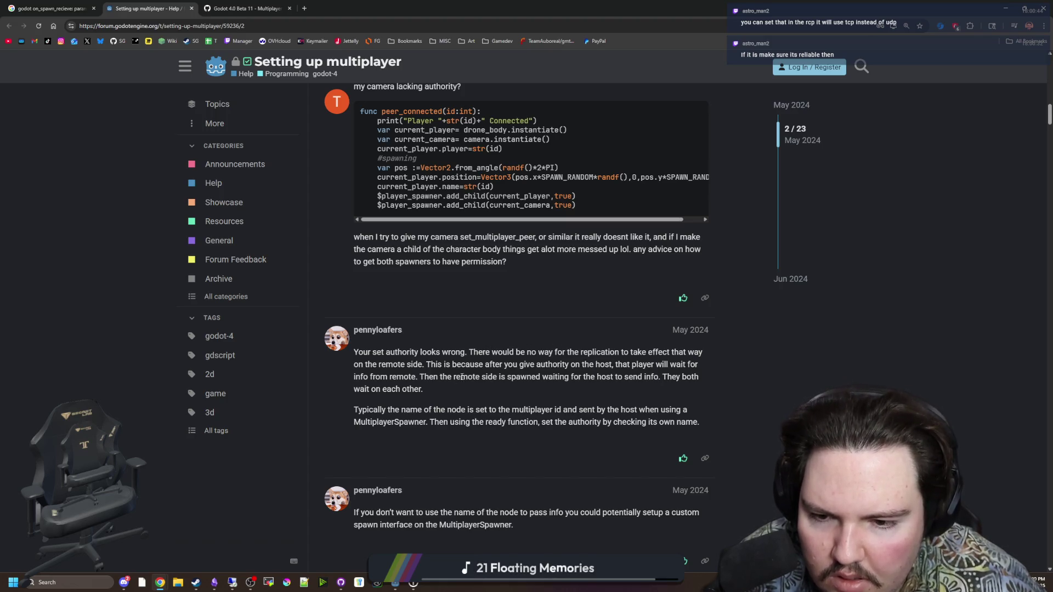
Read the replies on setting authority through the node's name, highlighting key sentences along the way.
{"action": "mouse_move", "coordinate": [486, 362]}
{"action": "left_mouse_down"}
{"action": "mouse_move", "coordinate": [628, 378]}
{"action": "mouse_move", "coordinate": [697, 366]}
{"action": "mouse_move", "coordinate": [620, 381]}
{"action": "mouse_move", "coordinate": [407, 379]}
{"action": "mouse_move", "coordinate": [506, 384]}
{"action": "left_mouse_up"}
{"action": "left_click", "coordinate": [507, 387]}
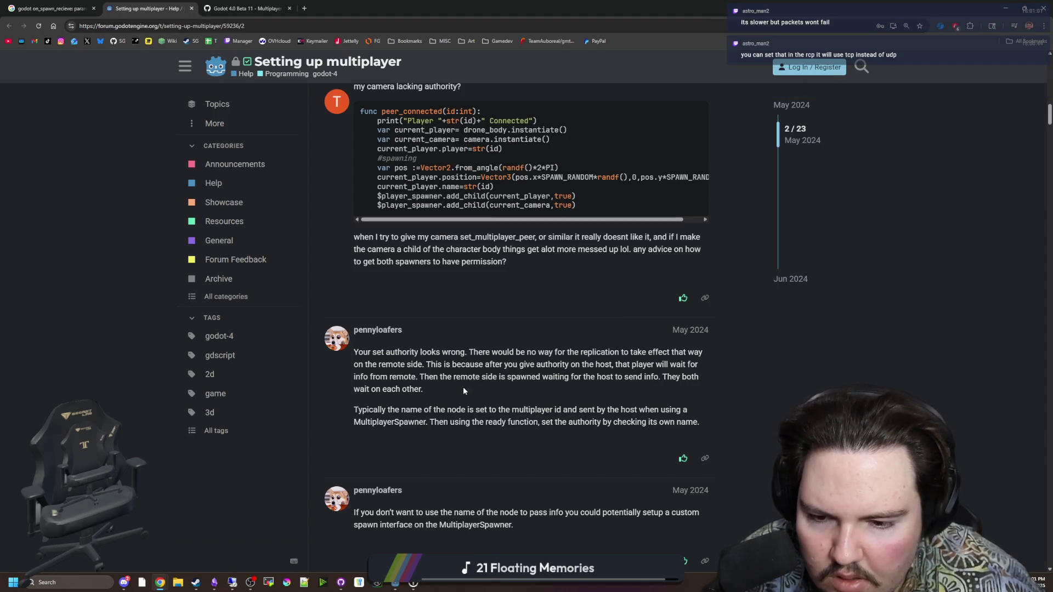
{"action": "scroll", "coordinate": [463, 390], "scroll_direction": "down", "scroll_amount": 2}
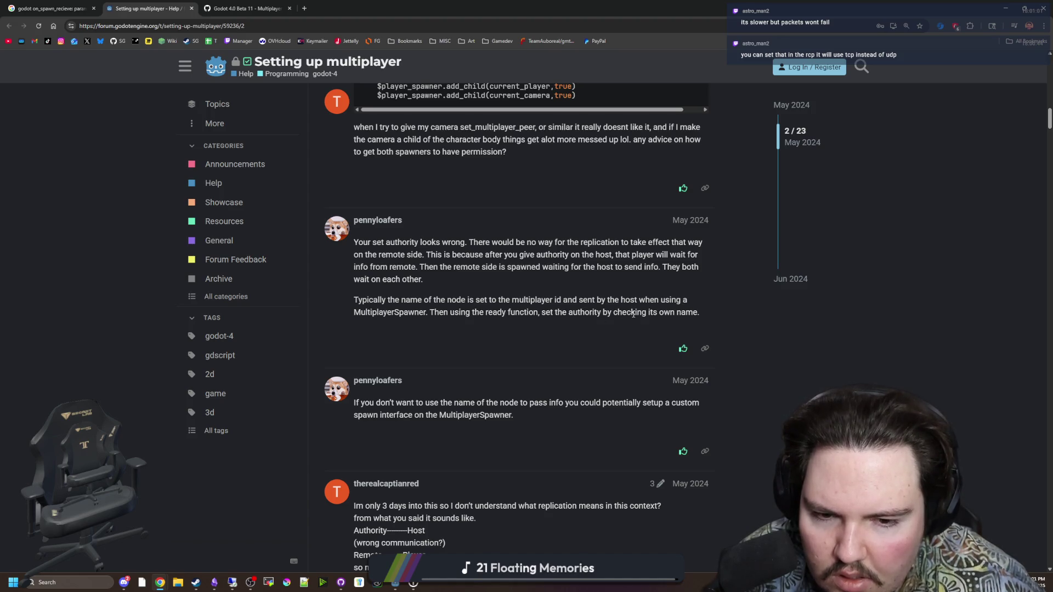
{"action": "left_click_drag", "start_coordinate": [706, 313], "coordinate": [601, 313]}
{"action": "left_click", "coordinate": [491, 356]}
{"action": "scroll", "coordinate": [491, 357], "scroll_direction": "down", "scroll_amount": 3}
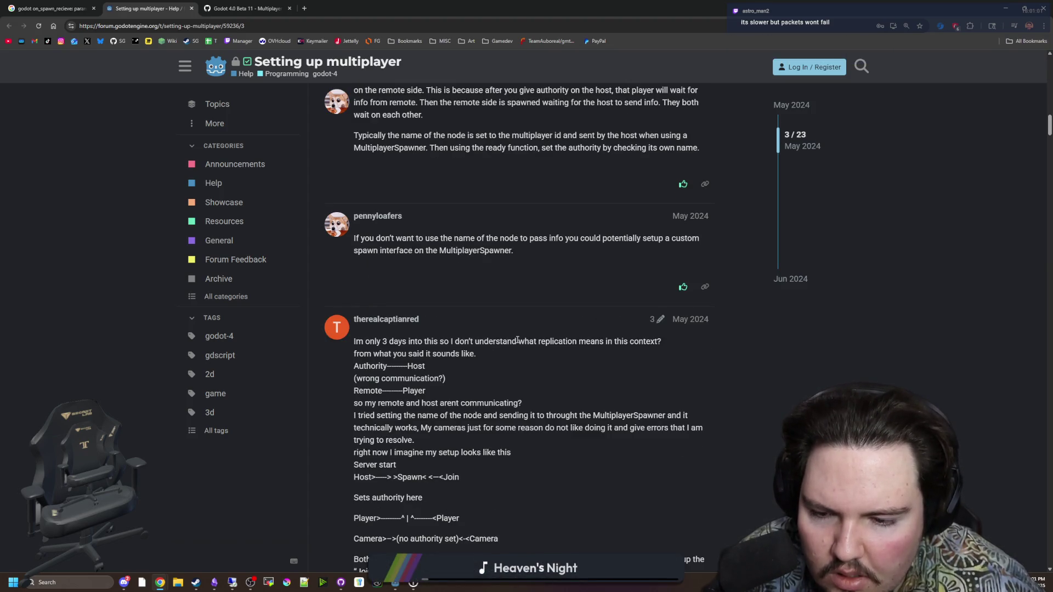
{"action": "scroll", "coordinate": [481, 351], "scroll_direction": "down", "scroll_amount": 2}
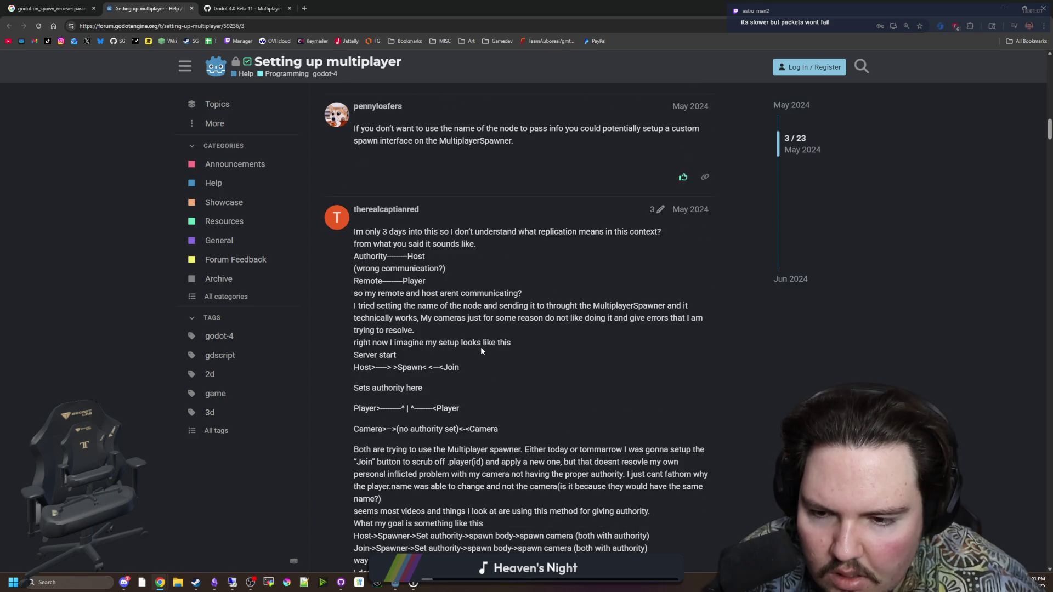
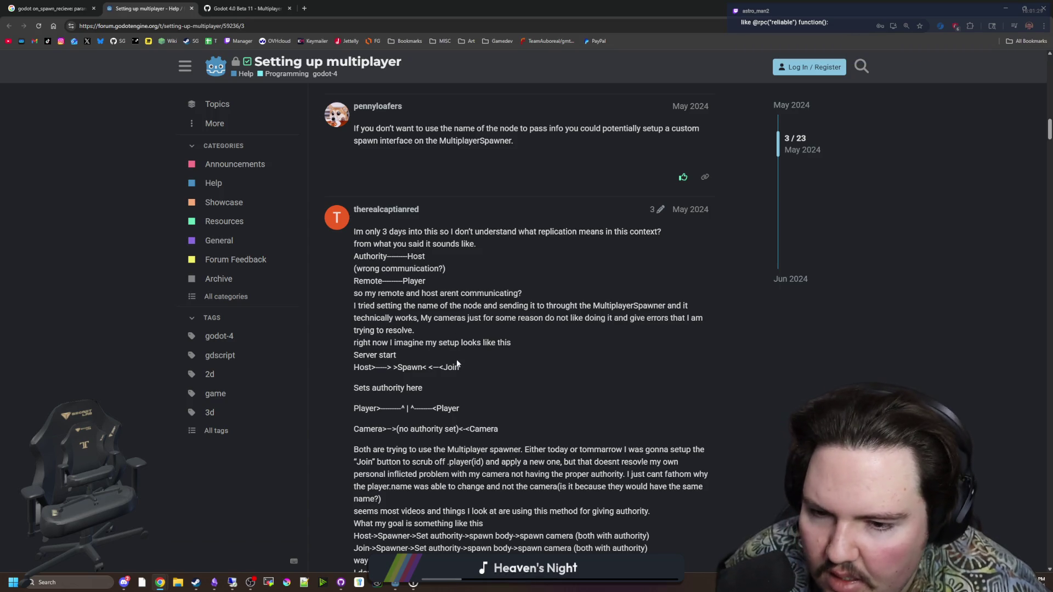
Scroll down through the open browser page to read it.
{"action": "scroll", "coordinate": [463, 369], "scroll_direction": "down", "scroll_amount": 6}
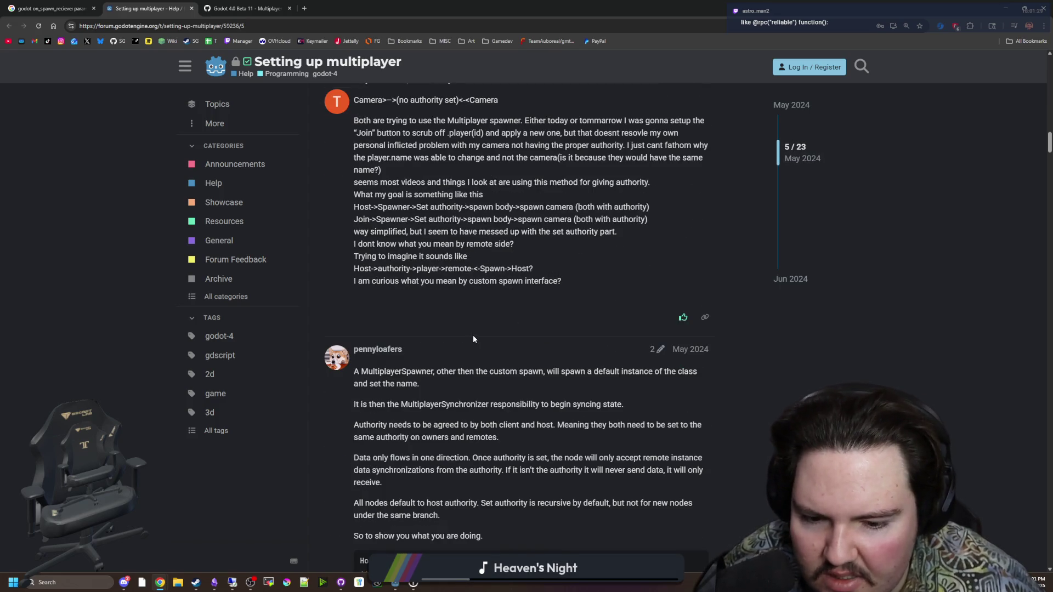
{"action": "scroll", "coordinate": [472, 338], "scroll_direction": "down", "scroll_amount": 1}
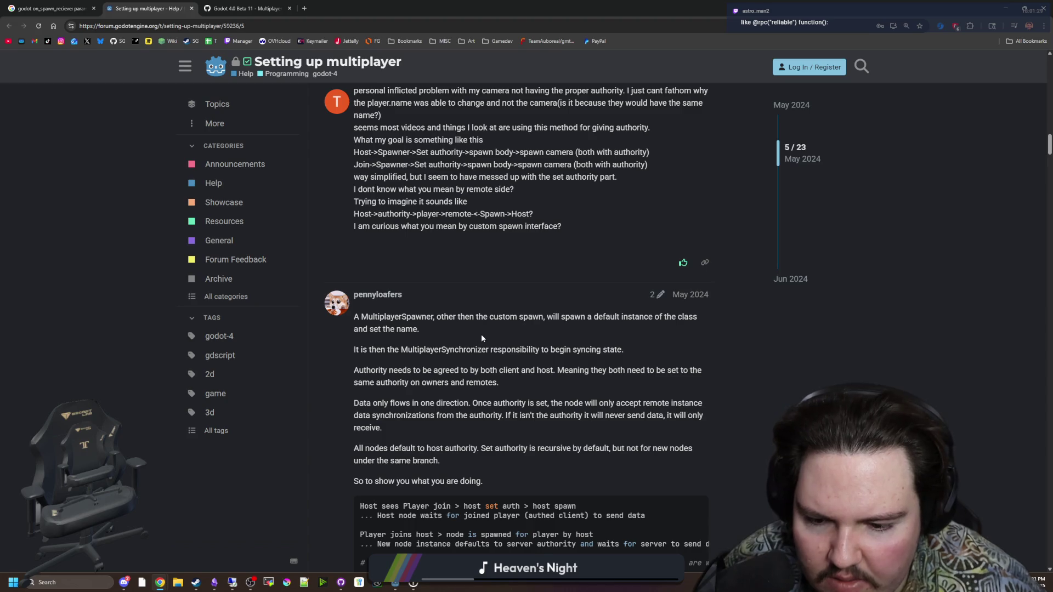
{"action": "scroll", "coordinate": [472, 337], "scroll_direction": "down", "scroll_amount": 5}
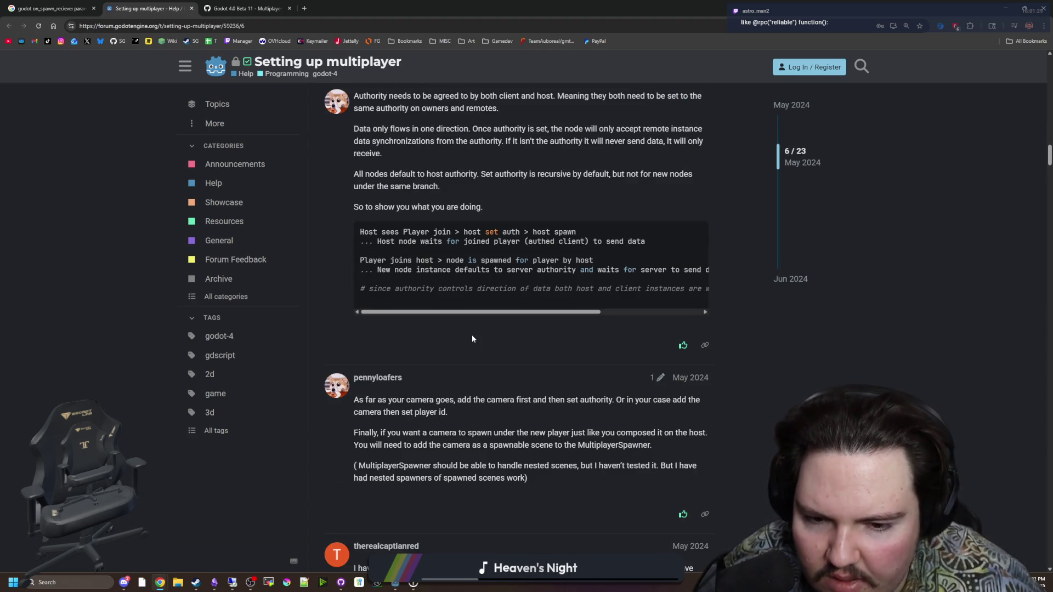
{"action": "scroll", "coordinate": [471, 339], "scroll_direction": "down", "scroll_amount": 2}
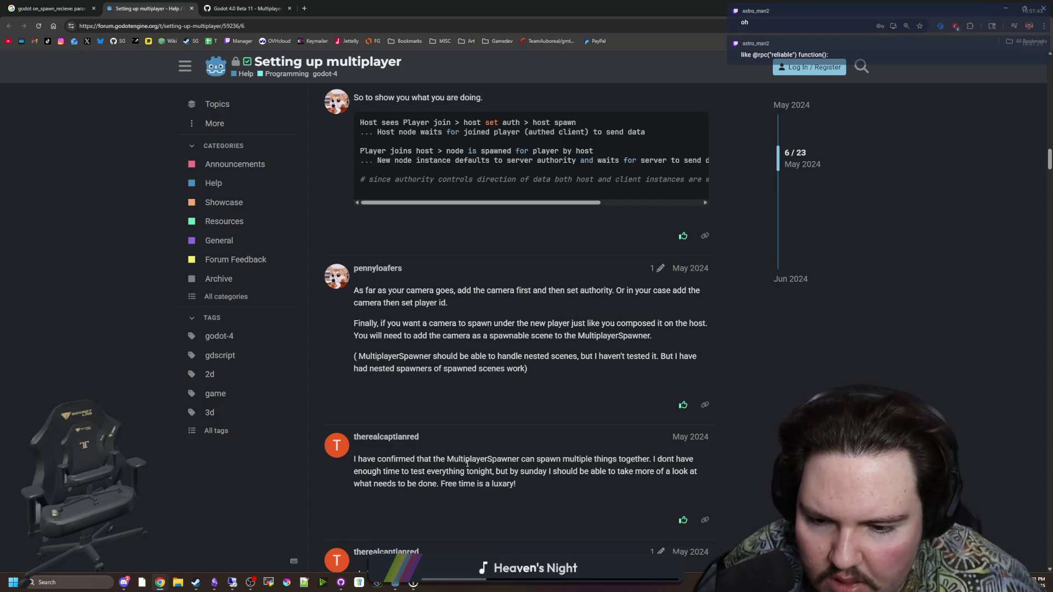
{"action": "scroll", "coordinate": [485, 446], "scroll_direction": "down", "scroll_amount": 6}
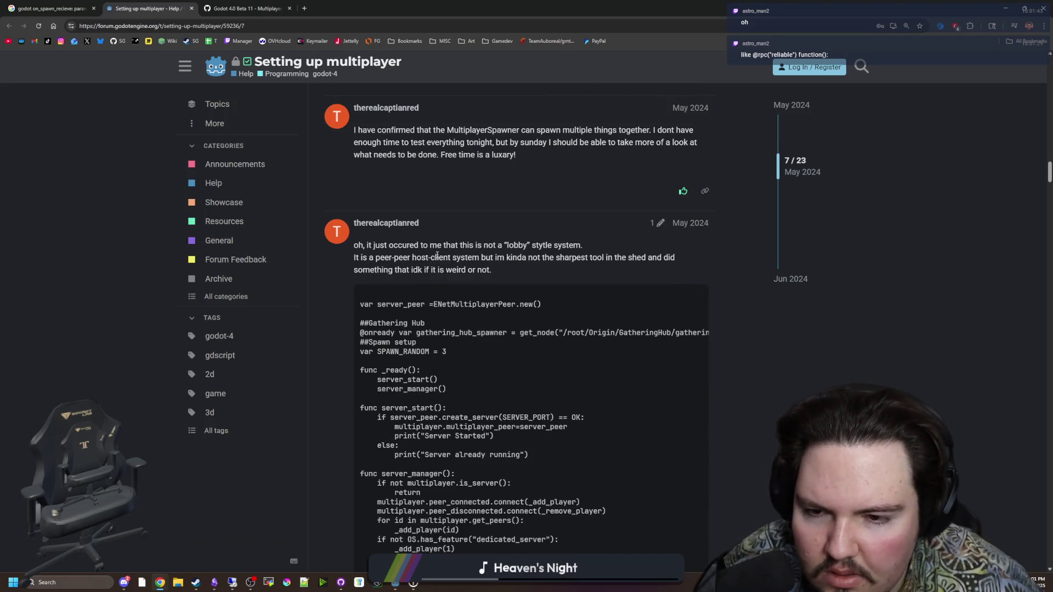
{"action": "scroll", "coordinate": [440, 245], "scroll_direction": "down", "scroll_amount": 15}
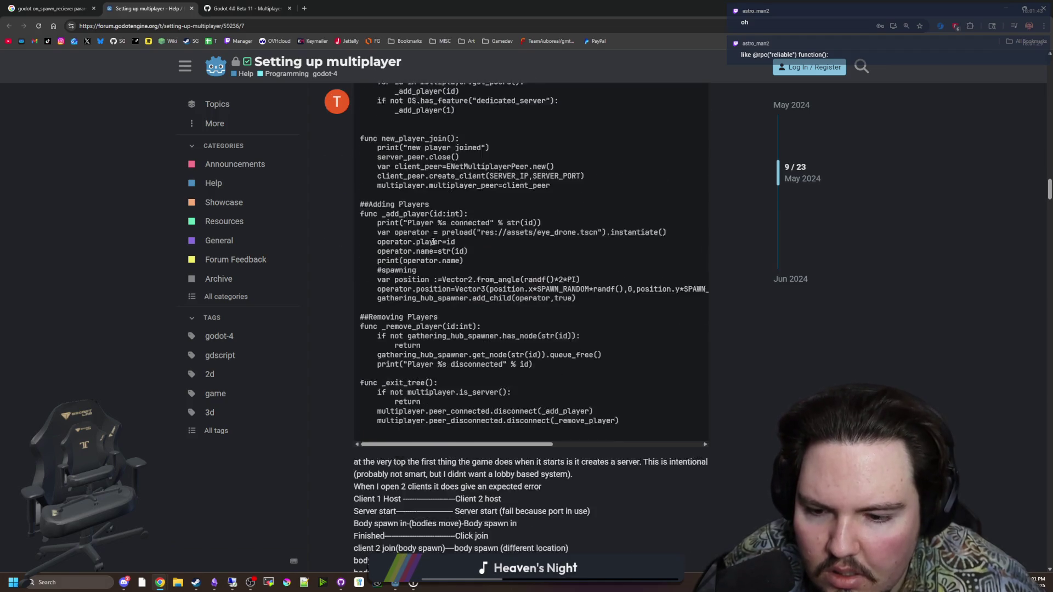
{"action": "scroll", "coordinate": [432, 241], "scroll_direction": "down", "scroll_amount": 1}
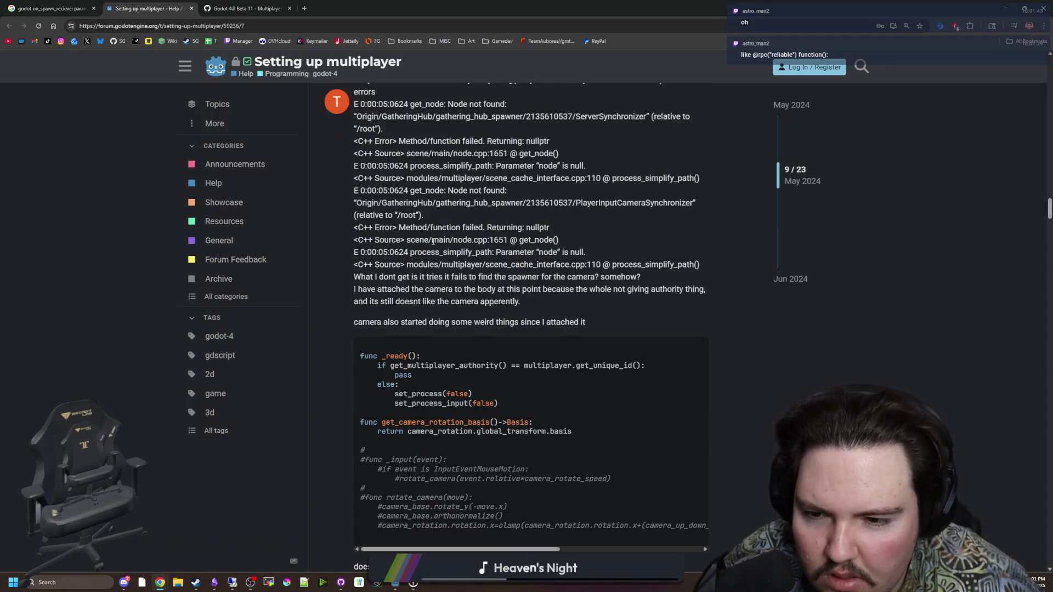
{"action": "scroll", "coordinate": [432, 242], "scroll_direction": "down", "scroll_amount": 20}
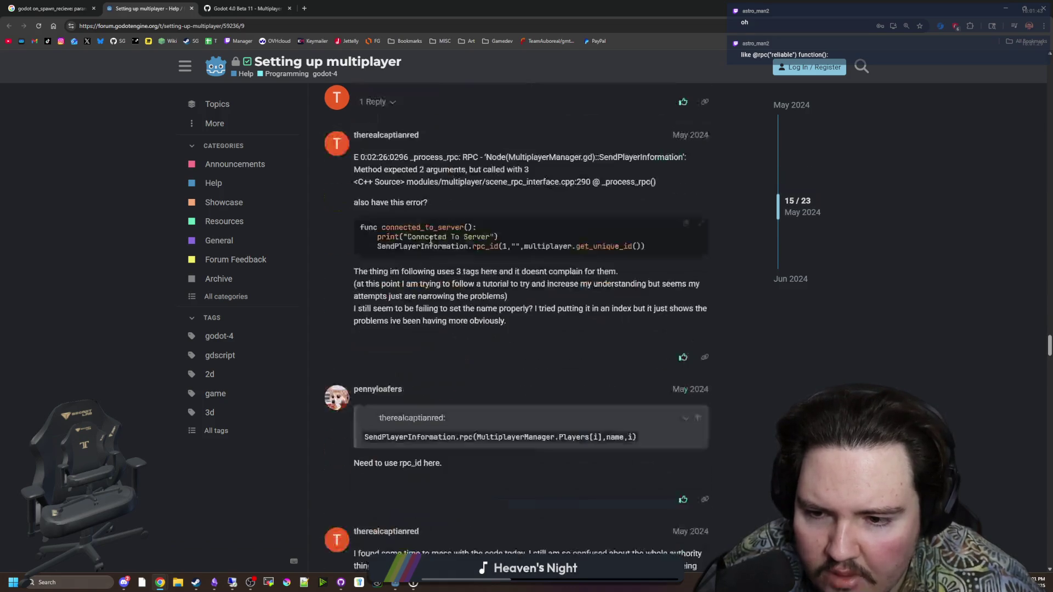
{"action": "scroll", "coordinate": [518, 285], "scroll_direction": "down", "scroll_amount": 15}
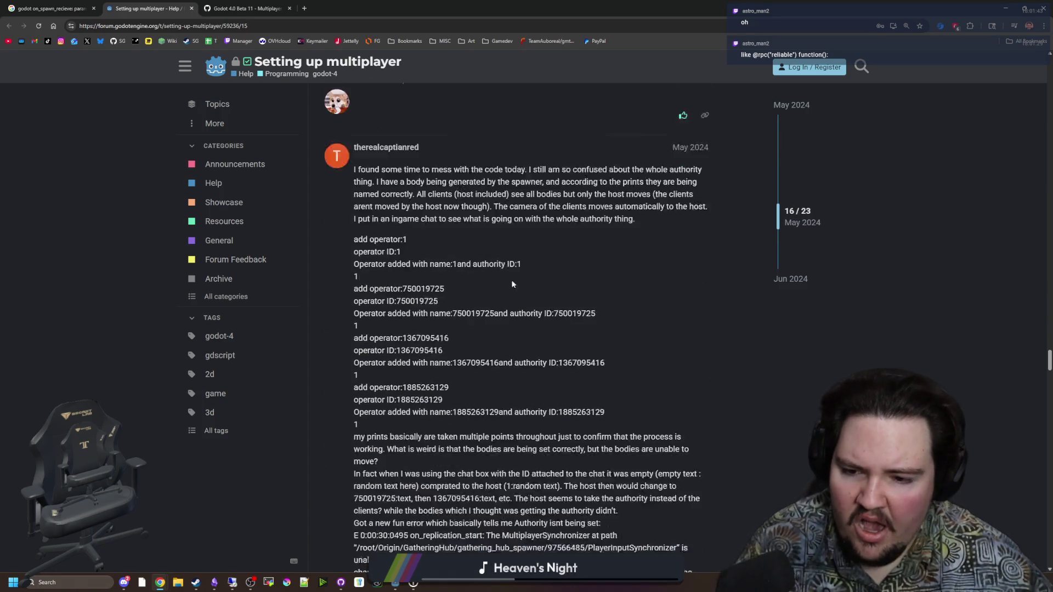
{"action": "scroll", "coordinate": [509, 283], "scroll_direction": "down", "scroll_amount": 15}
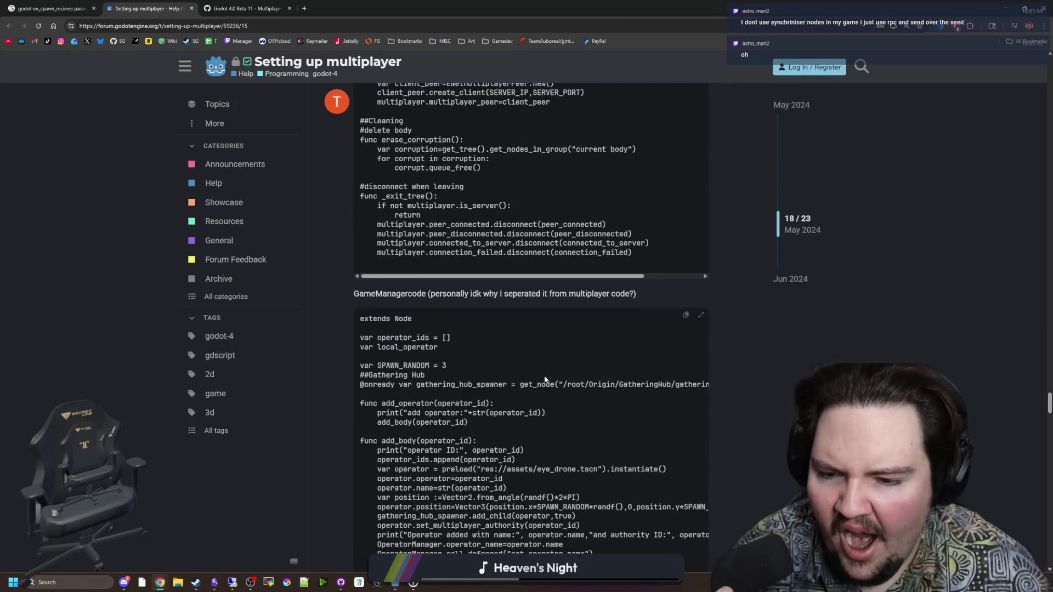
{"action": "scroll", "coordinate": [498, 340], "scroll_direction": "down", "scroll_amount": 15}
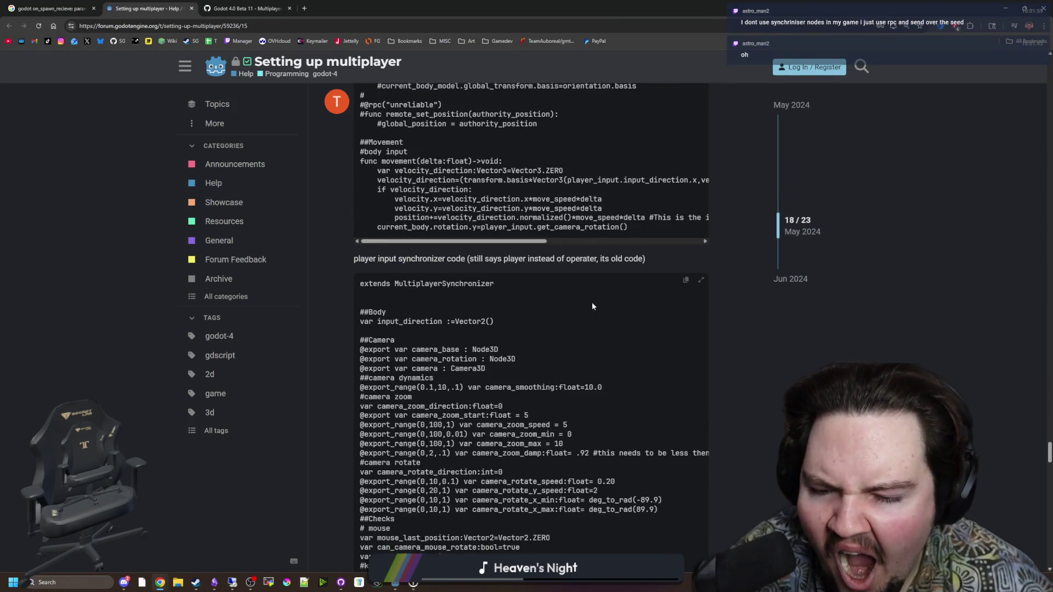
{"action": "scroll", "coordinate": [615, 285], "scroll_direction": "down", "scroll_amount": 15}
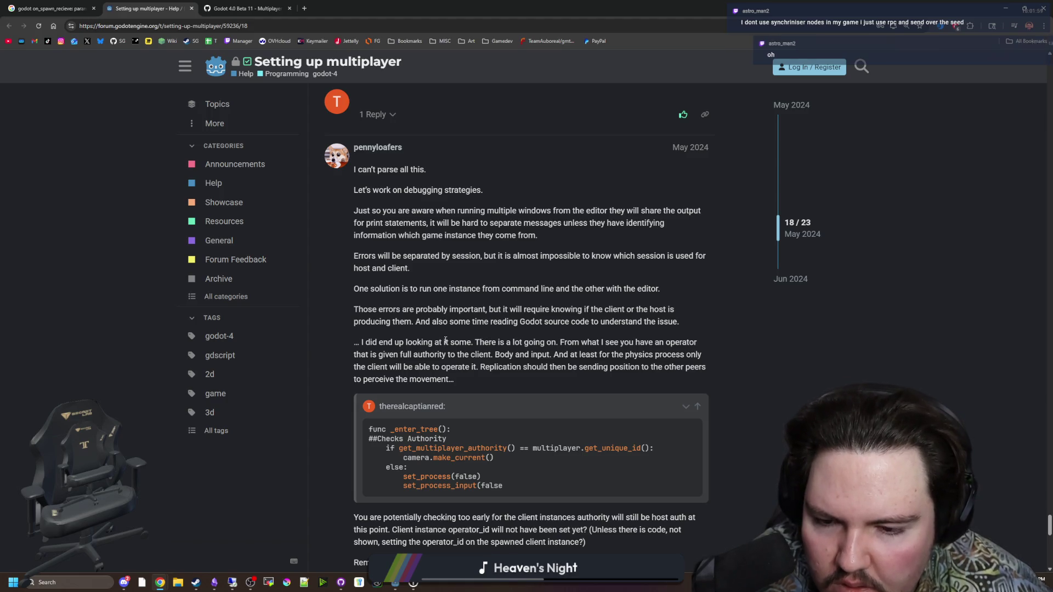
{"action": "scroll", "coordinate": [445, 343], "scroll_direction": "down", "scroll_amount": 5}
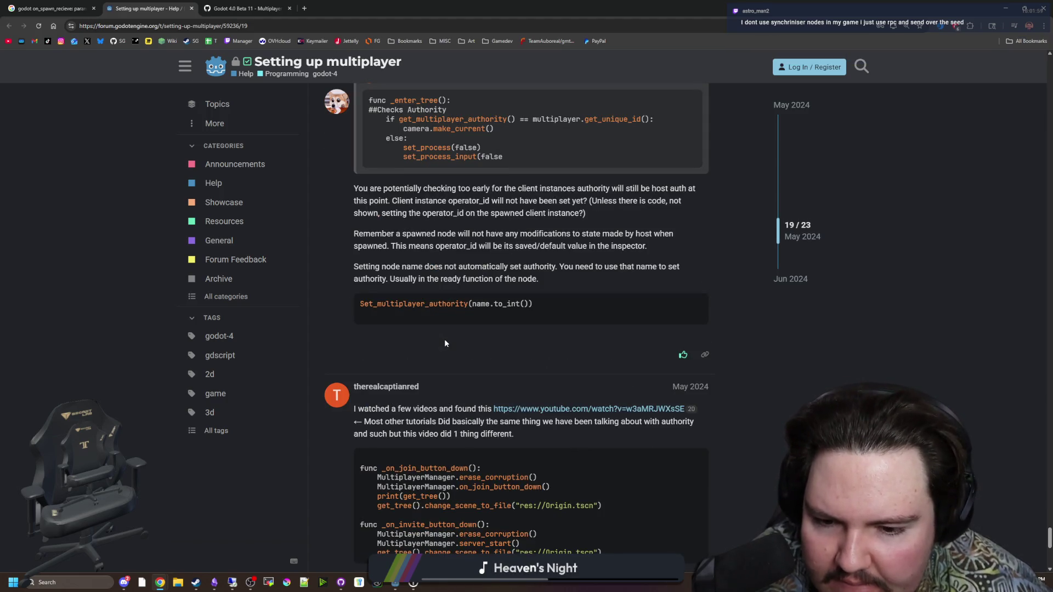
{"action": "scroll", "coordinate": [446, 343], "scroll_direction": "down", "scroll_amount": 4}
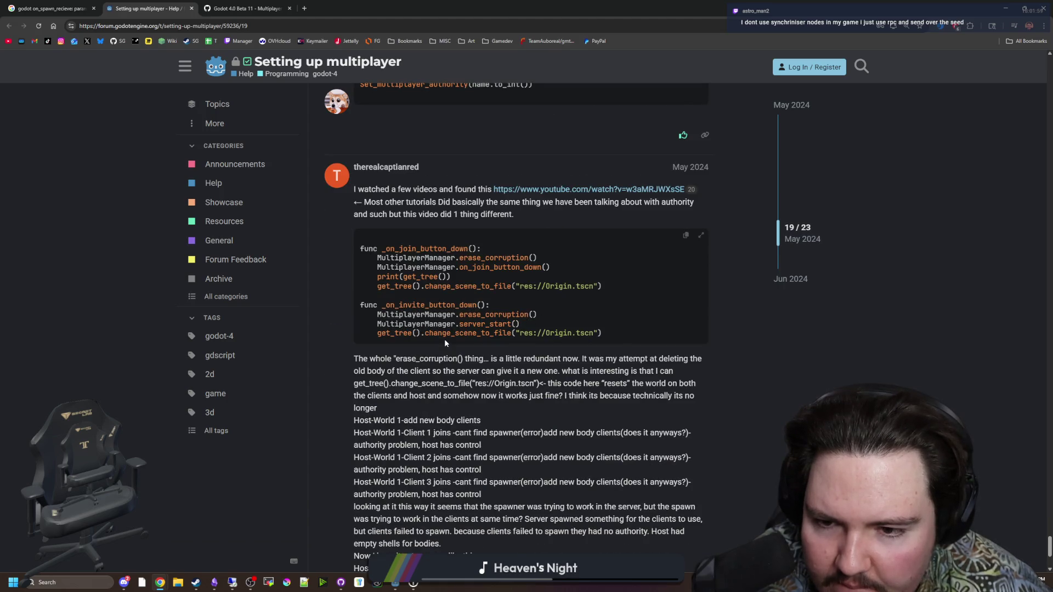
{"action": "scroll", "coordinate": [444, 343], "scroll_direction": "down", "scroll_amount": 15}
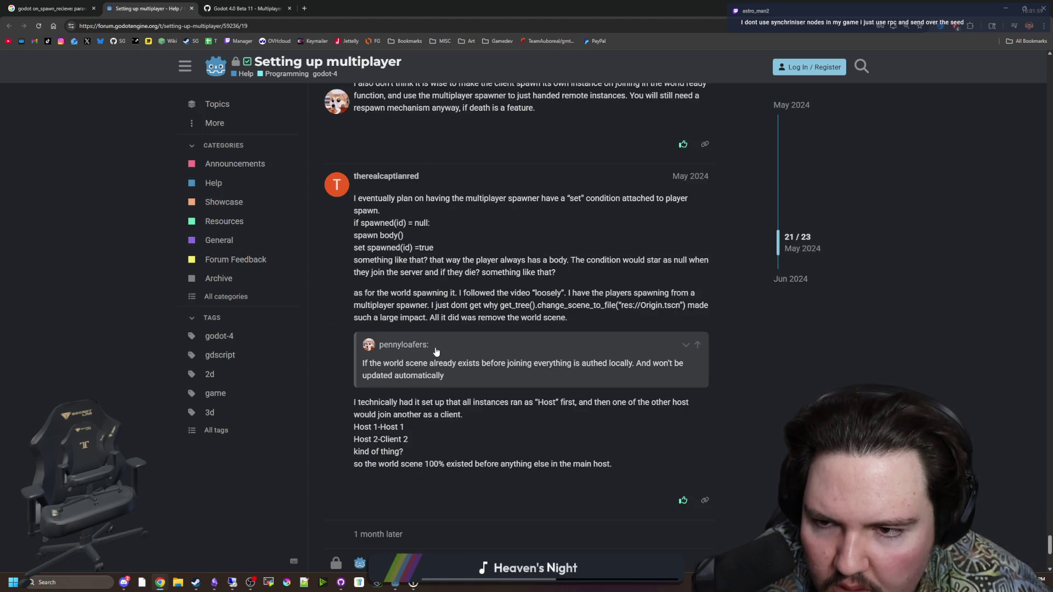
{"action": "scroll", "coordinate": [337, 263], "scroll_direction": "down", "scroll_amount": 3}
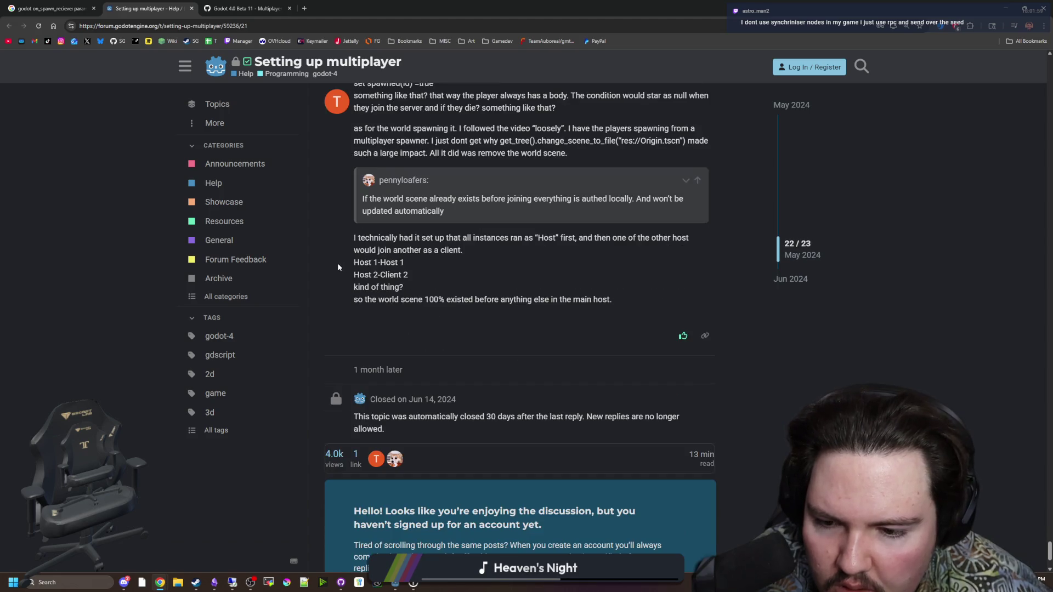
{"action": "scroll", "coordinate": [379, 308], "scroll_direction": "up", "scroll_amount": 2}
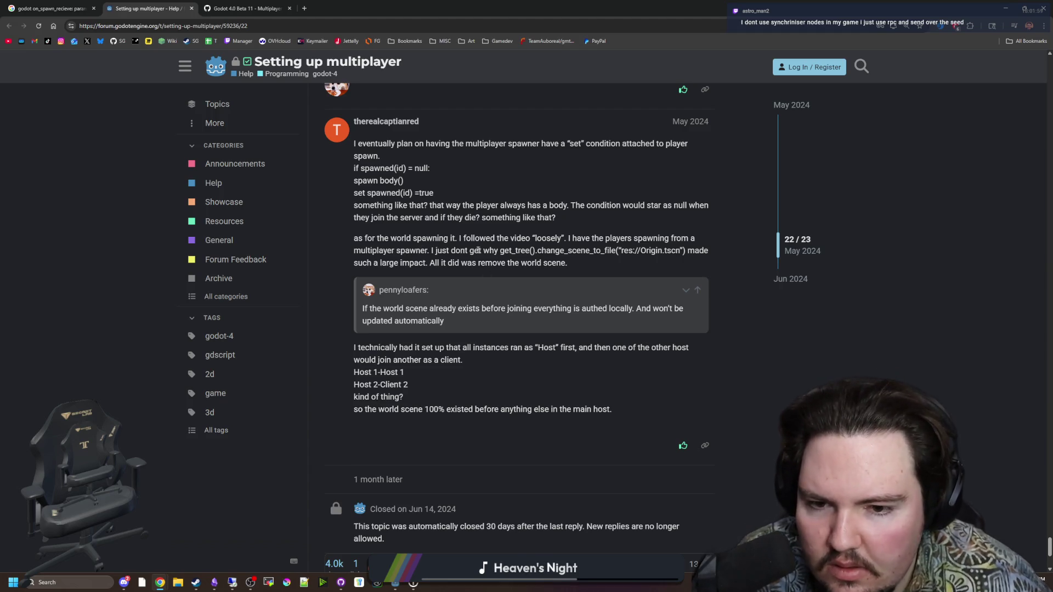
{"action": "scroll", "coordinate": [513, 237], "scroll_direction": "down", "scroll_amount": 4}
{"action": "scroll", "coordinate": [653, 384], "scroll_direction": "up", "scroll_amount": 20}
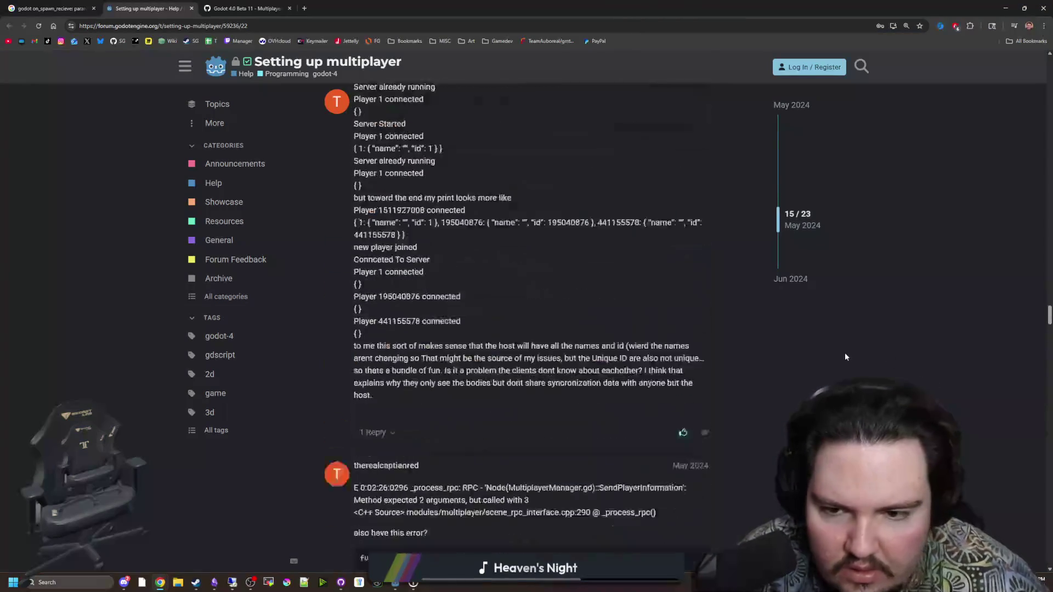
{"action": "scroll", "coordinate": [885, 370], "scroll_direction": "up", "scroll_amount": 20}
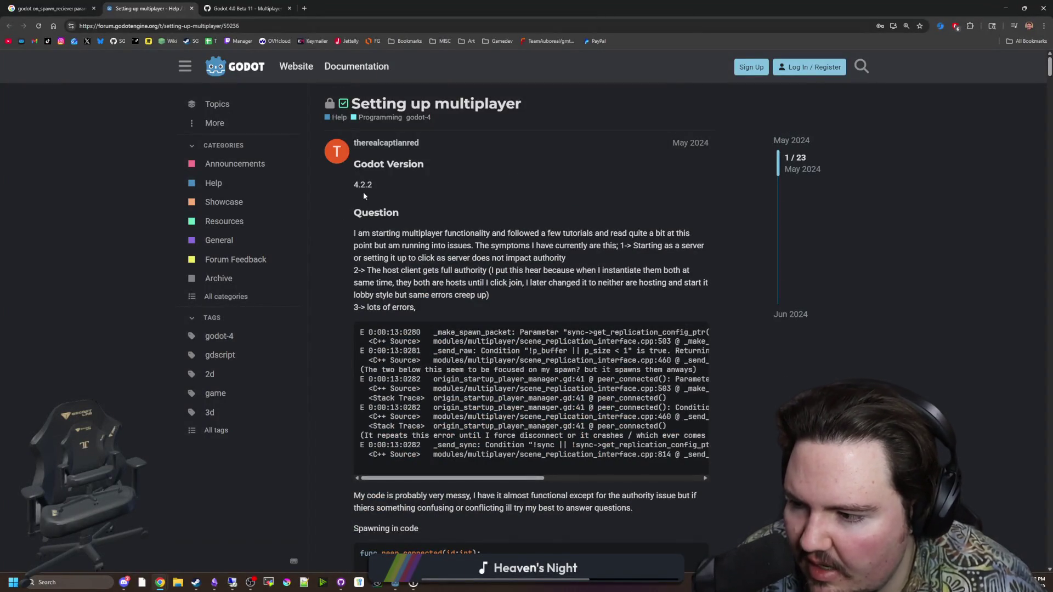
Open GitHub issue #71252 on the MultiplayerSpawner error, skim it, and return to Godot.
{"action": "left_click", "coordinate": [247, 8]}
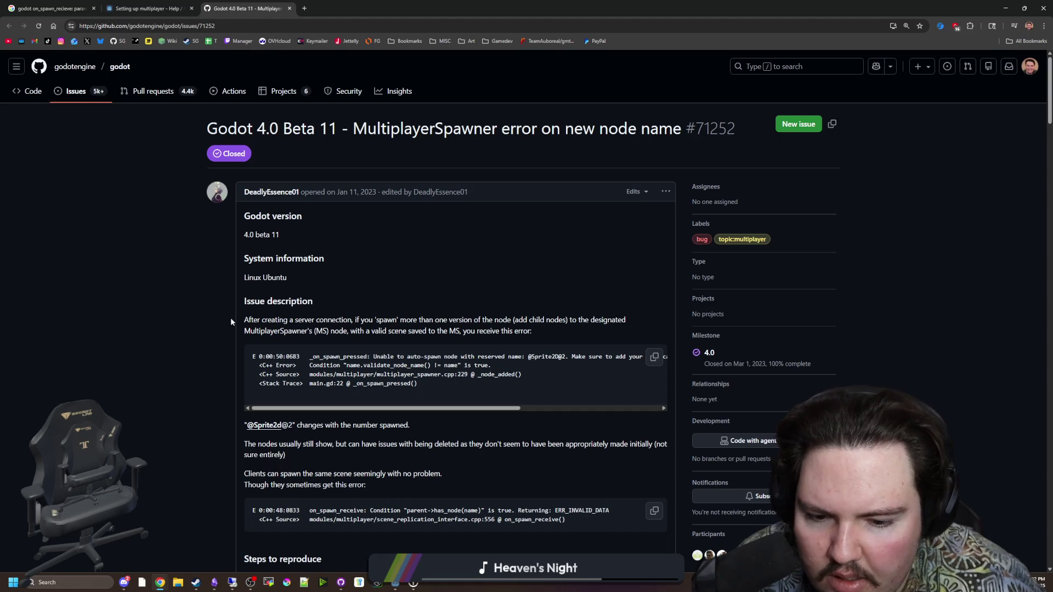
{"action": "scroll", "coordinate": [241, 315], "scroll_direction": "down", "scroll_amount": 1}
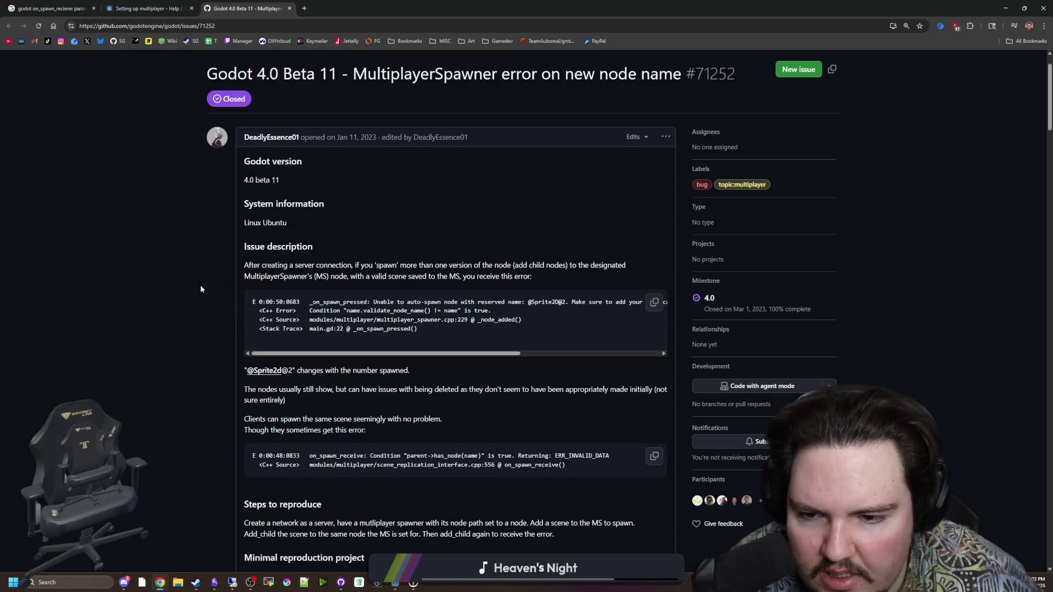
{"action": "key", "text": "alt+Tab"}
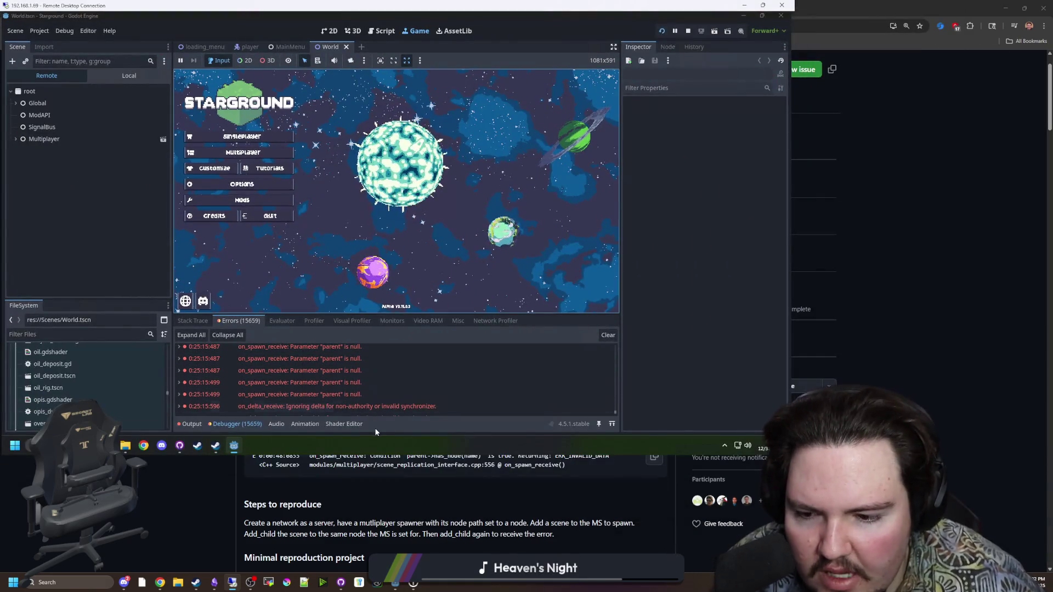
{"action": "scroll", "coordinate": [362, 400], "scroll_direction": "up", "scroll_amount": 5}
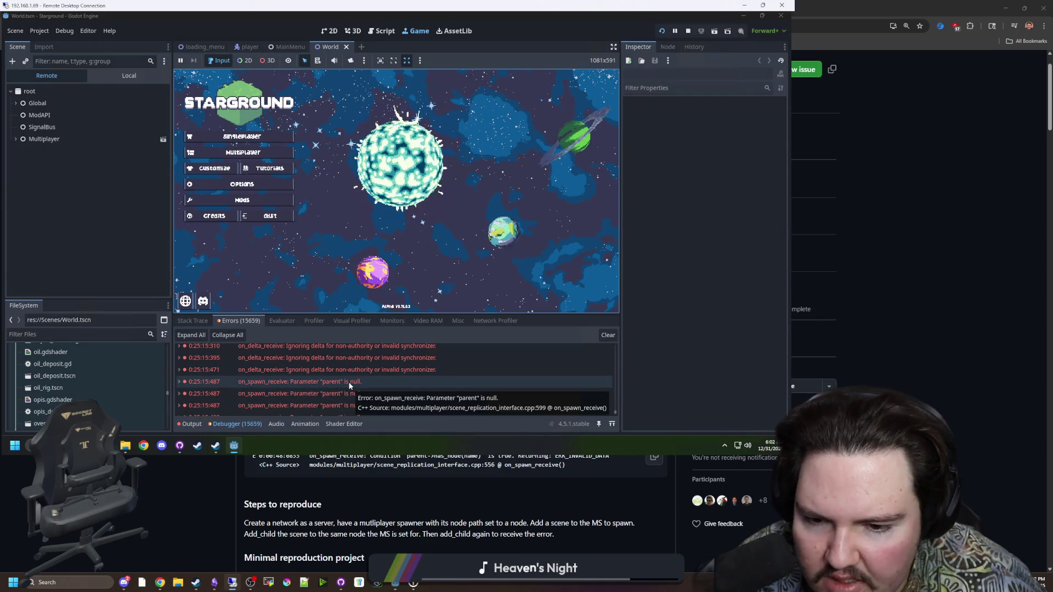
{"action": "scroll", "coordinate": [348, 378], "scroll_direction": "down", "scroll_amount": 2}
{"action": "scroll", "coordinate": [351, 374], "scroll_direction": "down", "scroll_amount": 3}
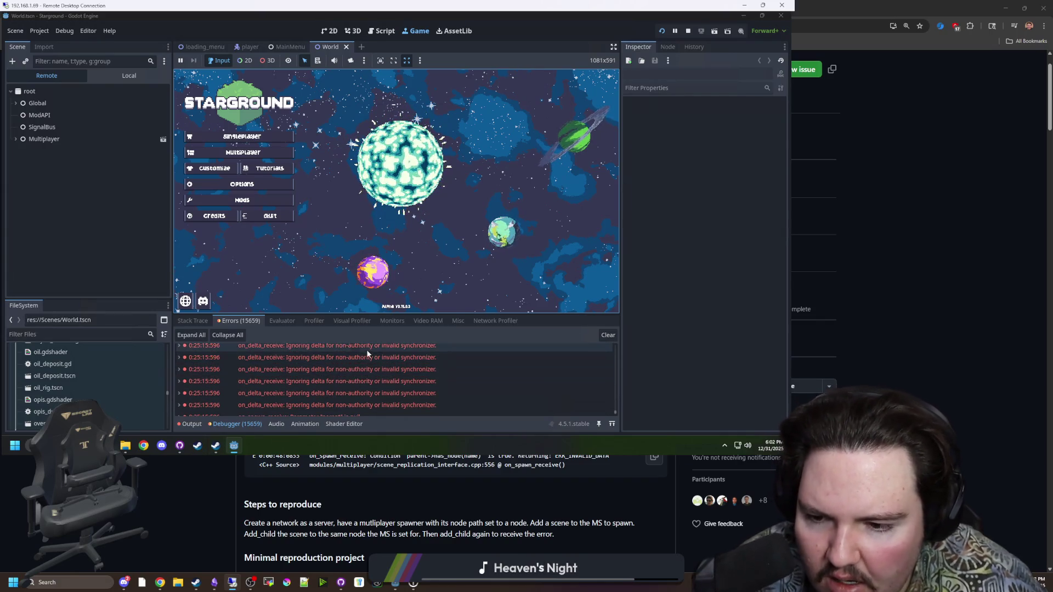
{"action": "scroll", "coordinate": [361, 383], "scroll_direction": "down", "scroll_amount": 5}
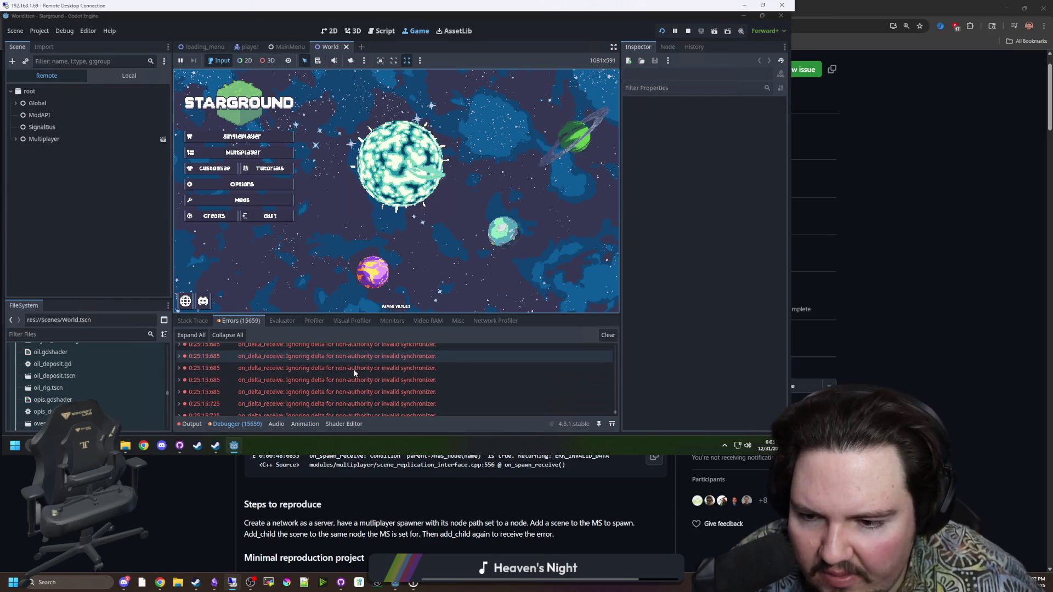
{"action": "left_click", "coordinate": [344, 380]}
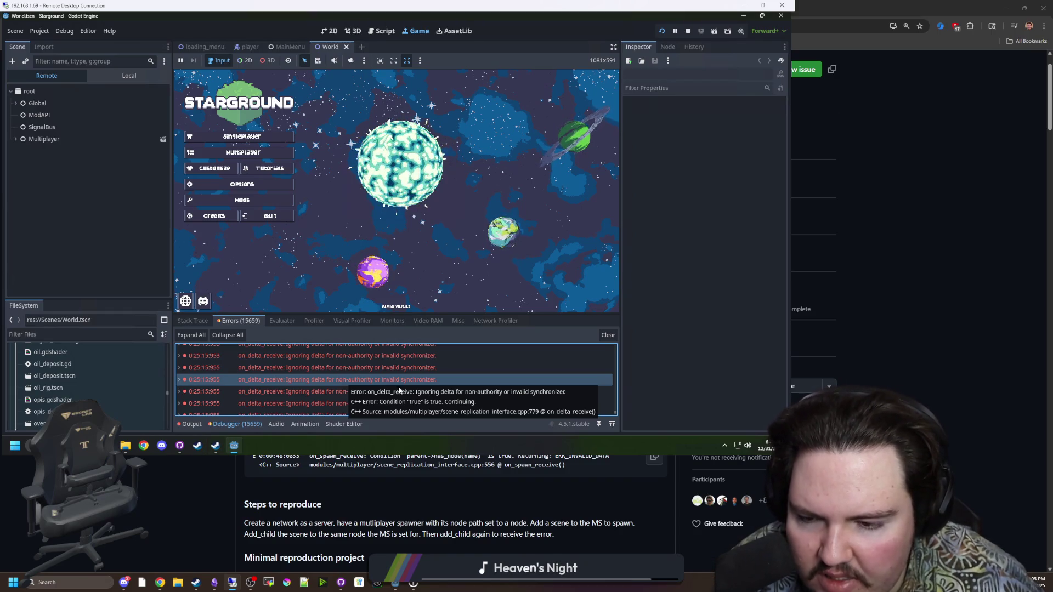
{"action": "scroll", "coordinate": [304, 400], "scroll_direction": "down", "scroll_amount": 10}
{"action": "scroll", "coordinate": [357, 397], "scroll_direction": "up", "scroll_amount": 10}
{"action": "scroll", "coordinate": [366, 387], "scroll_direction": "up", "scroll_amount": 10}
{"action": "scroll", "coordinate": [360, 387], "scroll_direction": "up", "scroll_amount": 5}
{"action": "scroll", "coordinate": [360, 383], "scroll_direction": "up", "scroll_amount": 3}
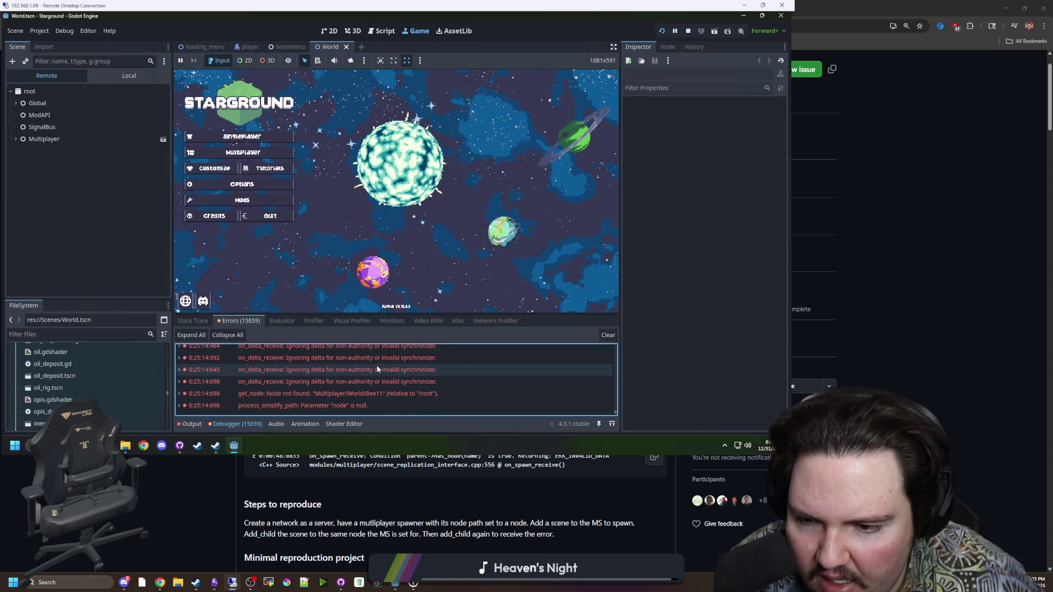
{"action": "scroll", "coordinate": [376, 369], "scroll_direction": "down", "scroll_amount": 3}
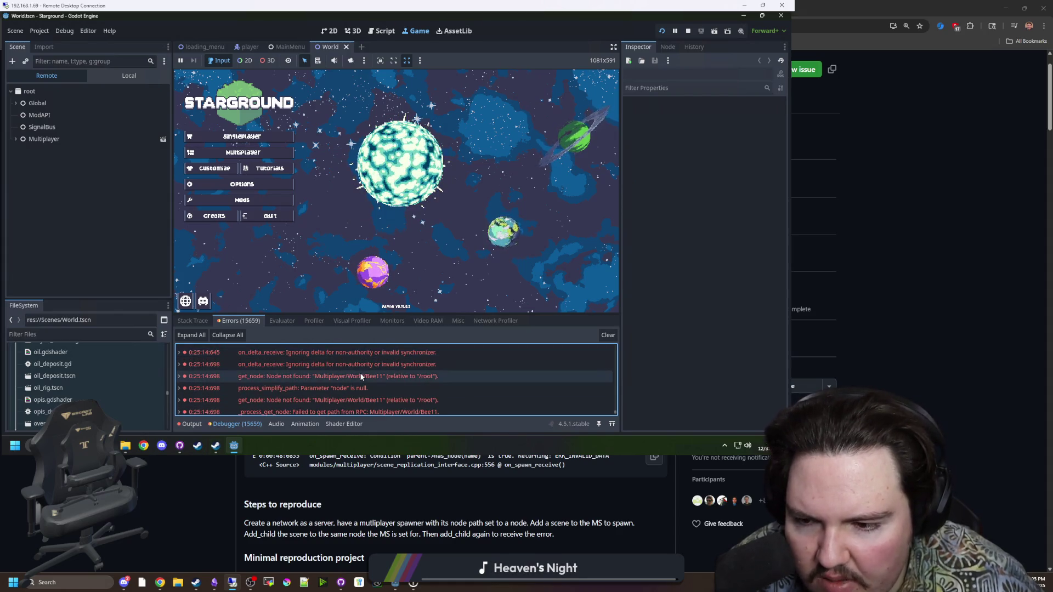
{"action": "mouse_move", "coordinate": [358, 376]}
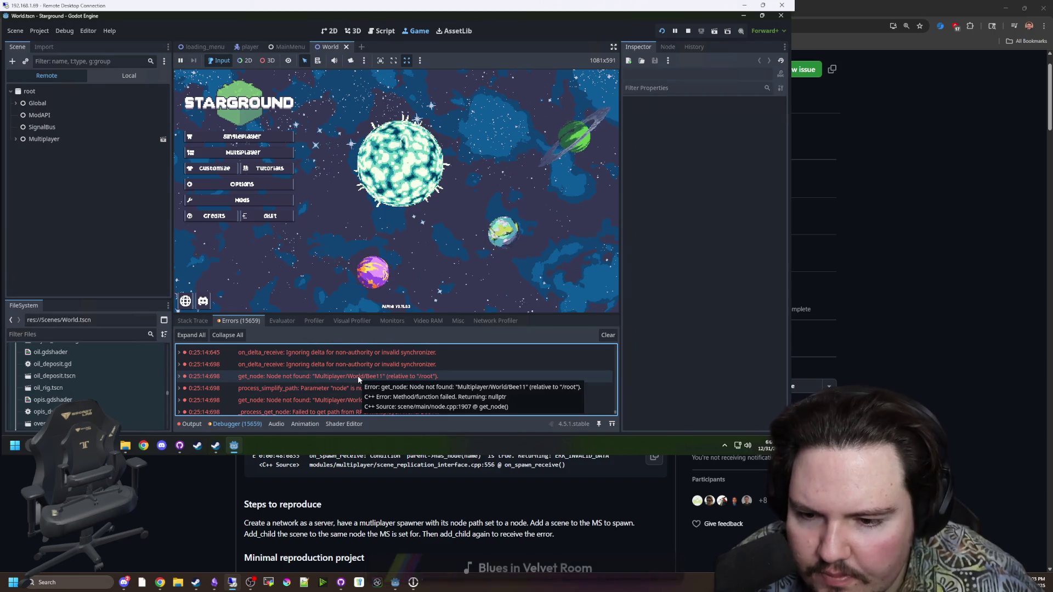
{"action": "scroll", "coordinate": [358, 376], "scroll_direction": "down", "scroll_amount": 5}
{"action": "scroll", "coordinate": [390, 372], "scroll_direction": "down", "scroll_amount": 4}
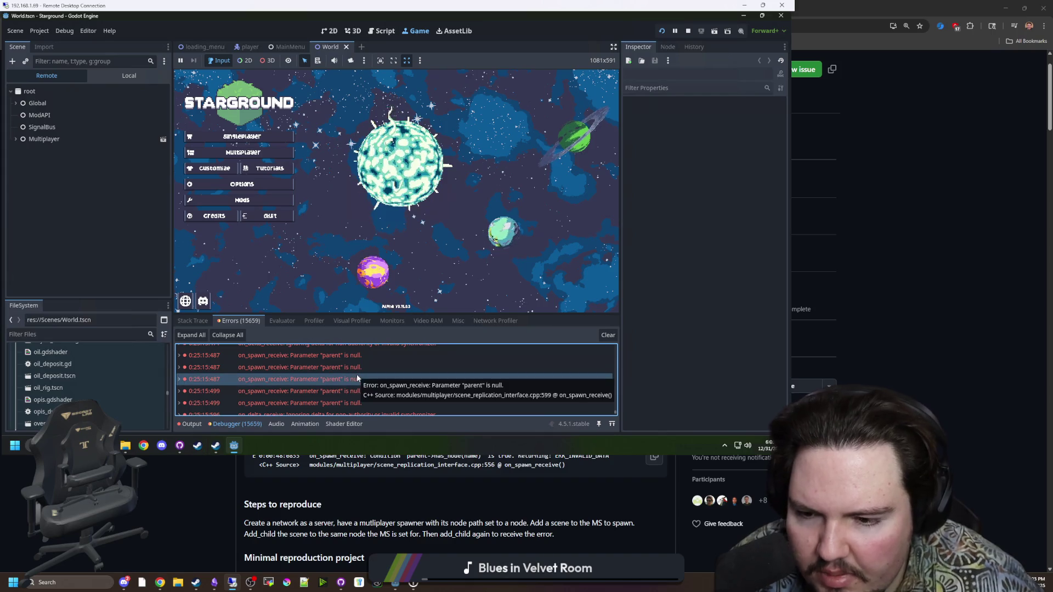
{"action": "left_click", "coordinate": [744, 5]}
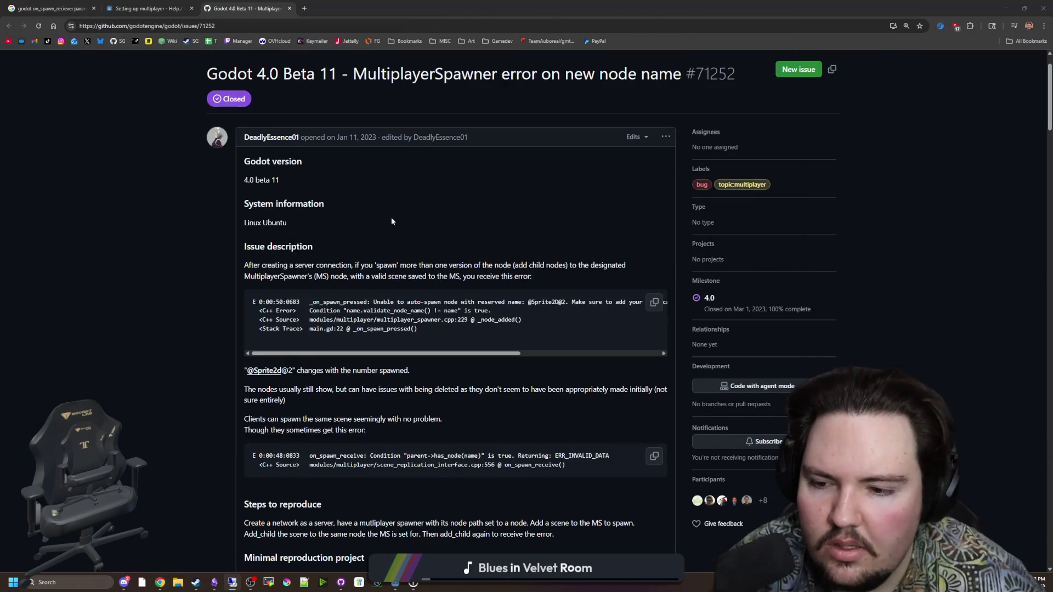
Glance at the multiplayer forum thread and Google results, then return to issue #71252.
{"action": "scroll", "coordinate": [189, 248], "scroll_direction": "down", "scroll_amount": 10}
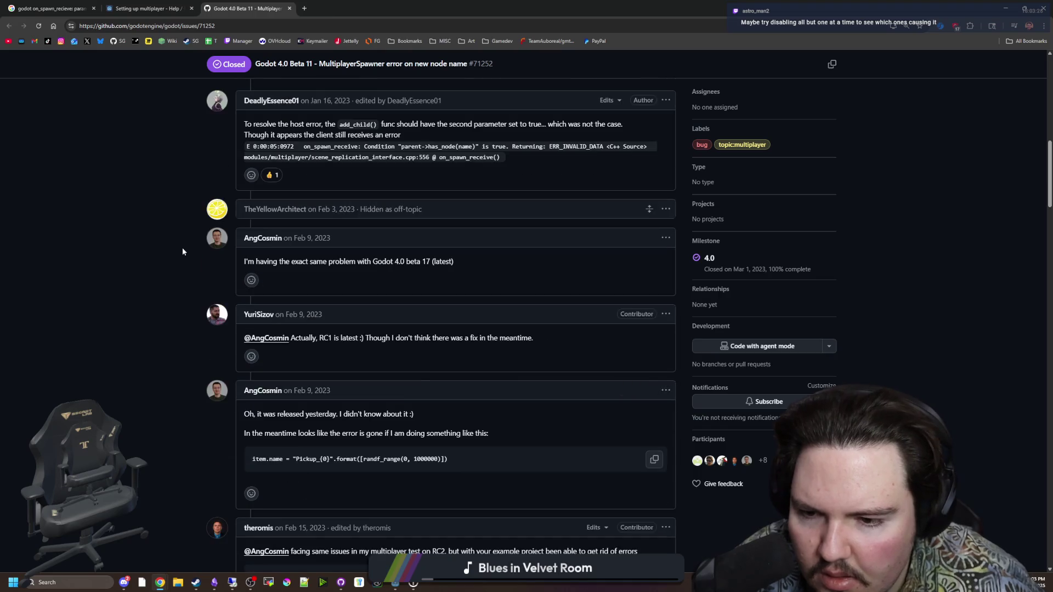
{"action": "scroll", "coordinate": [180, 233], "scroll_direction": "up", "scroll_amount": 6}
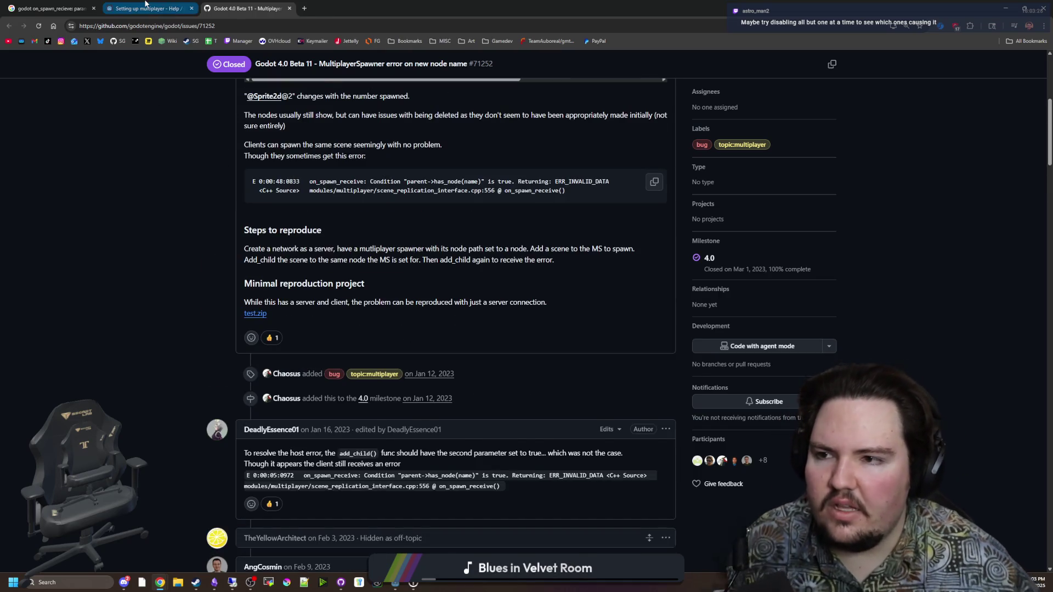
{"action": "left_click", "coordinate": [146, 7]}
{"action": "scroll", "coordinate": [354, 357], "scroll_direction": "down", "scroll_amount": 7}
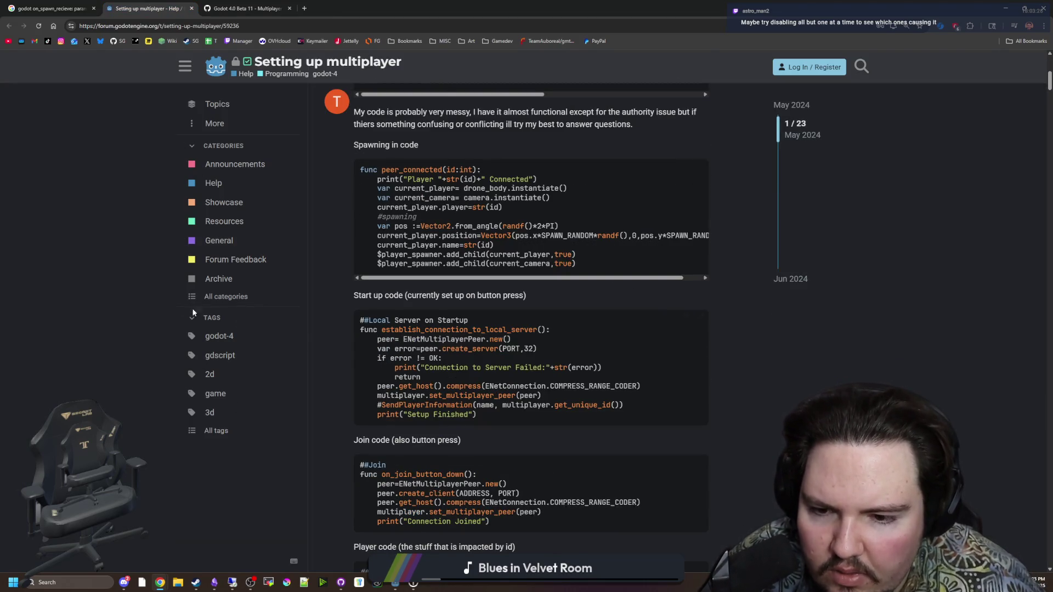
{"action": "left_click", "coordinate": [52, 8]}
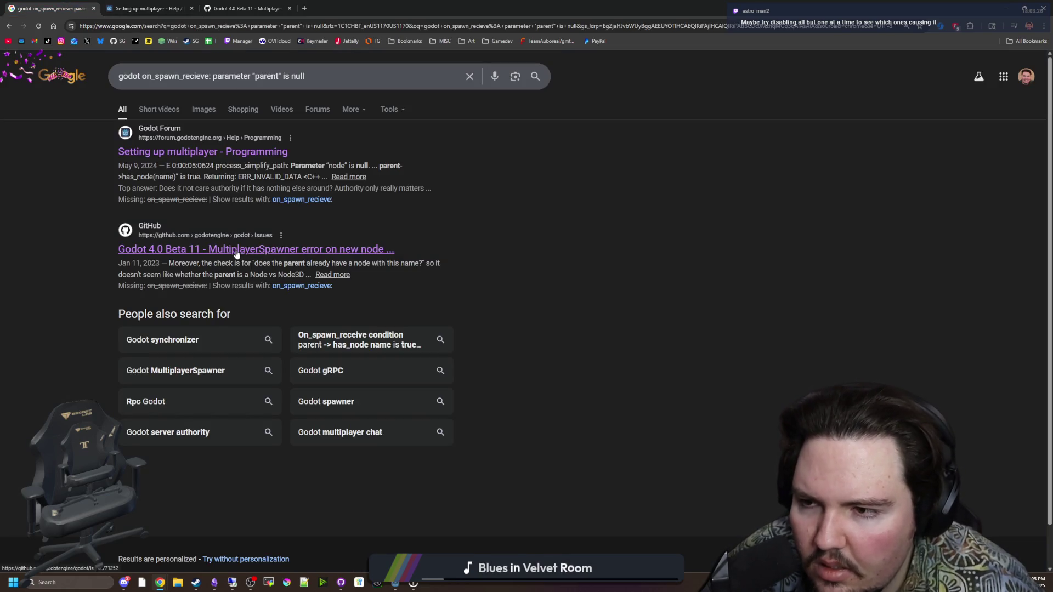
{"action": "key", "text": "ctrl+Tab"}
{"action": "key", "text": "ctrl+Tab"}
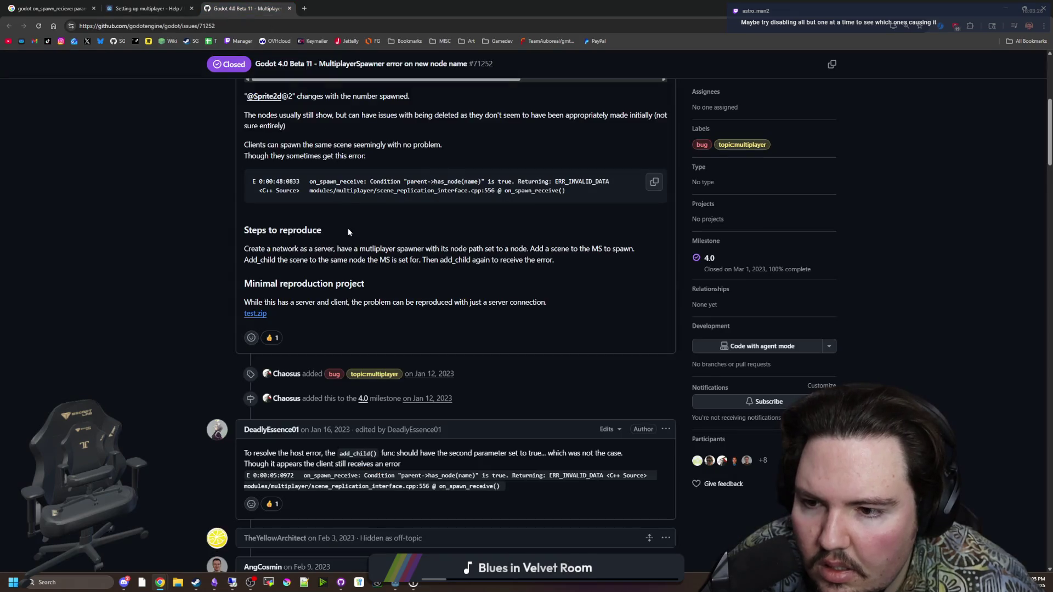
{"action": "scroll", "coordinate": [256, 317], "scroll_direction": "down", "scroll_amount": 2}
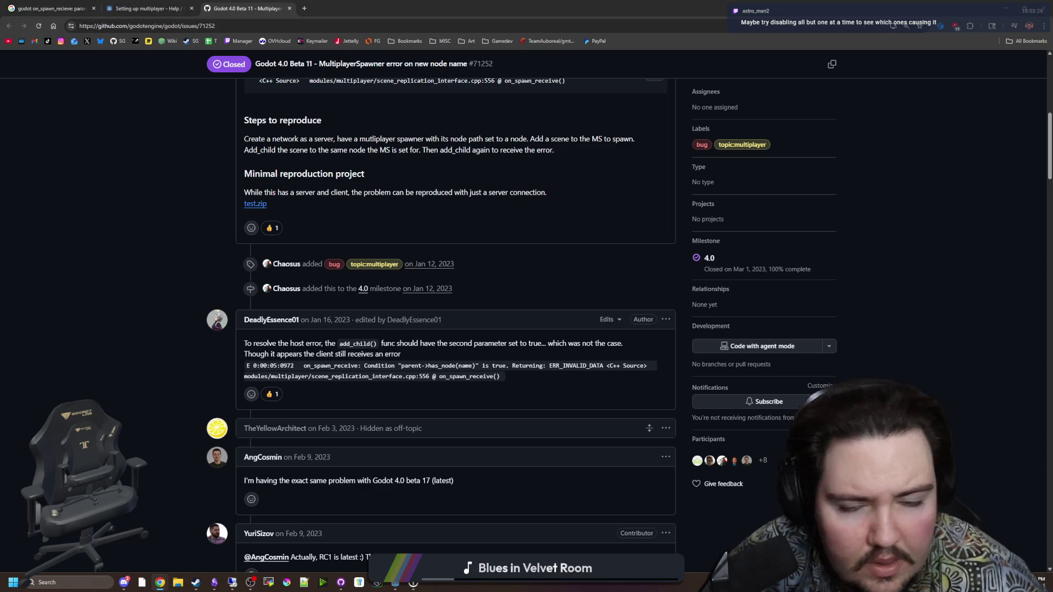
Briefly check the remote Godot session, then refocus the browser on the issue.
{"action": "key", "text": "alt+Tab"}
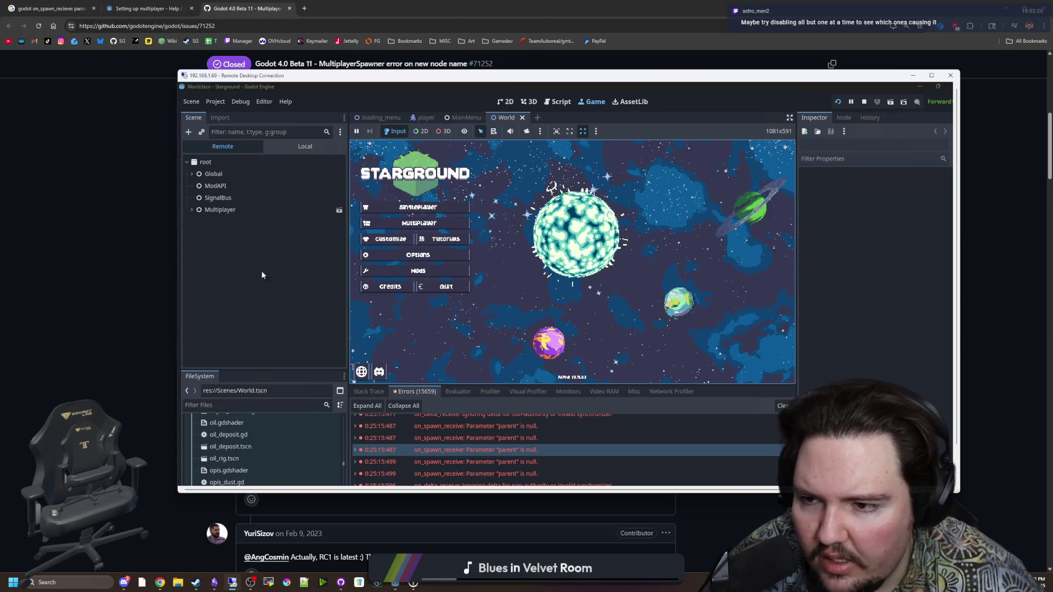
{"action": "scroll", "coordinate": [245, 451], "scroll_direction": "up", "scroll_amount": 3}
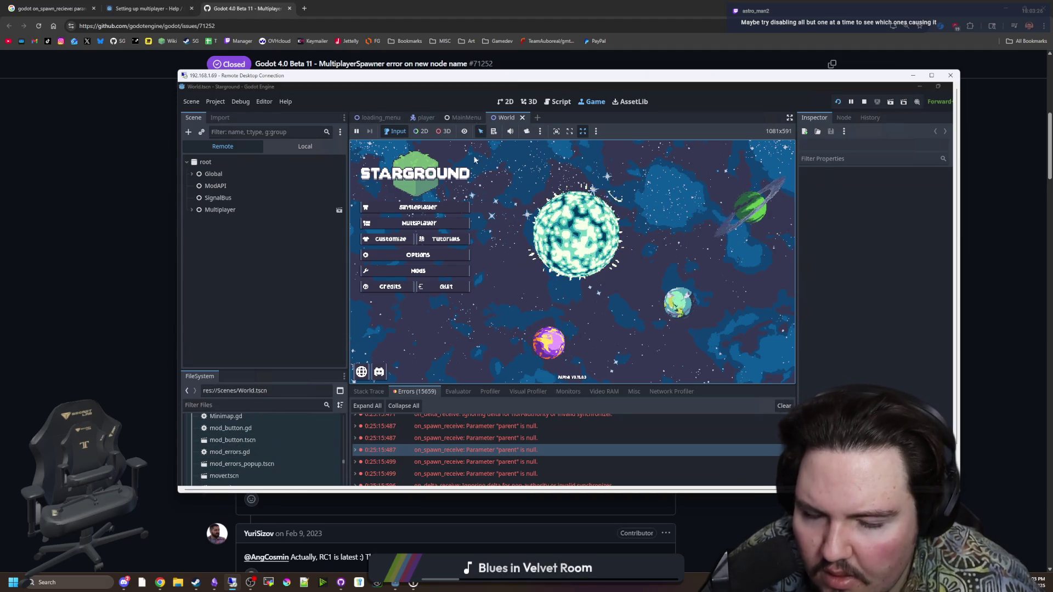
{"action": "key", "text": "alt+Tab"}
{"action": "left_click", "coordinate": [168, 363]}
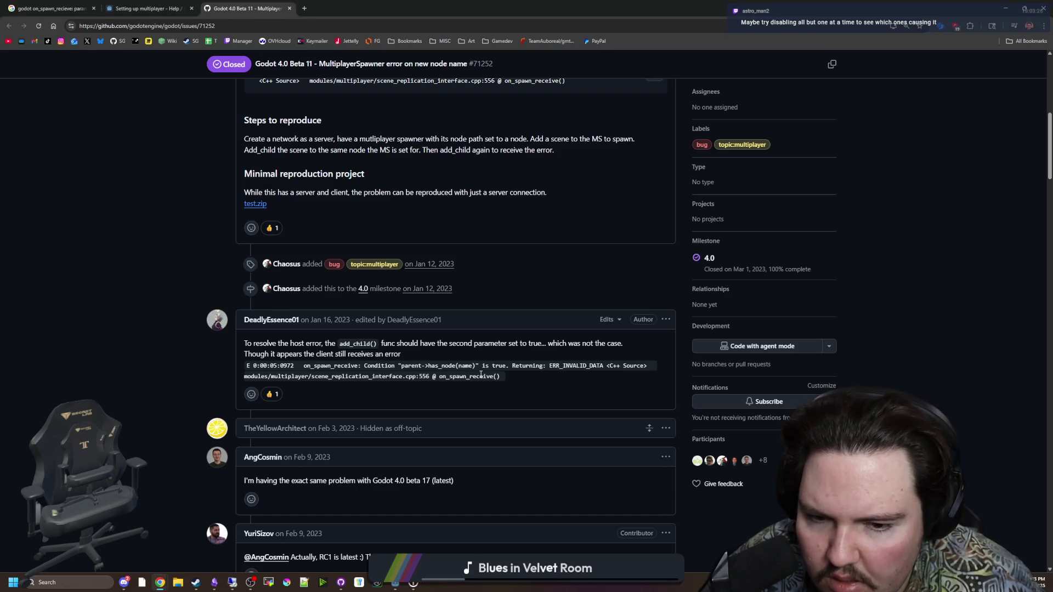
{"action": "scroll", "coordinate": [481, 375], "scroll_direction": "down", "scroll_amount": 4}
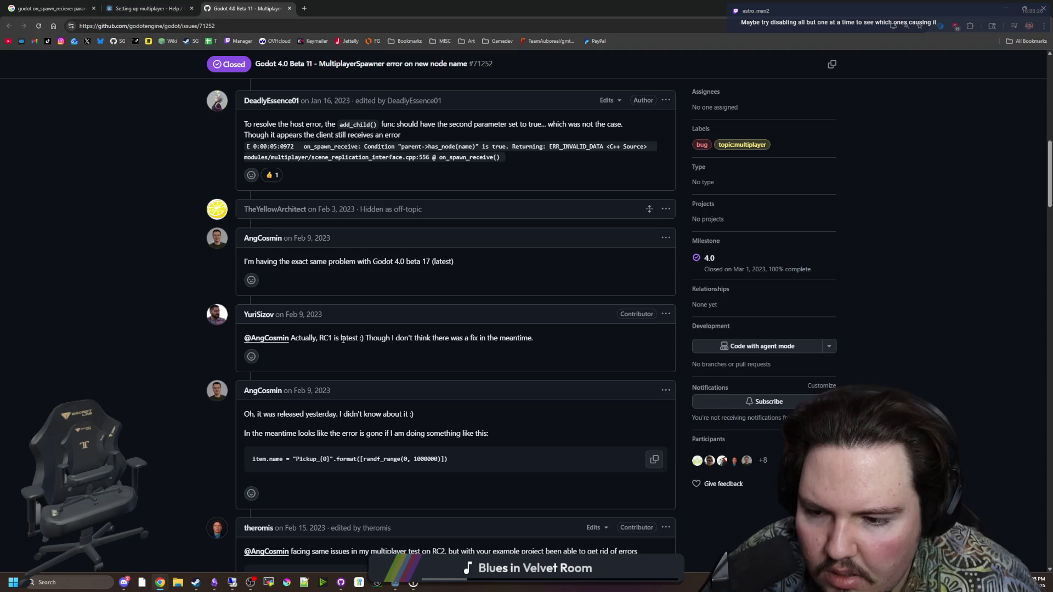
{"action": "scroll", "coordinate": [343, 339], "scroll_direction": "down", "scroll_amount": 3}
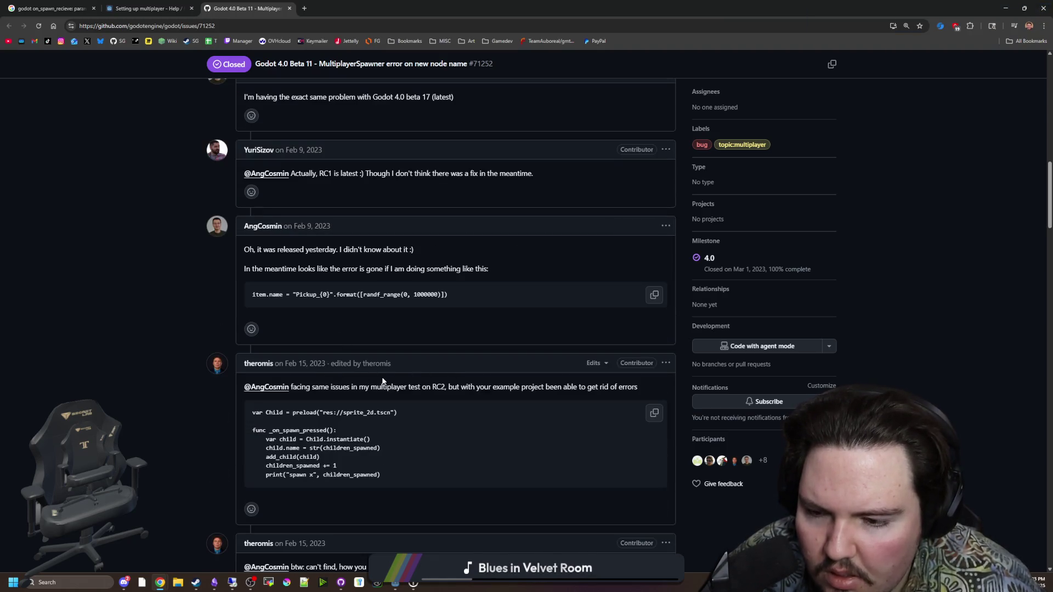
{"action": "scroll", "coordinate": [301, 429], "scroll_direction": "down", "scroll_amount": 1}
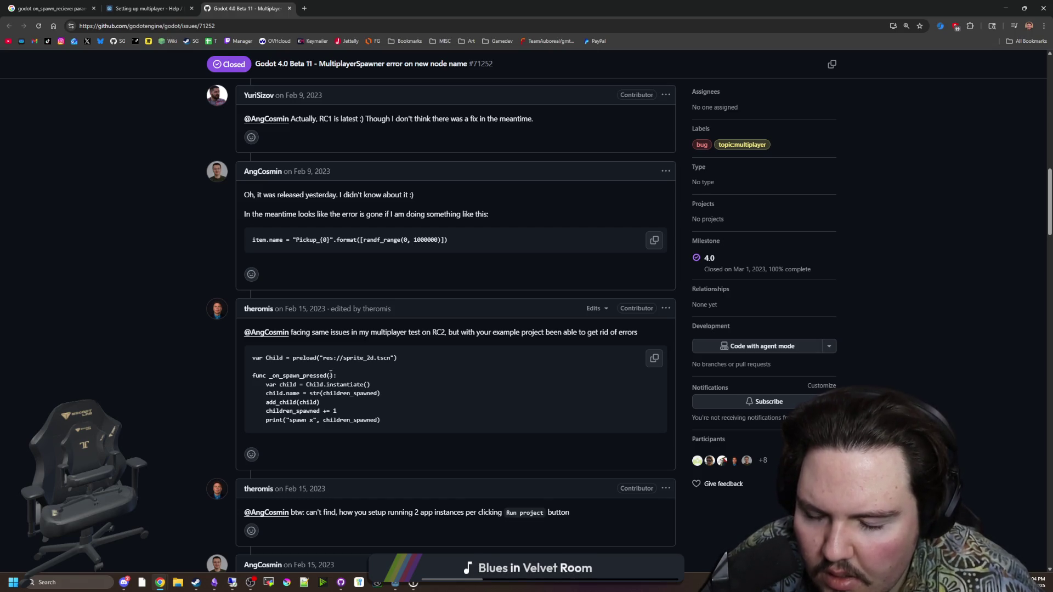
{"action": "scroll", "coordinate": [330, 375], "scroll_direction": "down", "scroll_amount": 3}
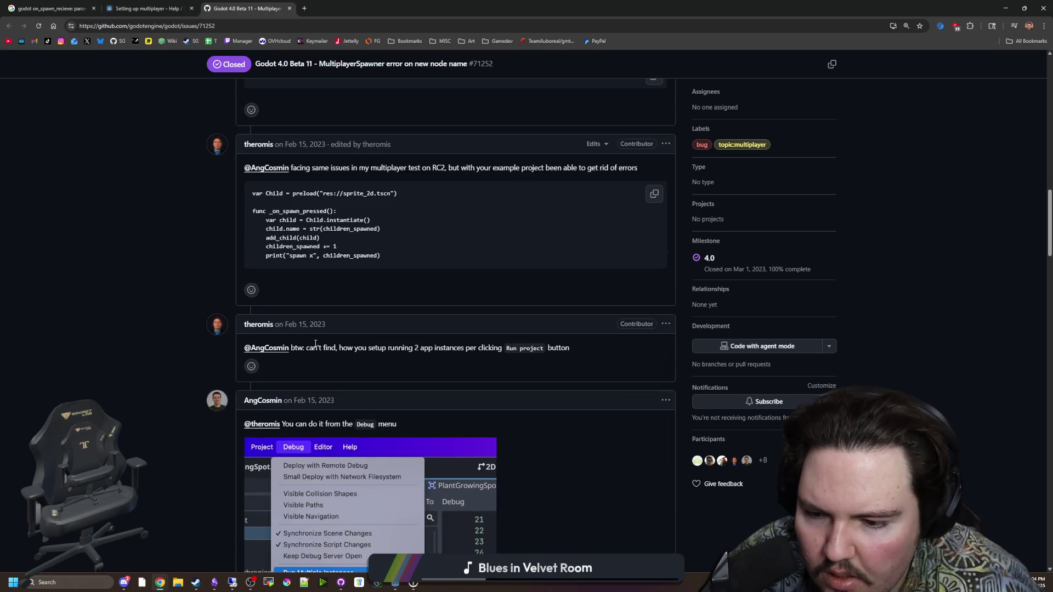
{"action": "scroll", "coordinate": [315, 343], "scroll_direction": "down", "scroll_amount": 6}
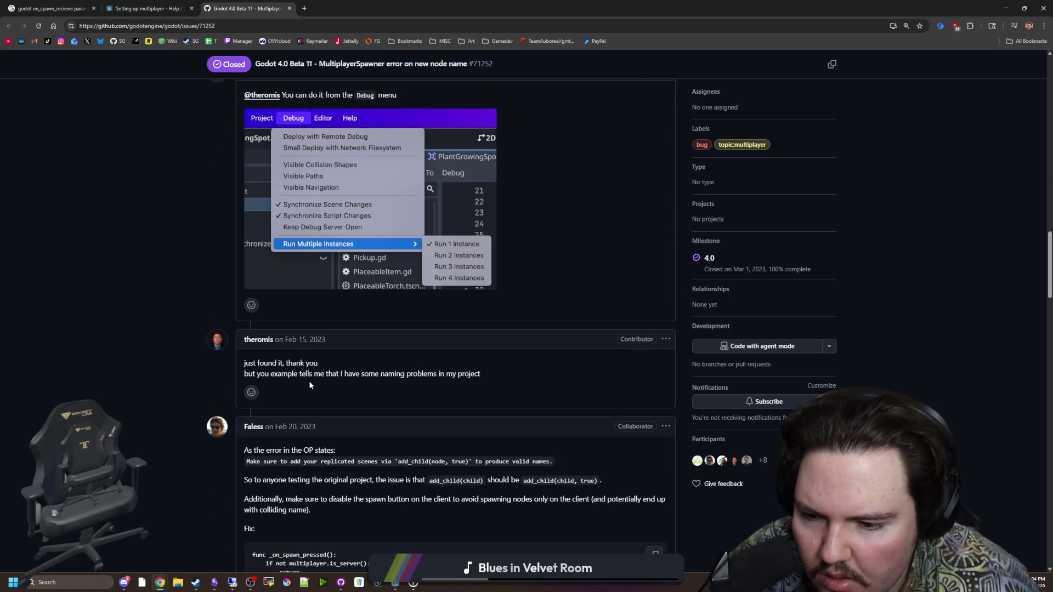
{"action": "scroll", "coordinate": [312, 382], "scroll_direction": "down", "scroll_amount": 3}
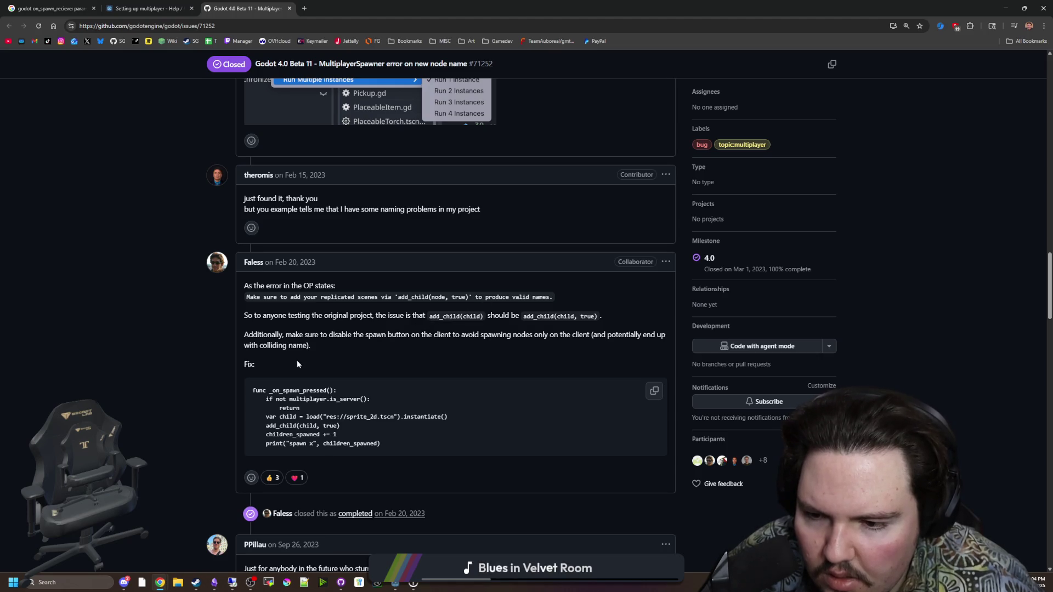
{"action": "scroll", "coordinate": [321, 416], "scroll_direction": "down", "scroll_amount": 5}
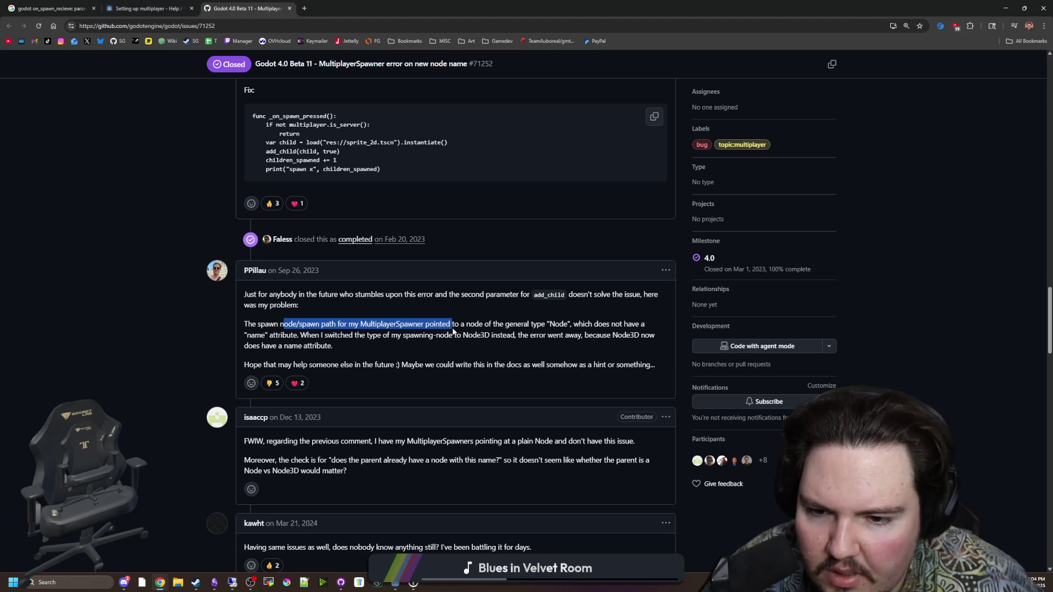
{"action": "mouse_move", "coordinate": [561, 331]}
{"action": "left_mouse_down"}
{"action": "mouse_move", "coordinate": [645, 329]}
{"action": "mouse_move", "coordinate": [334, 347]}
{"action": "mouse_move", "coordinate": [318, 335]}
{"action": "mouse_move", "coordinate": [432, 346]}
{"action": "mouse_move", "coordinate": [509, 339]}
{"action": "mouse_move", "coordinate": [486, 348]}
{"action": "left_mouse_up"}
{"action": "left_click", "coordinate": [347, 350]}
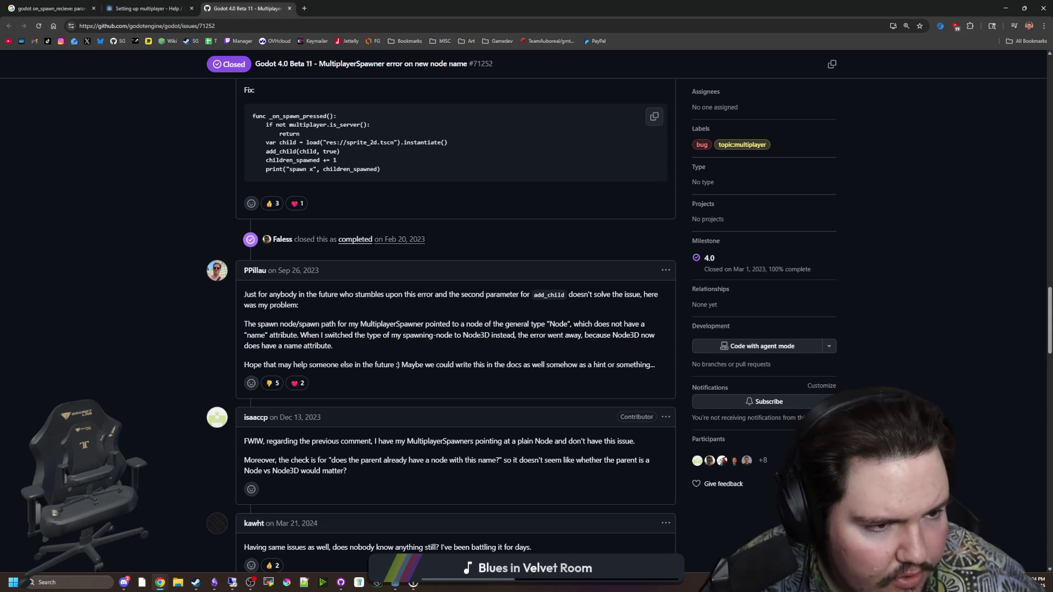
Scroll on to the add_child(instance, true) fix in the issue.
{"action": "scroll", "coordinate": [409, 297], "scroll_direction": "down", "scroll_amount": 1}
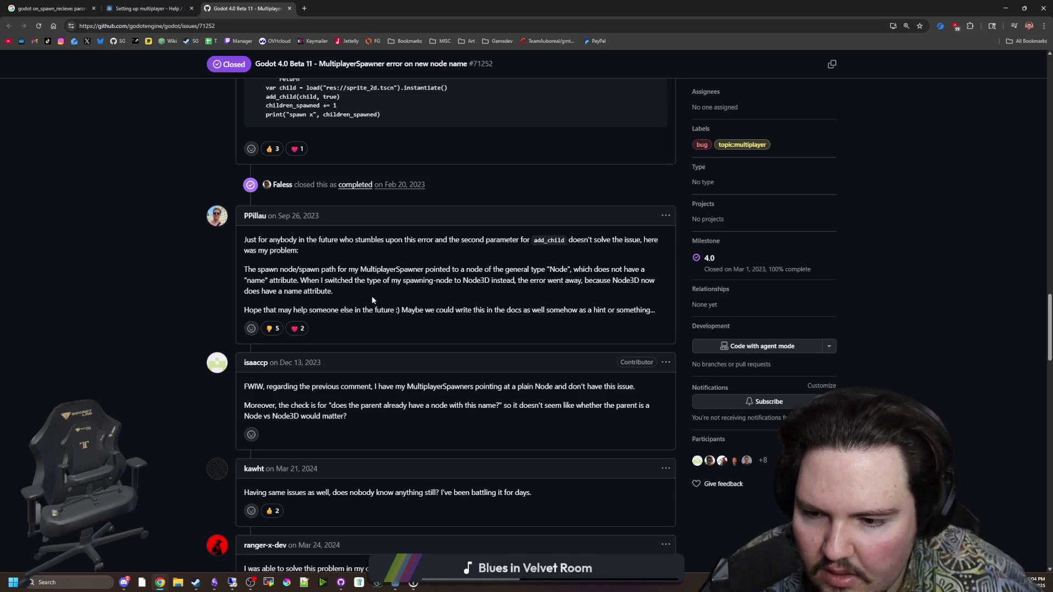
{"action": "scroll", "coordinate": [417, 411], "scroll_direction": "down", "scroll_amount": 2}
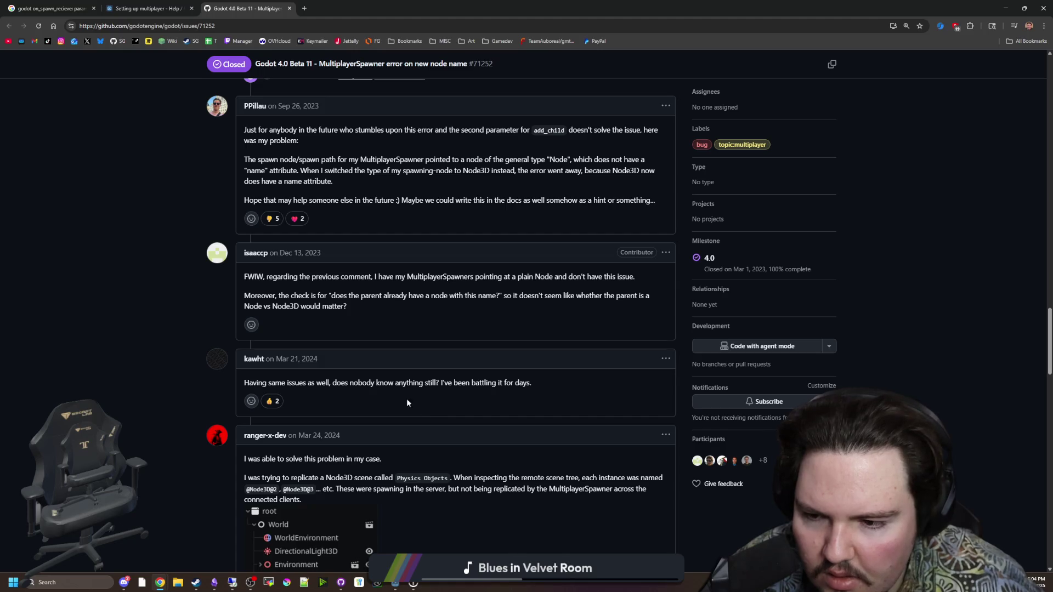
{"action": "scroll", "coordinate": [309, 393], "scroll_direction": "down", "scroll_amount": 3}
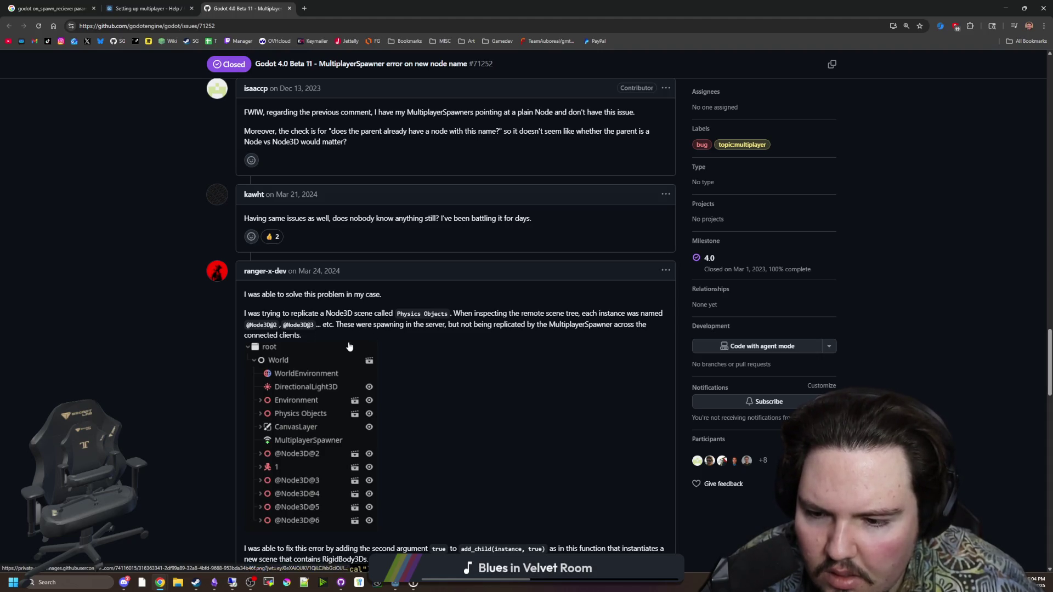
{"action": "scroll", "coordinate": [348, 348], "scroll_direction": "down", "scroll_amount": 4}
{"action": "scroll", "coordinate": [409, 365], "scroll_direction": "down", "scroll_amount": 4}
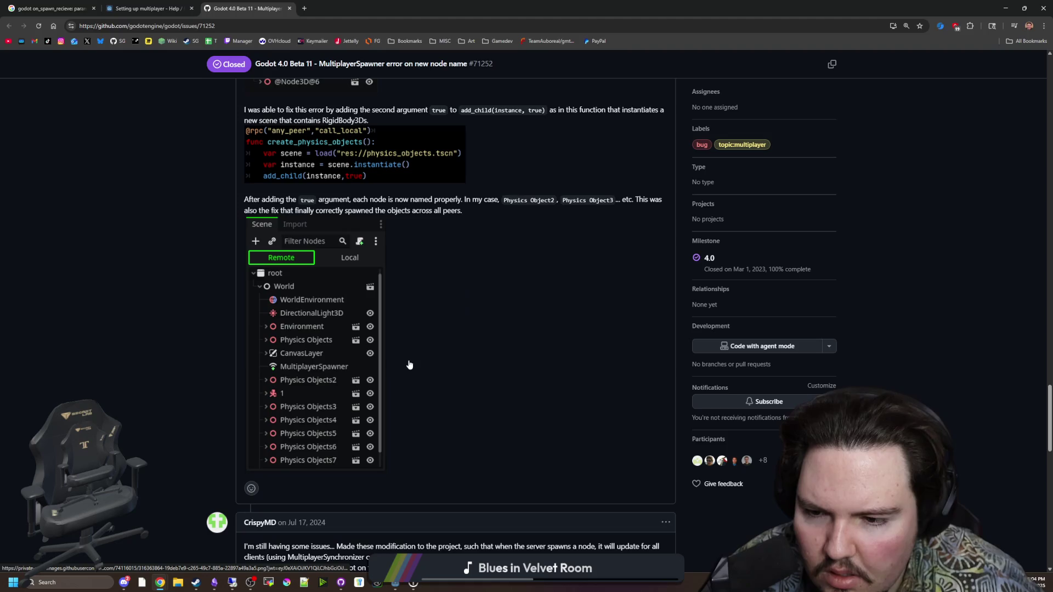
{"action": "left_click_drag", "start_coordinate": [777, 8], "coordinate": [776, 441]}
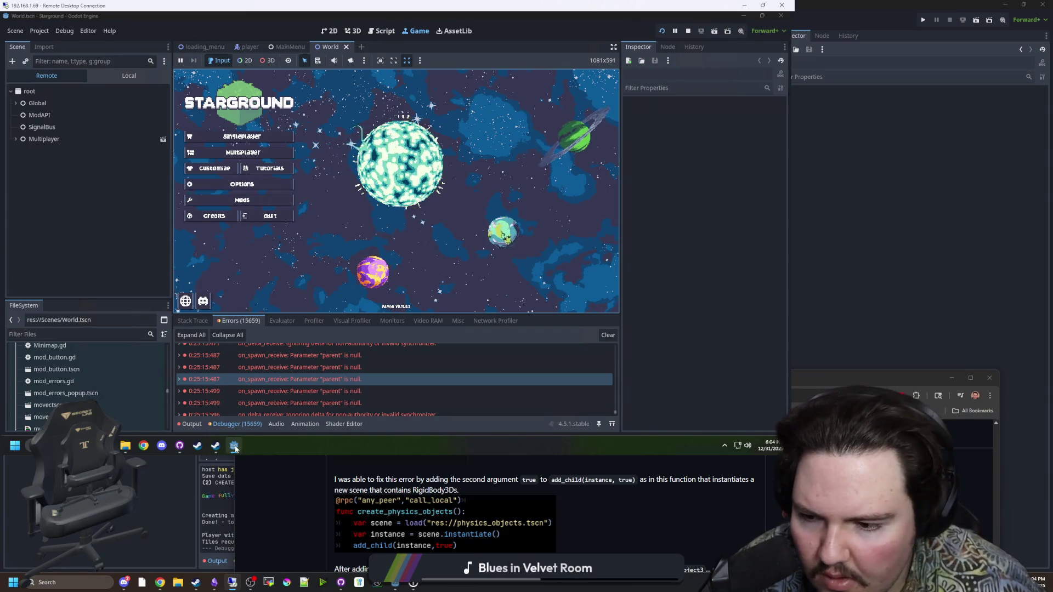
Use an online friend's action menu in remote Steam, then return to the Godot script editor.
{"action": "left_click", "coordinate": [215, 446]}
{"action": "right_click", "coordinate": [509, 186]}
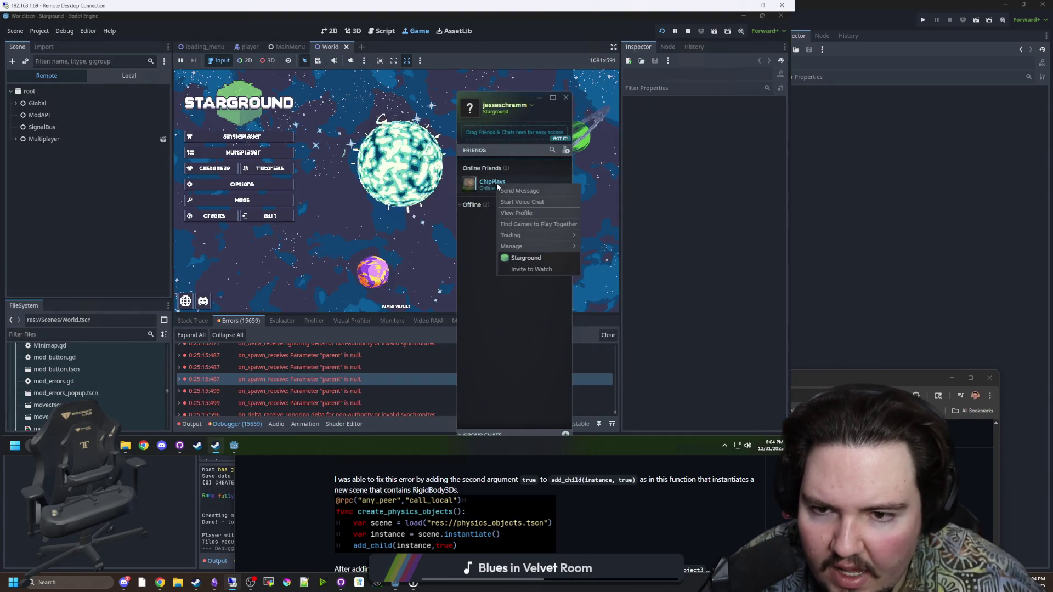
{"action": "left_click", "coordinate": [674, 214]}
{"action": "left_click", "coordinate": [926, 191]}
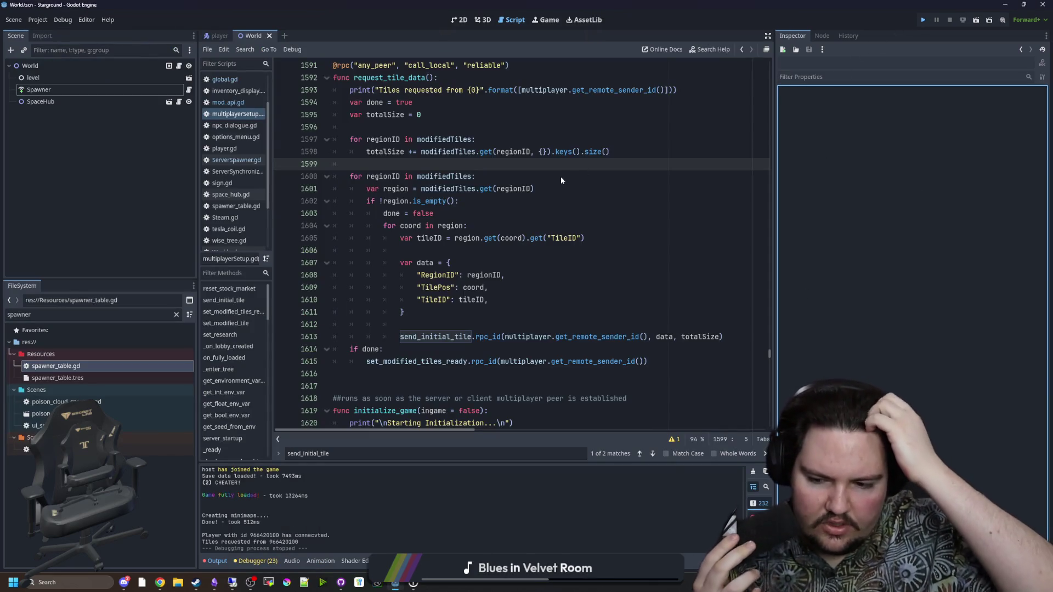
Run the Starground project with F5 and toggle the output log.
{"action": "key", "text": "F5"}
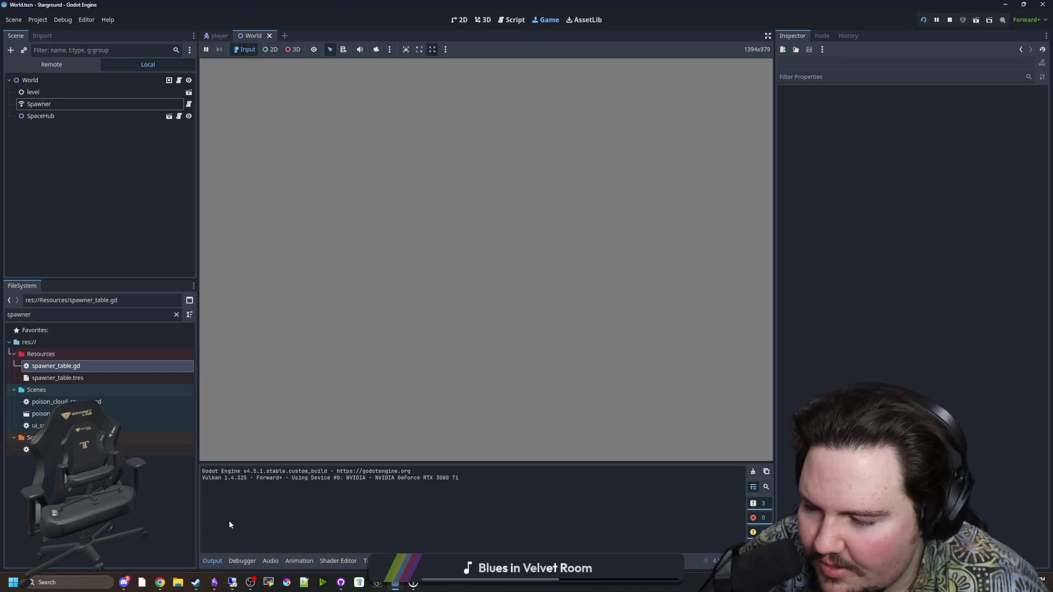
{"action": "left_click", "coordinate": [218, 564]}
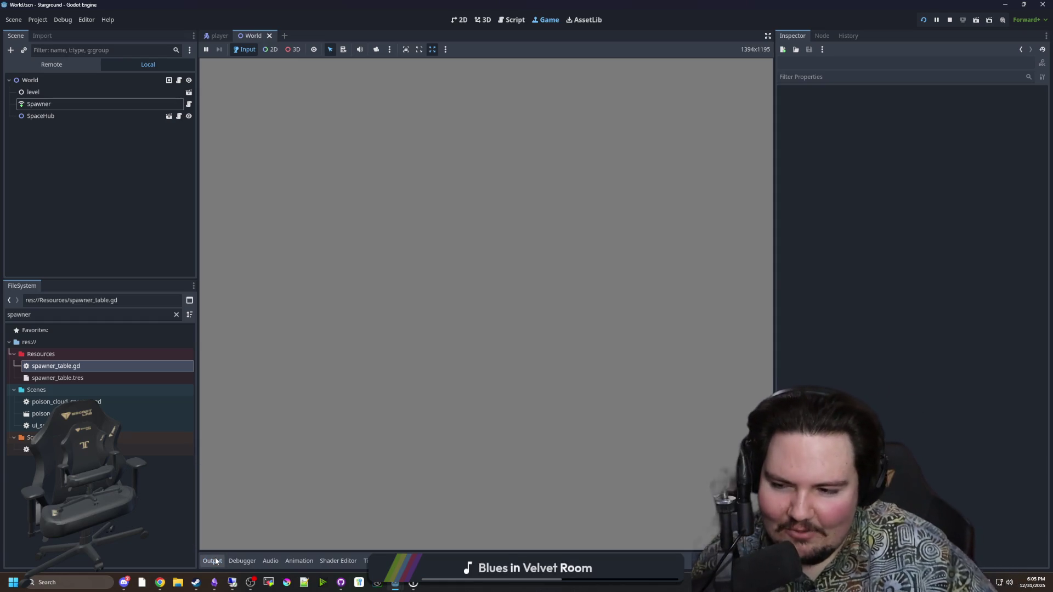
{"action": "left_click", "coordinate": [219, 565]}
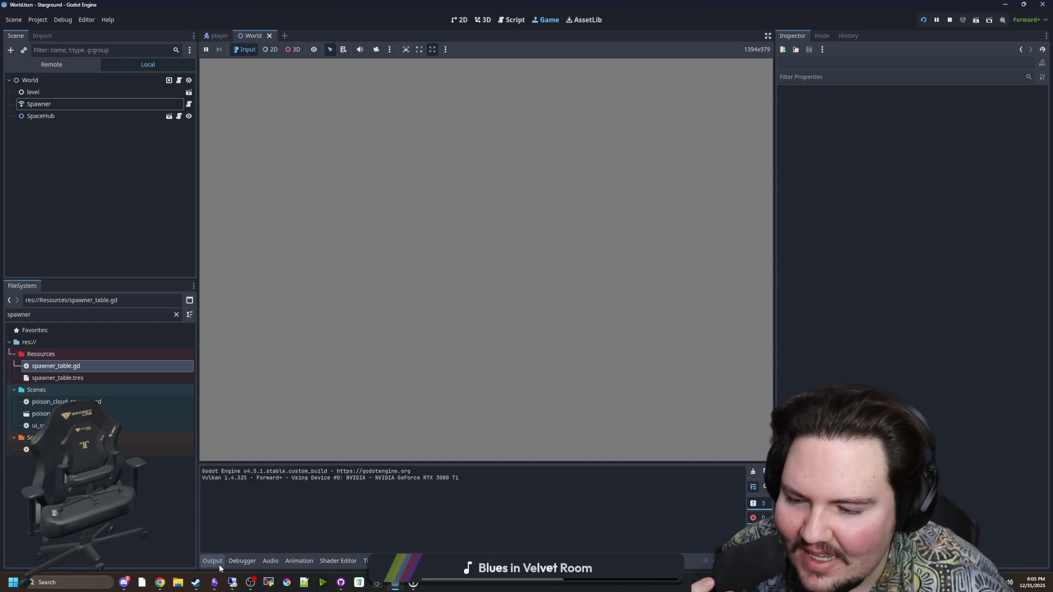
{"action": "left_click", "coordinate": [121, 217]}
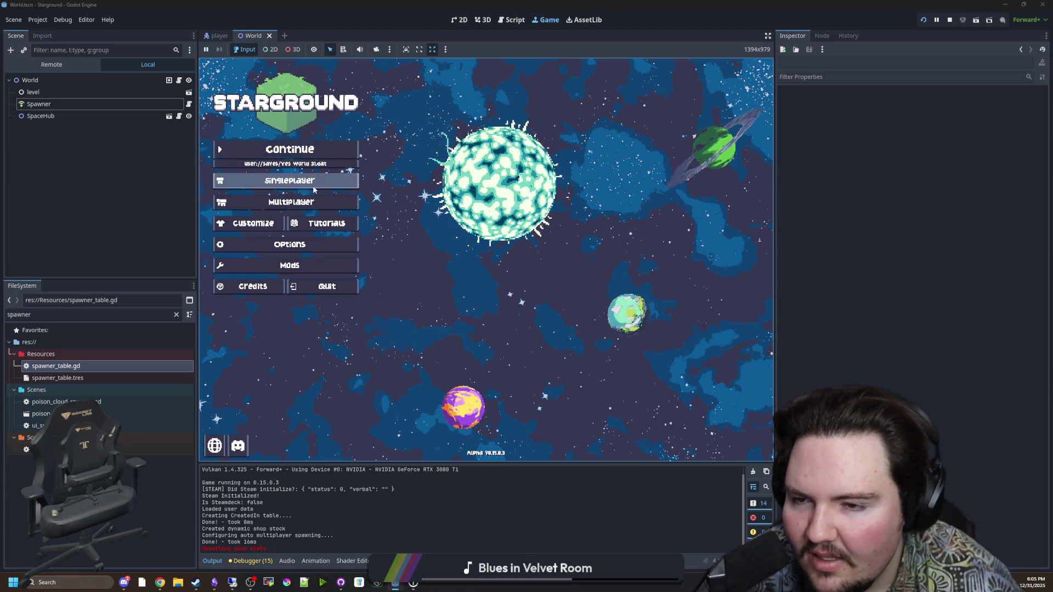
Host the 'Yes World 31' save from the multiplayer menu and start the game.
{"action": "left_click", "coordinate": [299, 202]}
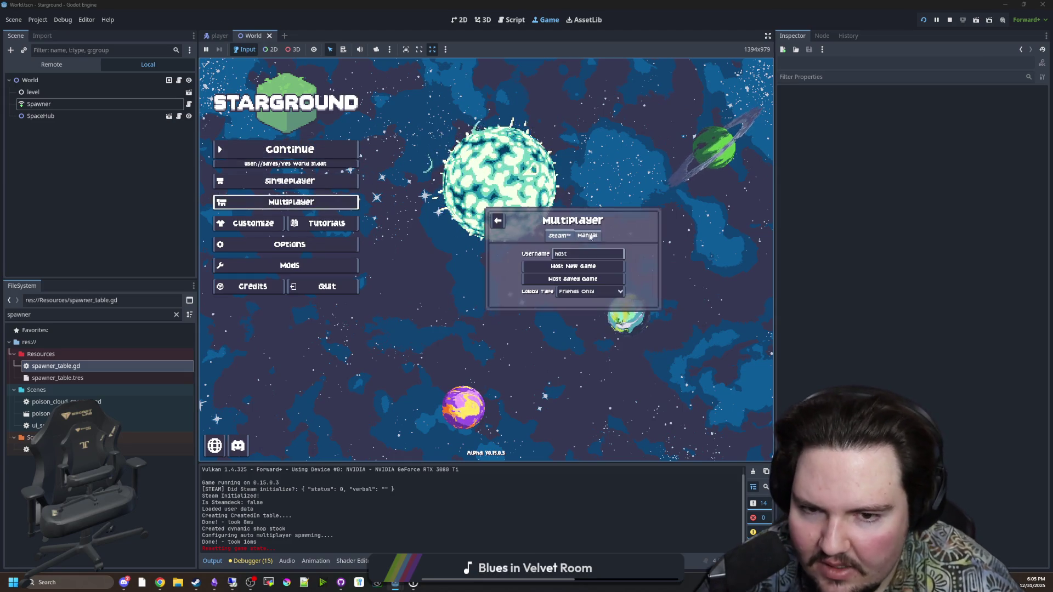
{"action": "left_click", "coordinate": [574, 280]}
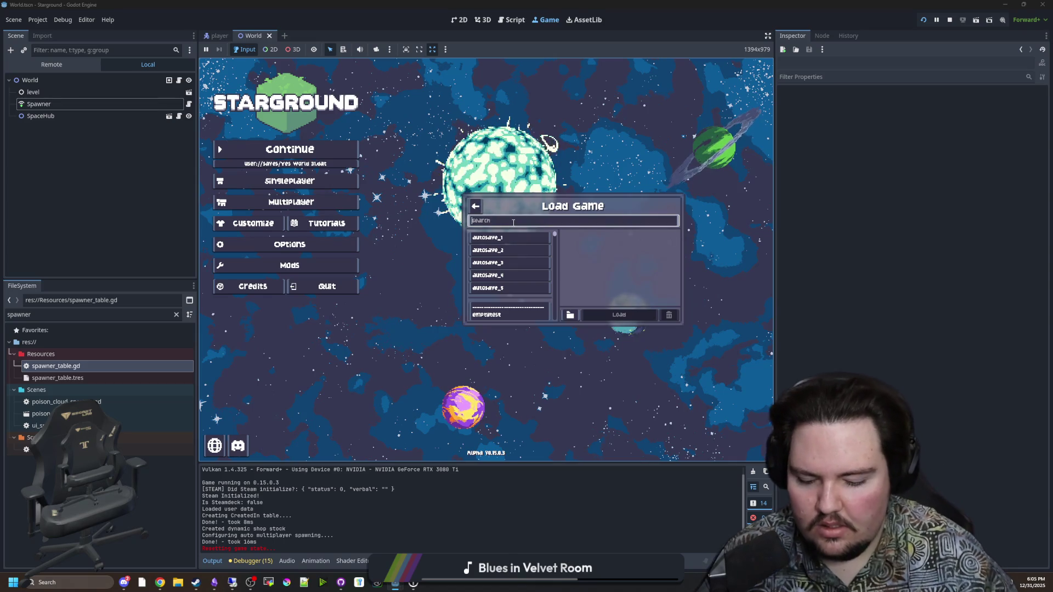
{"action": "type", "text": "yes"}
{"action": "left_click", "coordinate": [510, 284]}
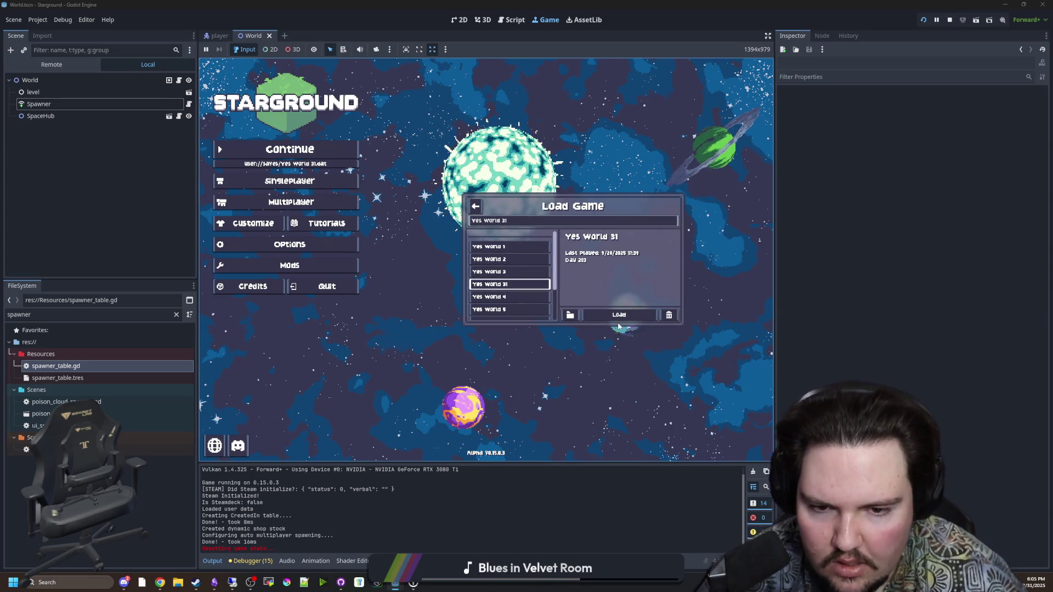
{"action": "left_click", "coordinate": [621, 315]}
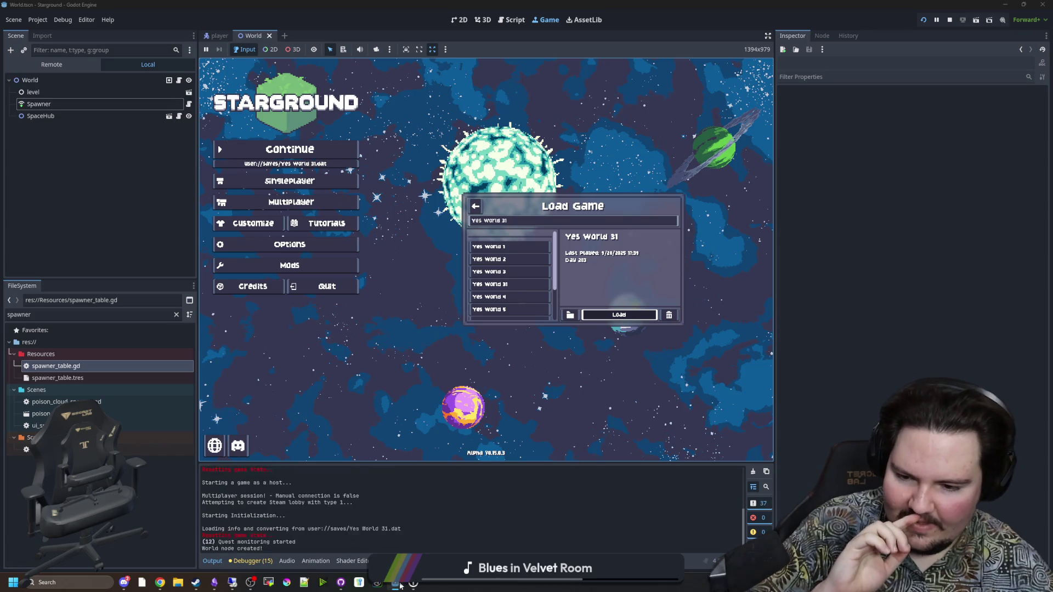
{"action": "mouse_move", "coordinate": [395, 583]}
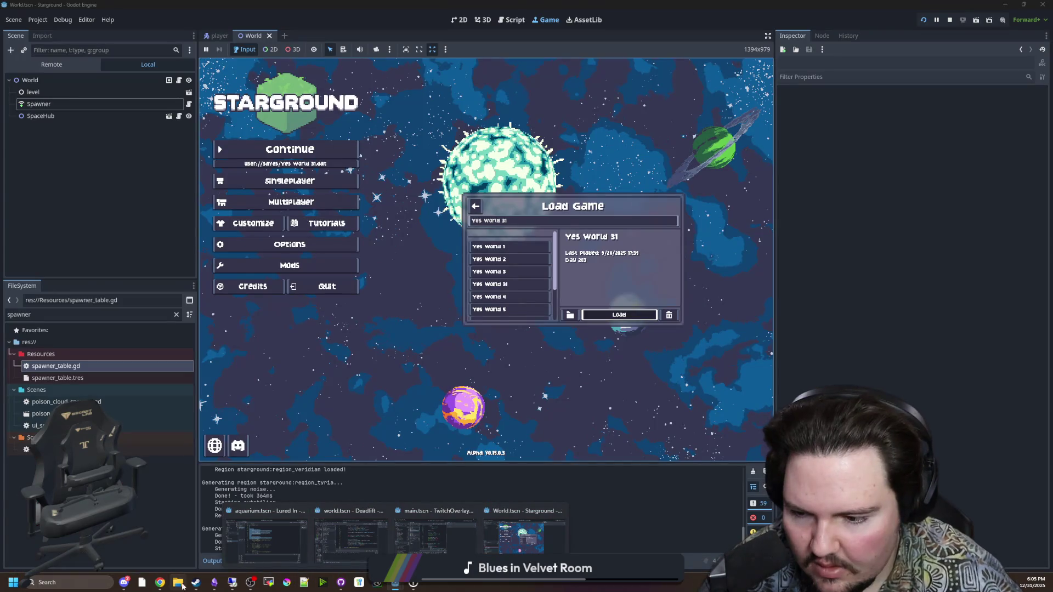
{"action": "left_click", "coordinate": [236, 582]}
{"action": "key", "text": "alt+Tab"}
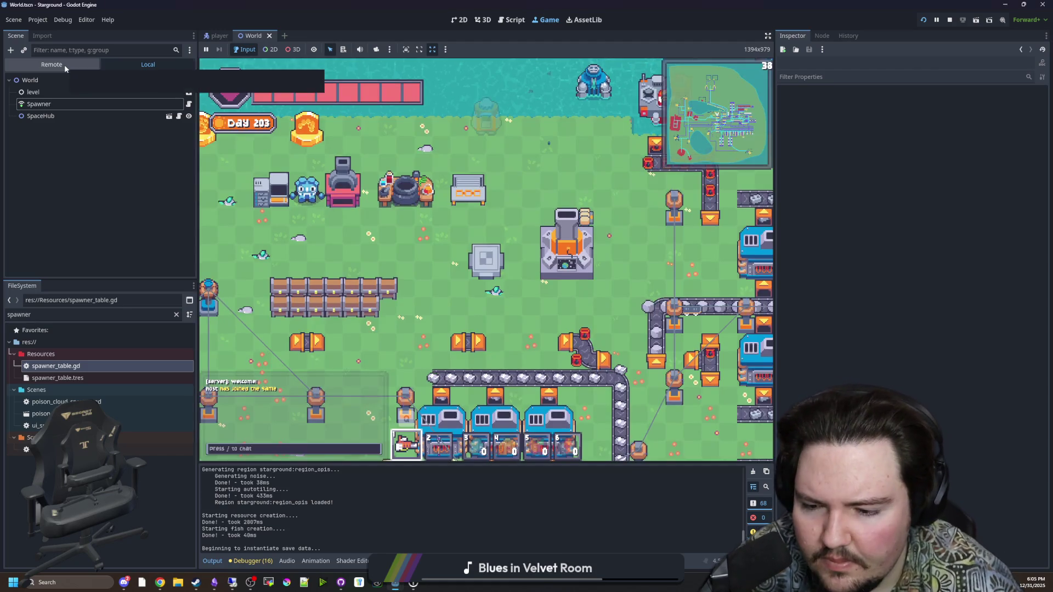
Switch the Scene dock to the Remote live tree and select the World node.
{"action": "left_click", "coordinate": [64, 65]}
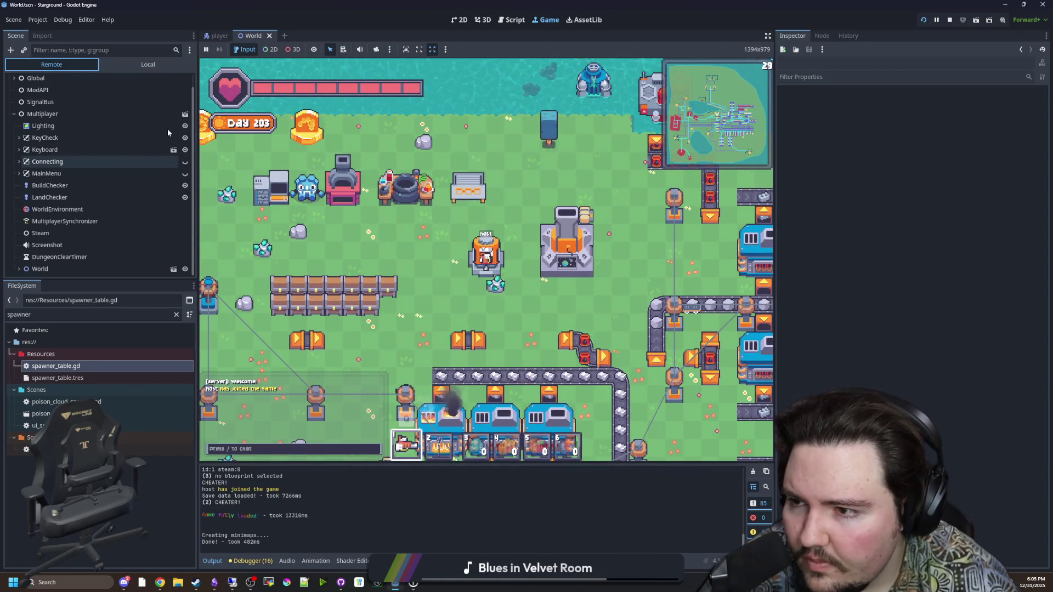
{"action": "left_click", "coordinate": [27, 269]}
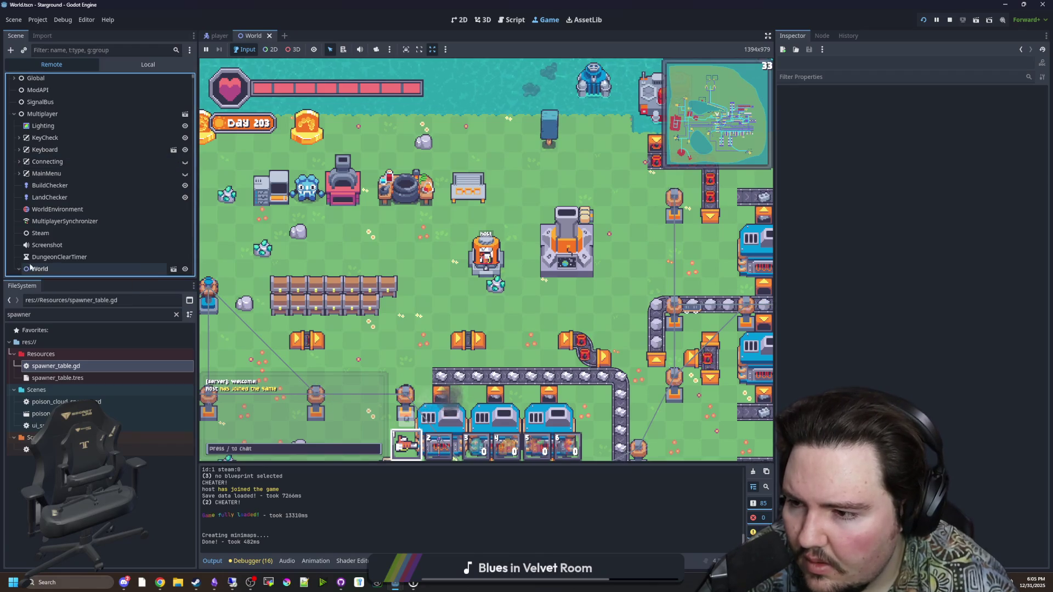
{"action": "scroll", "coordinate": [84, 203], "scroll_direction": "down", "scroll_amount": 5}
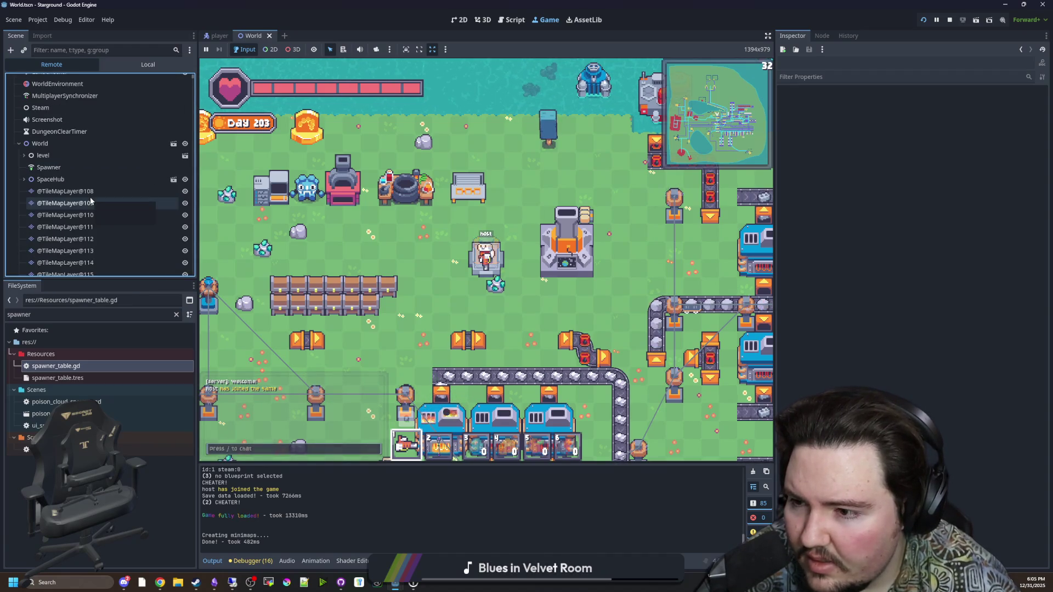
{"action": "scroll", "coordinate": [90, 196], "scroll_direction": "down", "scroll_amount": 5}
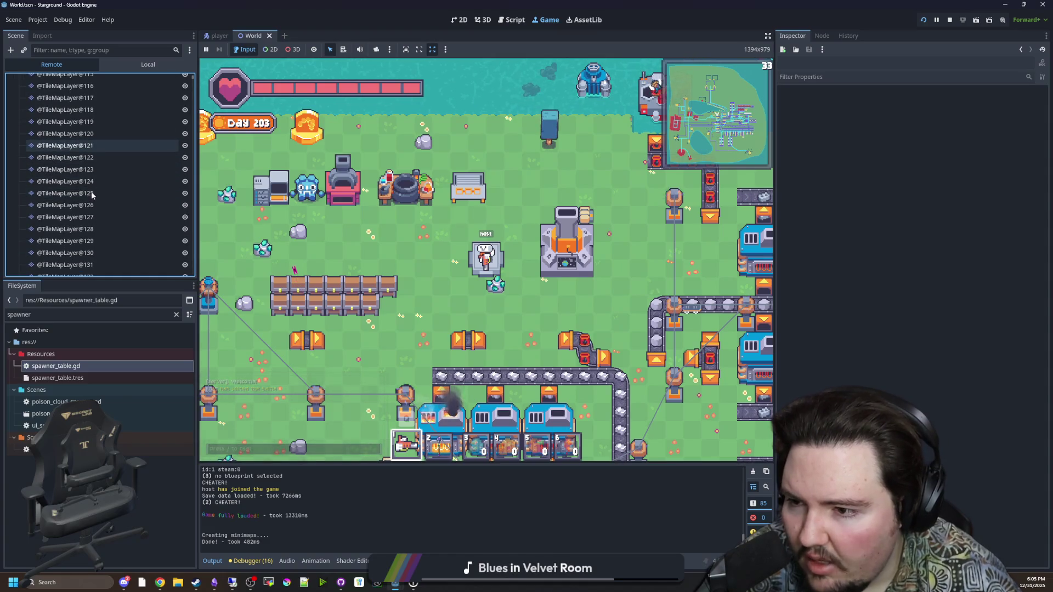
{"action": "scroll", "coordinate": [91, 208], "scroll_direction": "down", "scroll_amount": 10}
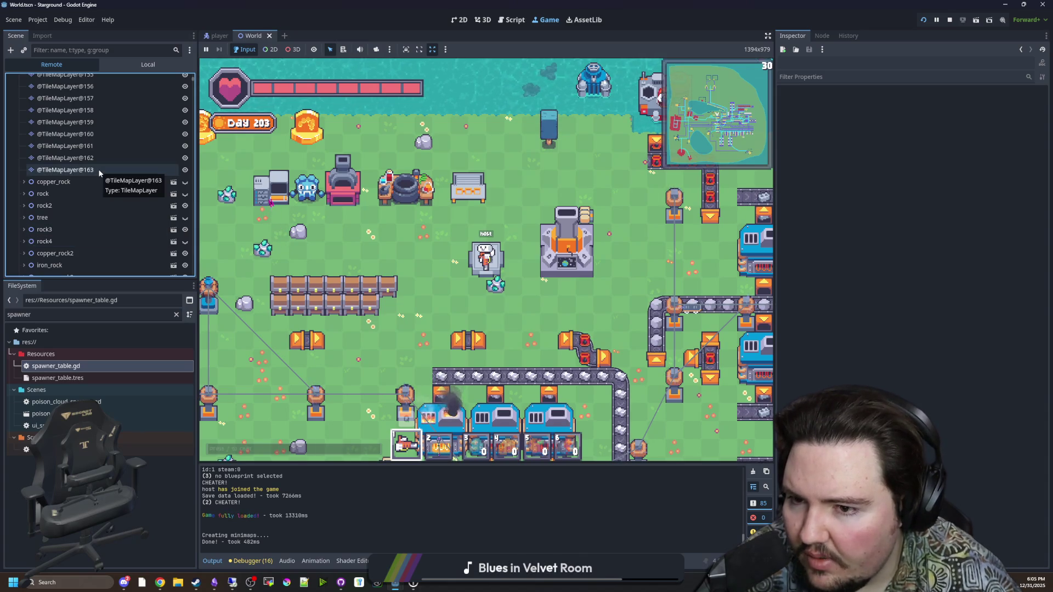
{"action": "scroll", "coordinate": [99, 173], "scroll_direction": "up", "scroll_amount": 3}
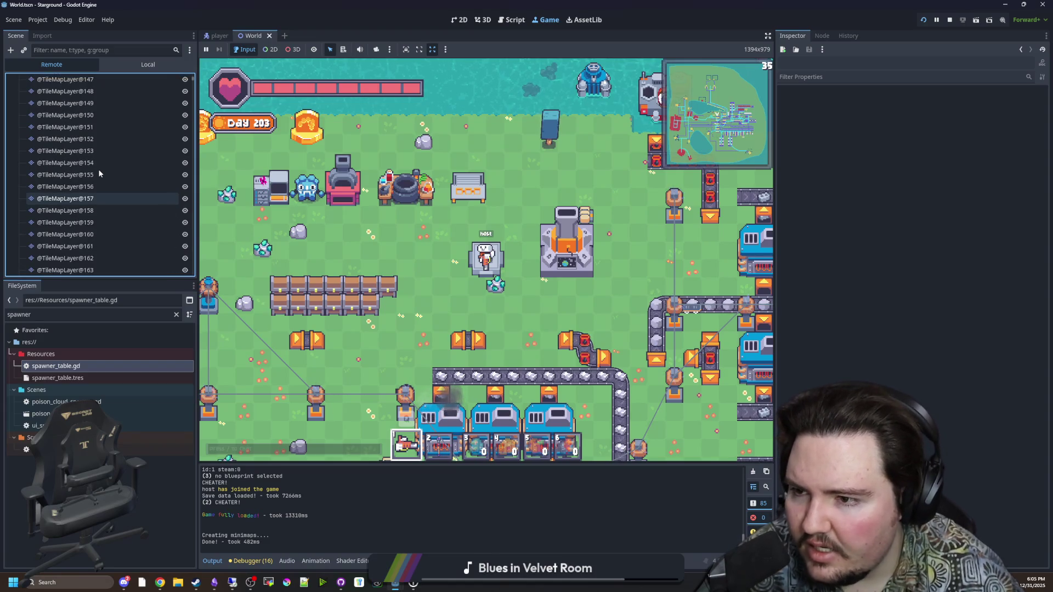
{"action": "scroll", "coordinate": [94, 185], "scroll_direction": "up", "scroll_amount": 8}
{"action": "scroll", "coordinate": [93, 185], "scroll_direction": "up", "scroll_amount": 2}
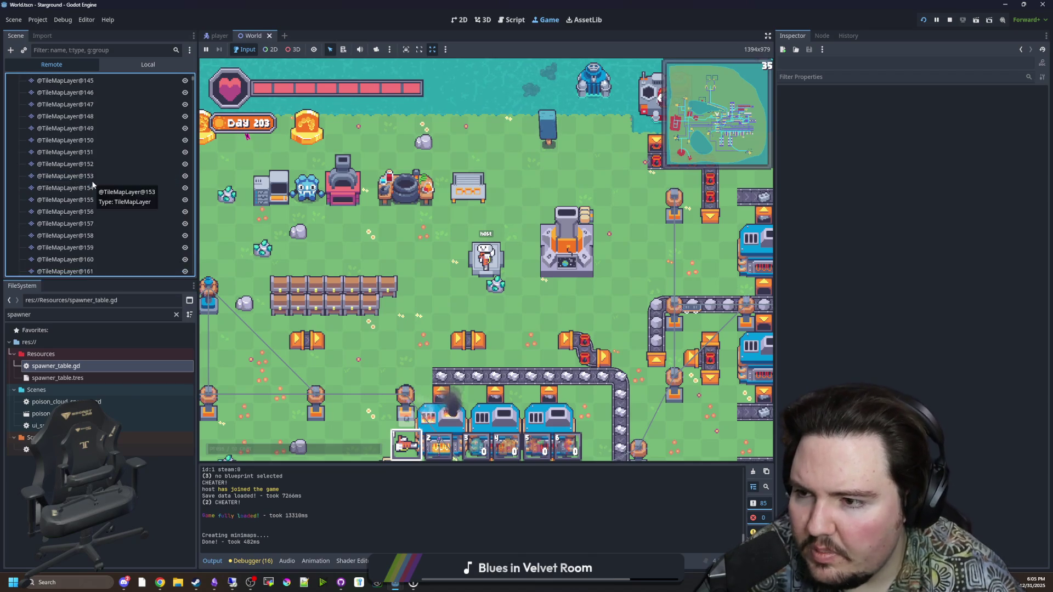
Scroll down through the live TileMapLayer and object nodes of the running game.
{"action": "scroll", "coordinate": [93, 185], "scroll_direction": "down", "scroll_amount": 12}
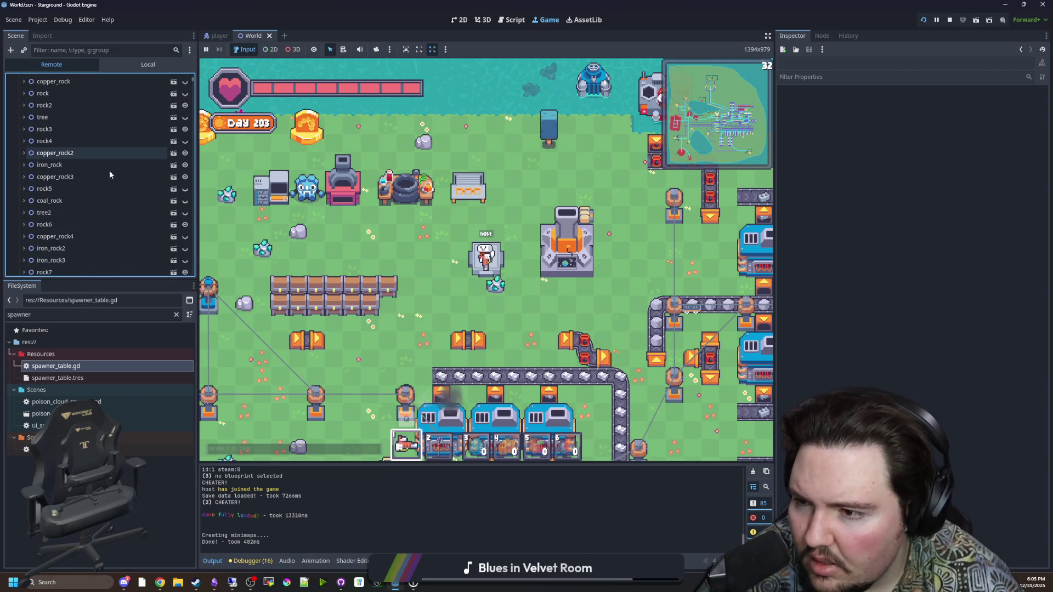
{"action": "scroll", "coordinate": [103, 173], "scroll_direction": "down", "scroll_amount": 10}
{"action": "scroll", "coordinate": [146, 156], "scroll_direction": "down", "scroll_amount": 7}
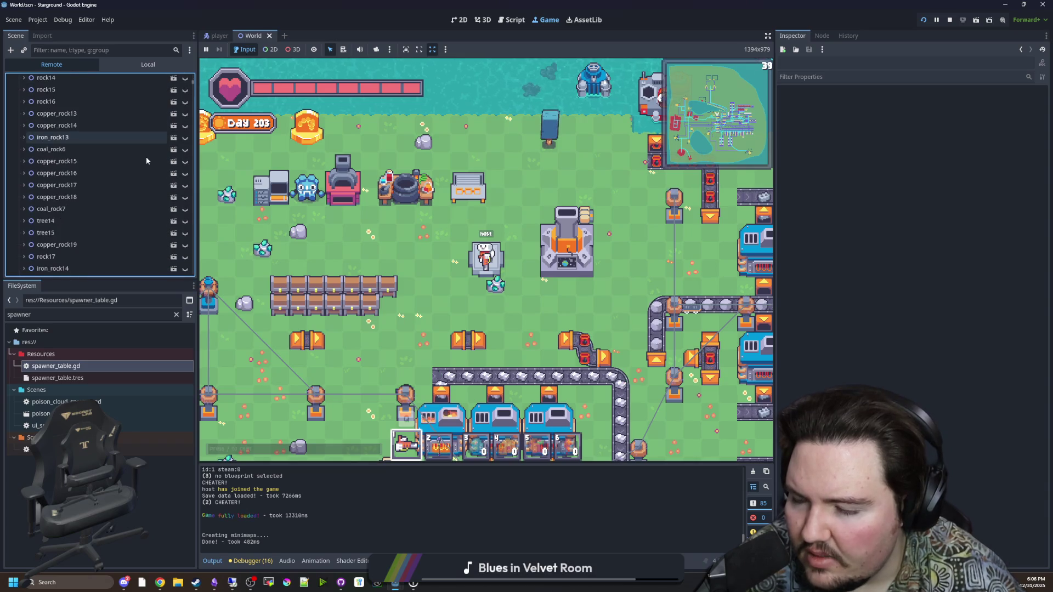
{"action": "scroll", "coordinate": [159, 174], "scroll_direction": "down", "scroll_amount": 20}
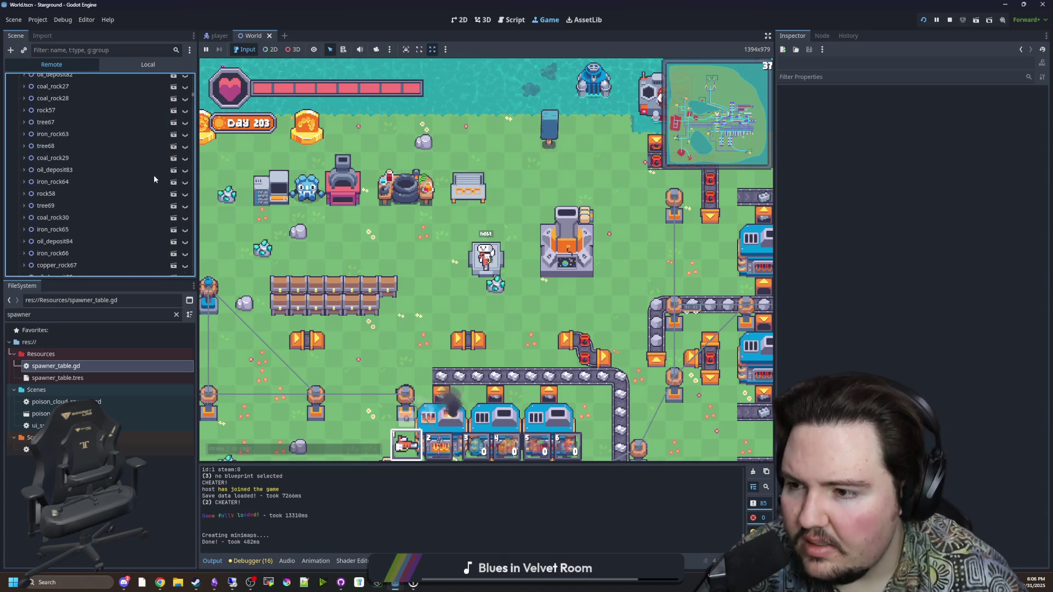
{"action": "scroll", "coordinate": [134, 171], "scroll_direction": "down", "scroll_amount": 20}
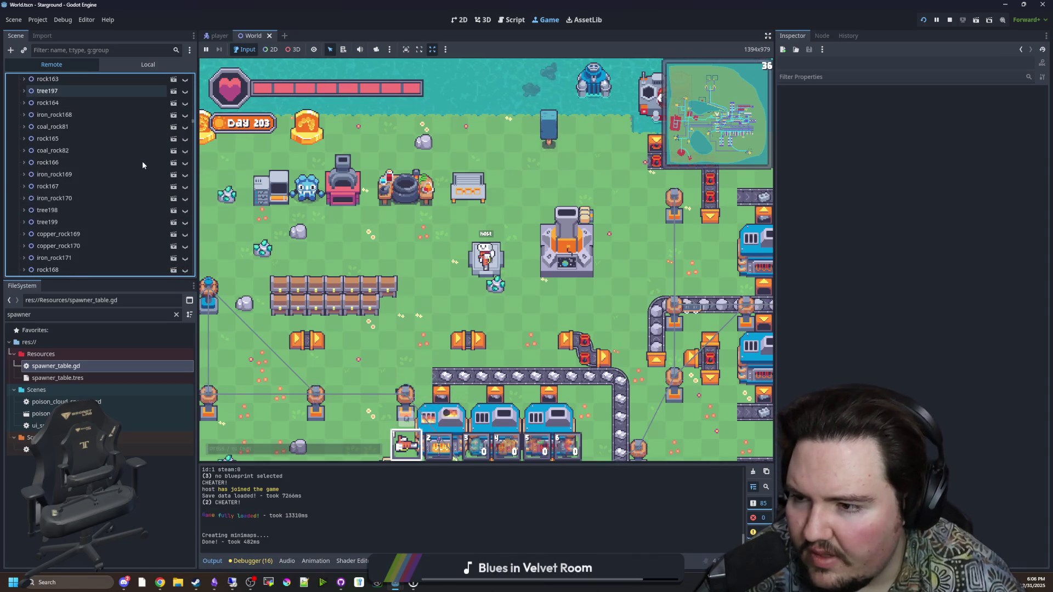
{"action": "scroll", "coordinate": [134, 171], "scroll_direction": "down", "scroll_amount": 20}
{"action": "scroll", "coordinate": [120, 195], "scroll_direction": "down", "scroll_amount": 8}
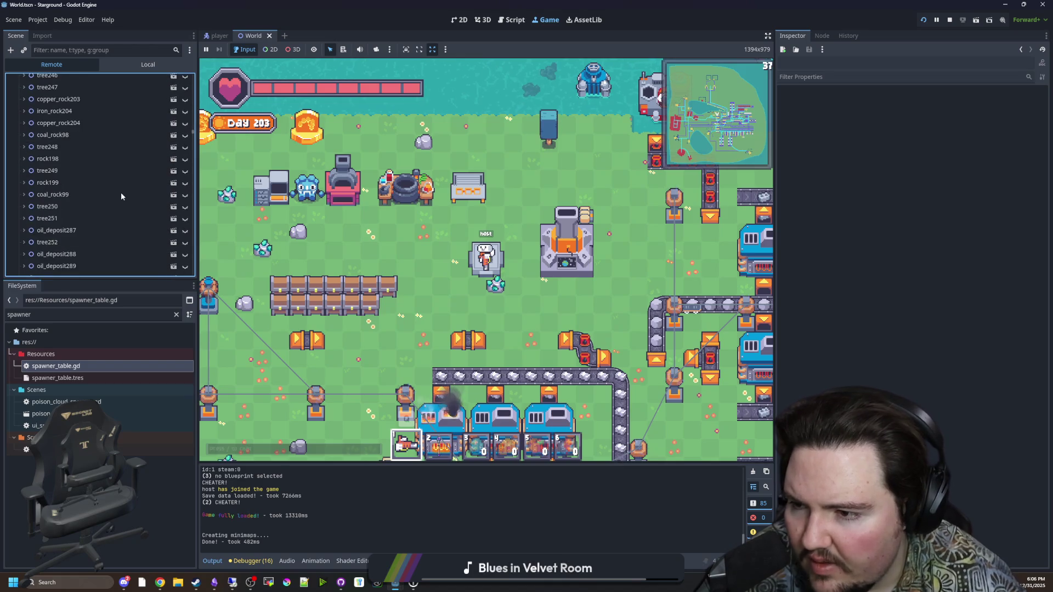
{"action": "scroll", "coordinate": [119, 193], "scroll_direction": "down", "scroll_amount": 20}
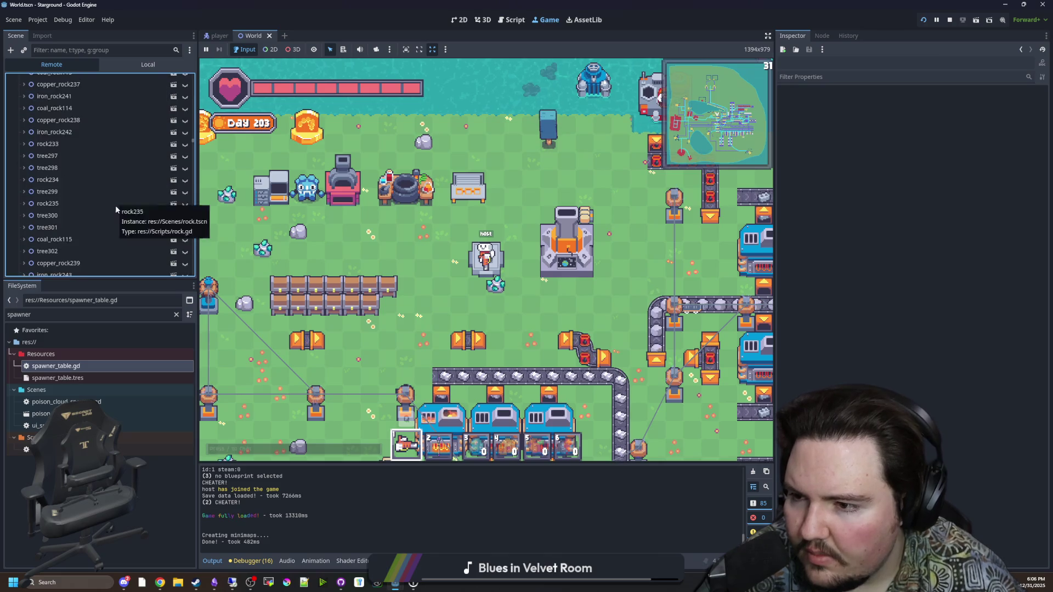
{"action": "scroll", "coordinate": [115, 205], "scroll_direction": "down", "scroll_amount": 20}
{"action": "scroll", "coordinate": [115, 210], "scroll_direction": "down", "scroll_amount": 10}
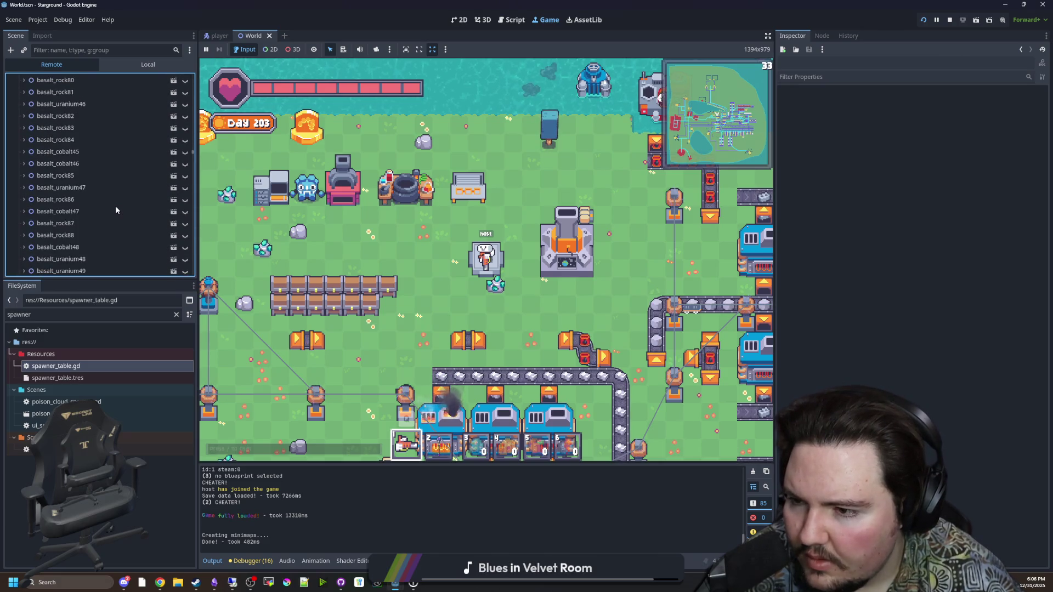
{"action": "scroll", "coordinate": [115, 210], "scroll_direction": "down", "scroll_amount": 20}
{"action": "scroll", "coordinate": [115, 210], "scroll_direction": "down", "scroll_amount": 15}
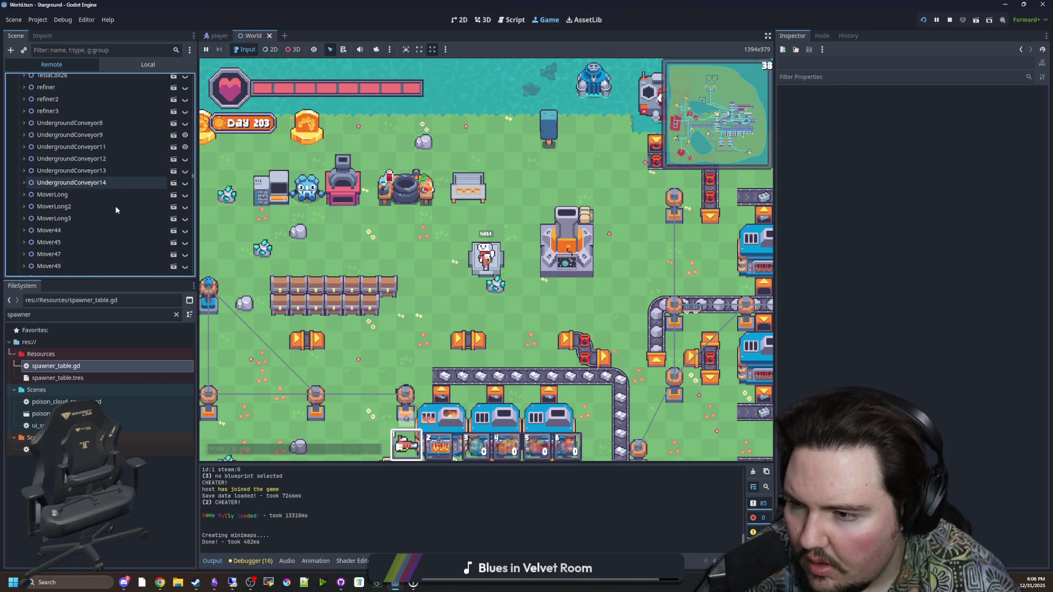
{"action": "scroll", "coordinate": [115, 210], "scroll_direction": "down", "scroll_amount": 10}
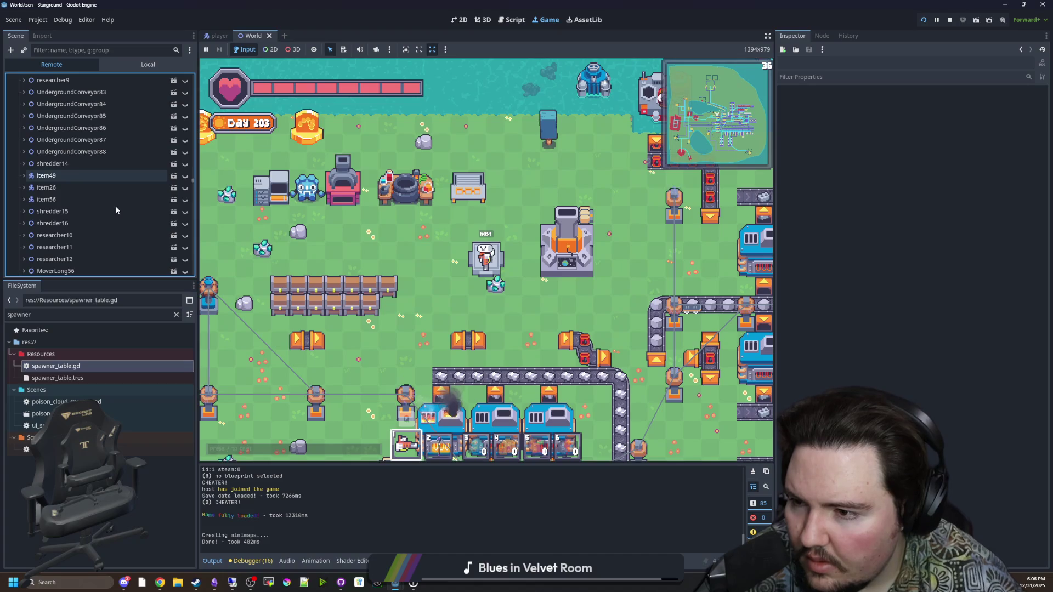
{"action": "scroll", "coordinate": [115, 210], "scroll_direction": "down", "scroll_amount": 10}
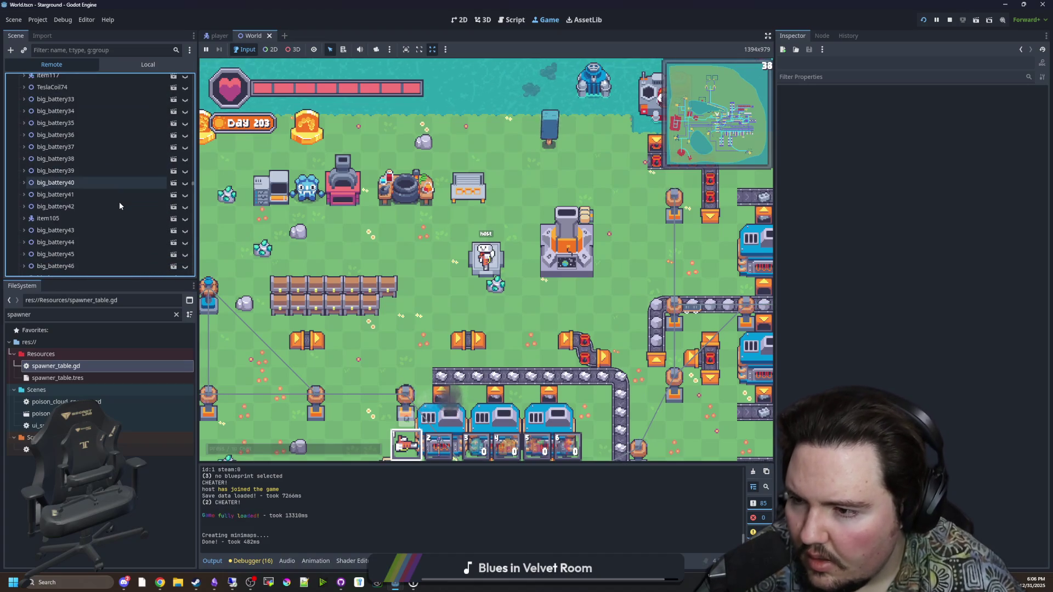
{"action": "scroll", "coordinate": [120, 202], "scroll_direction": "down", "scroll_amount": 10}
{"action": "scroll", "coordinate": [121, 203], "scroll_direction": "down", "scroll_amount": 4}
{"action": "scroll", "coordinate": [118, 214], "scroll_direction": "down", "scroll_amount": 10}
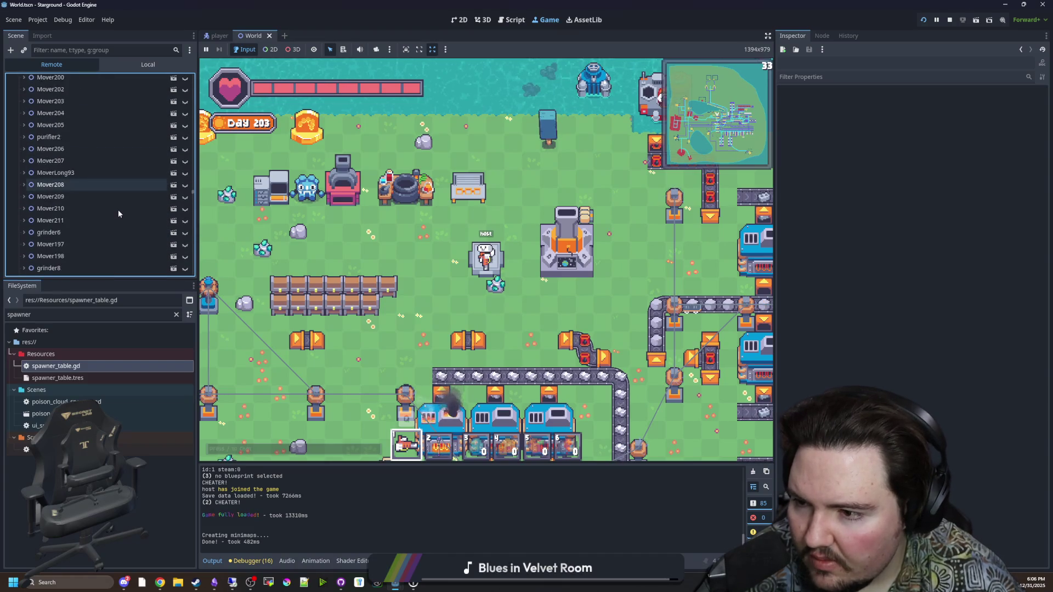
{"action": "scroll", "coordinate": [123, 206], "scroll_direction": "down", "scroll_amount": 10}
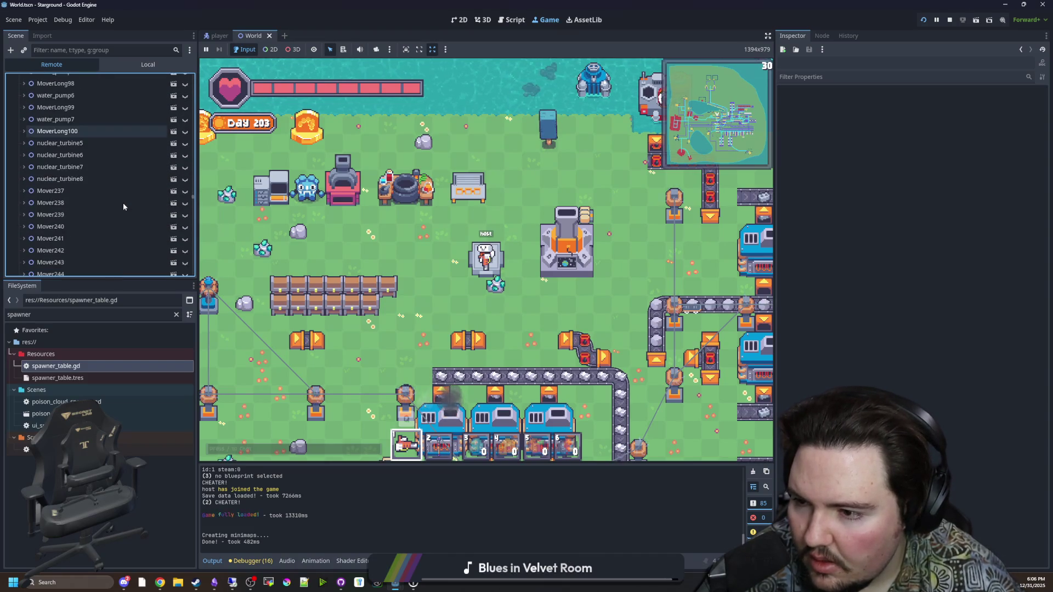
{"action": "scroll", "coordinate": [123, 206], "scroll_direction": "down", "scroll_amount": 10}
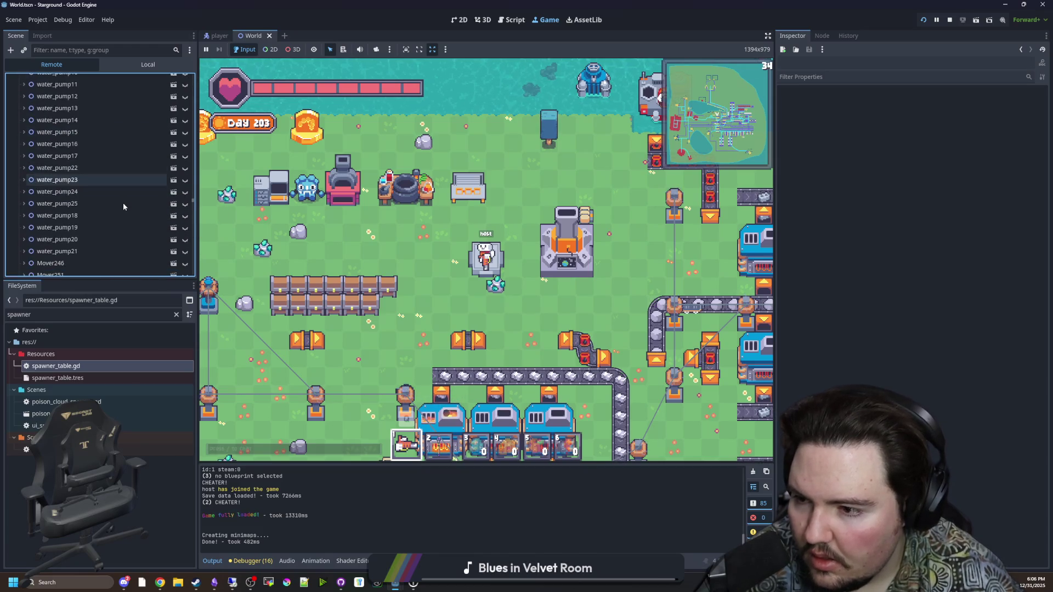
{"action": "scroll", "coordinate": [123, 206], "scroll_direction": "down", "scroll_amount": 10}
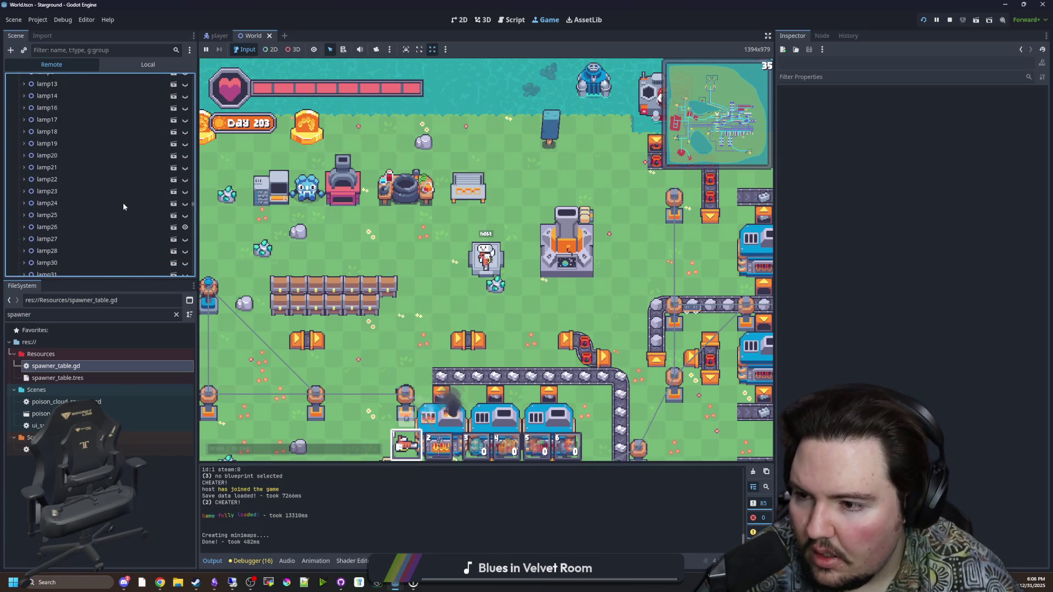
{"action": "scroll", "coordinate": [123, 206], "scroll_direction": "down", "scroll_amount": 10}
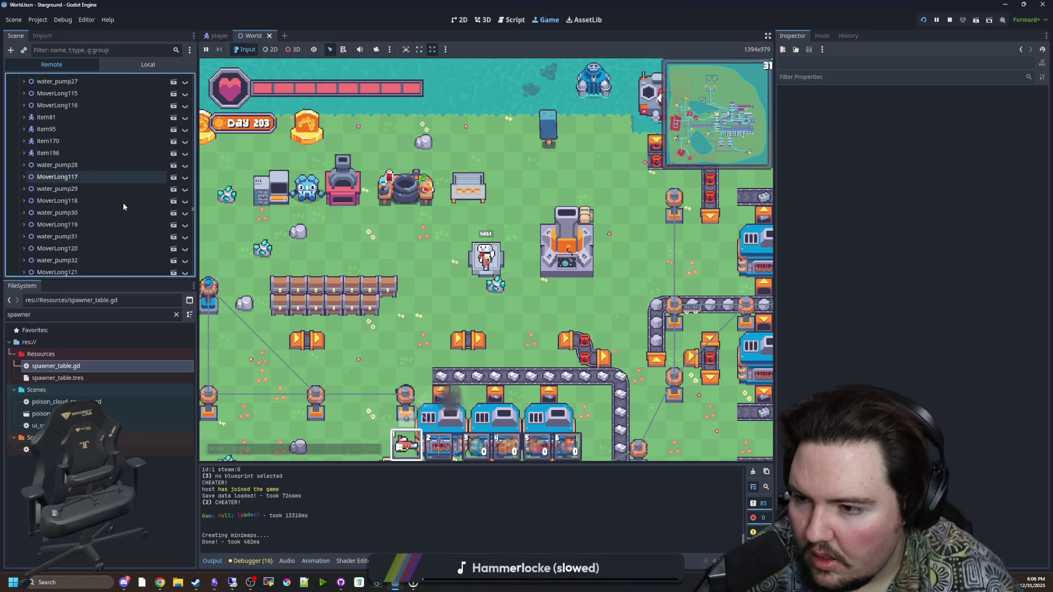
{"action": "scroll", "coordinate": [123, 207], "scroll_direction": "down", "scroll_amount": 8}
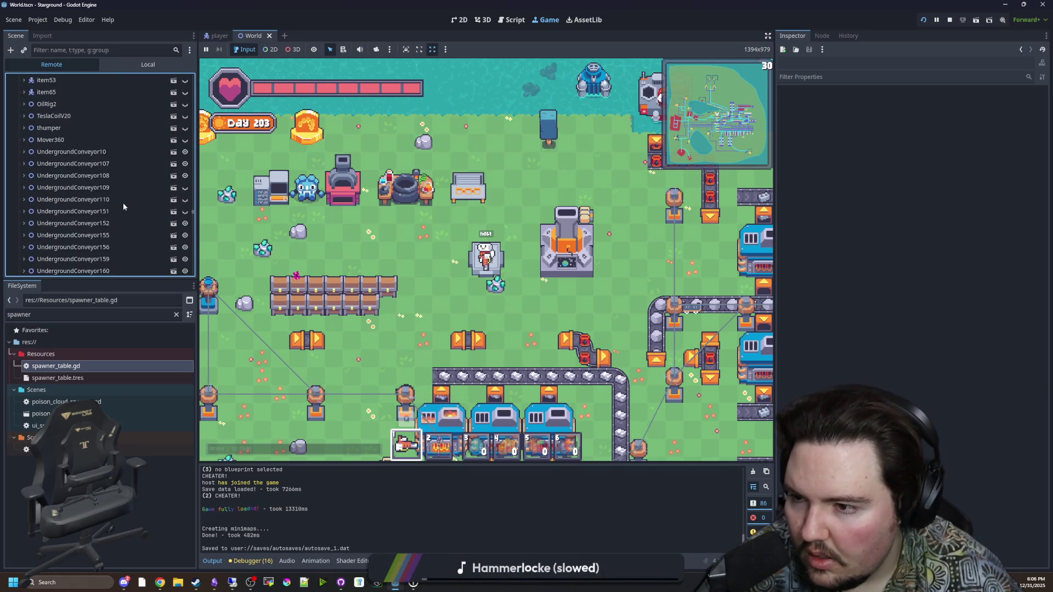
{"action": "scroll", "coordinate": [123, 207], "scroll_direction": "down", "scroll_amount": 10}
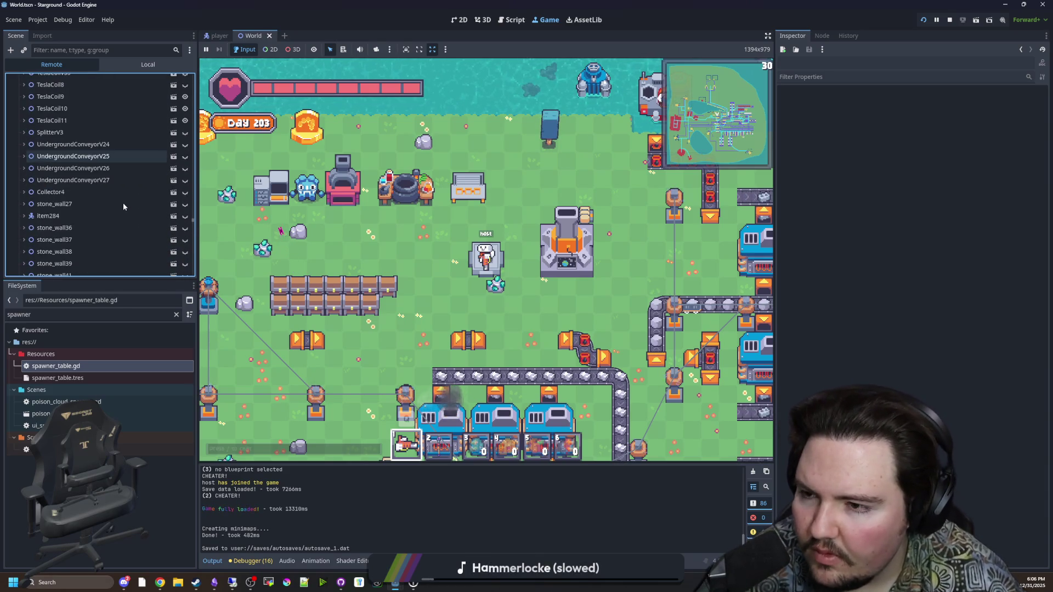
{"action": "scroll", "coordinate": [123, 207], "scroll_direction": "down", "scroll_amount": 10}
{"action": "scroll", "coordinate": [123, 207], "scroll_direction": "down", "scroll_amount": 10}
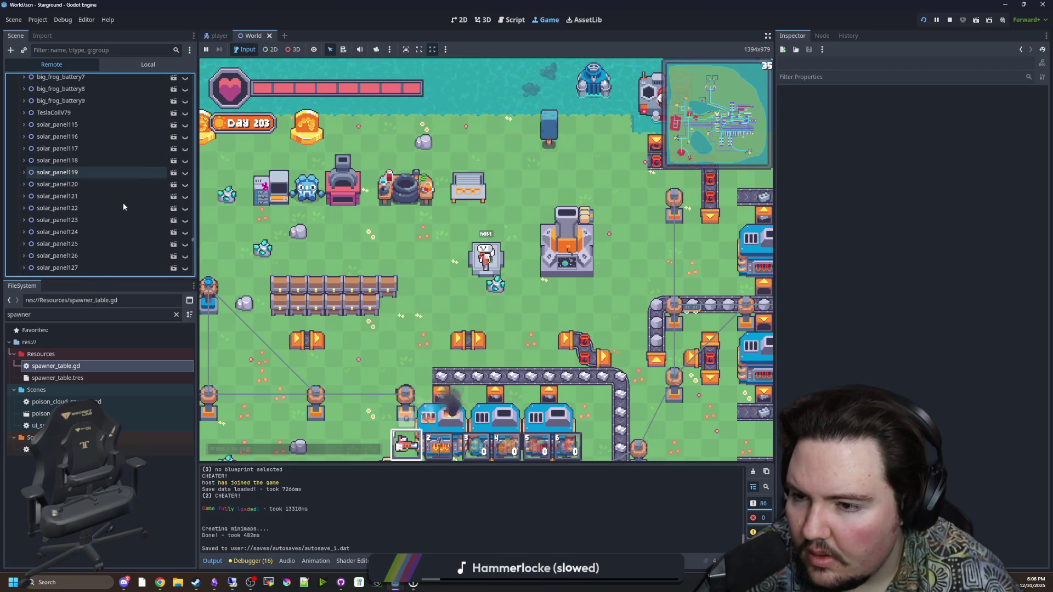
{"action": "scroll", "coordinate": [124, 207], "scroll_direction": "down", "scroll_amount": 10}
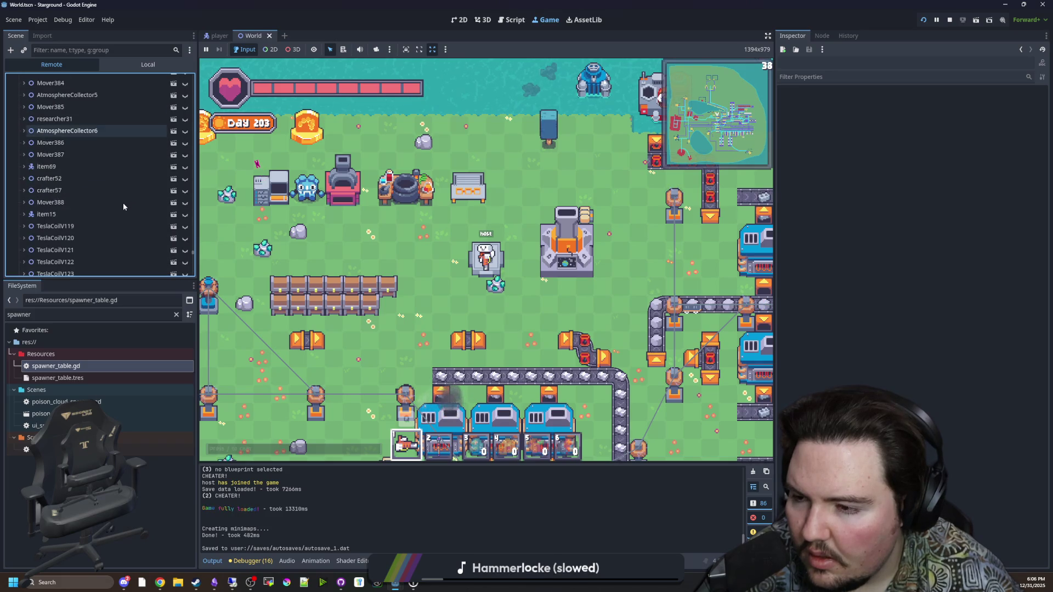
{"action": "scroll", "coordinate": [123, 206], "scroll_direction": "down", "scroll_amount": 10}
{"action": "scroll", "coordinate": [128, 218], "scroll_direction": "down", "scroll_amount": 10}
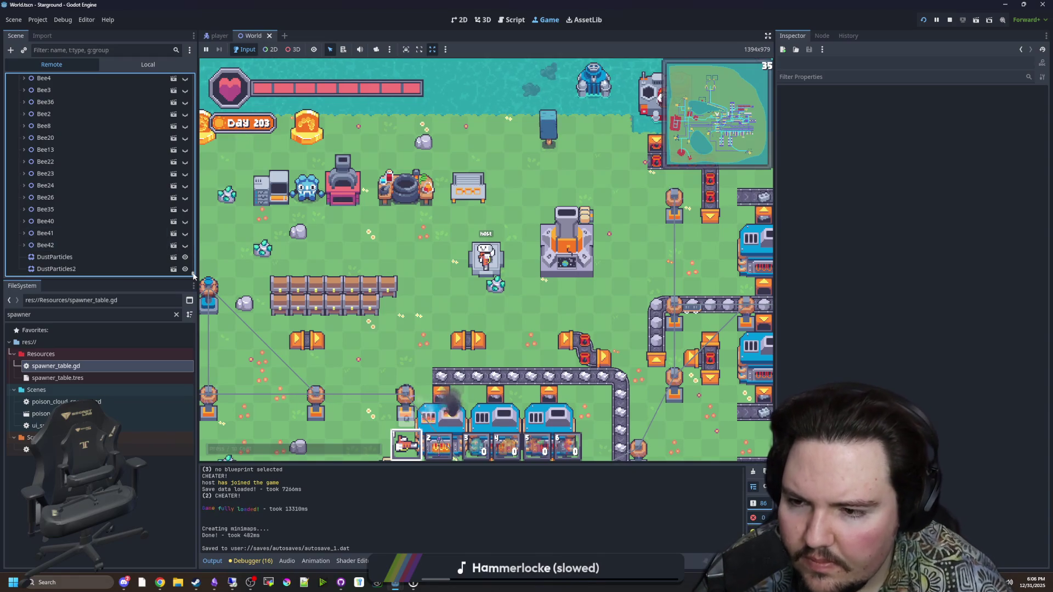
Walk the player left with A and scroll the remote tree back to root.
{"action": "left_click_drag", "start_coordinate": [193, 276], "coordinate": [192, 126]}
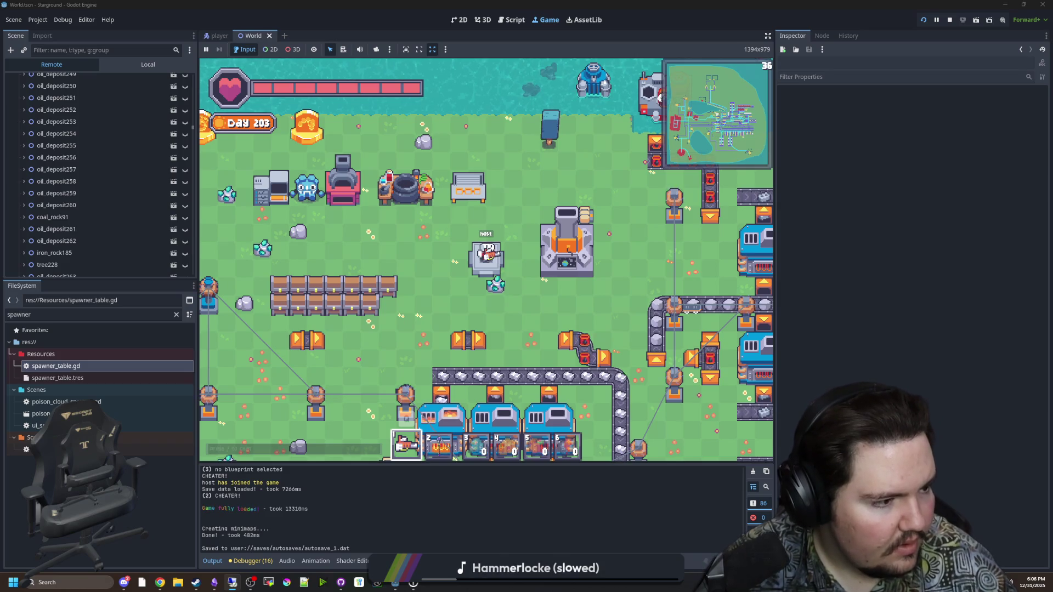
{"action": "key", "text": "a"}
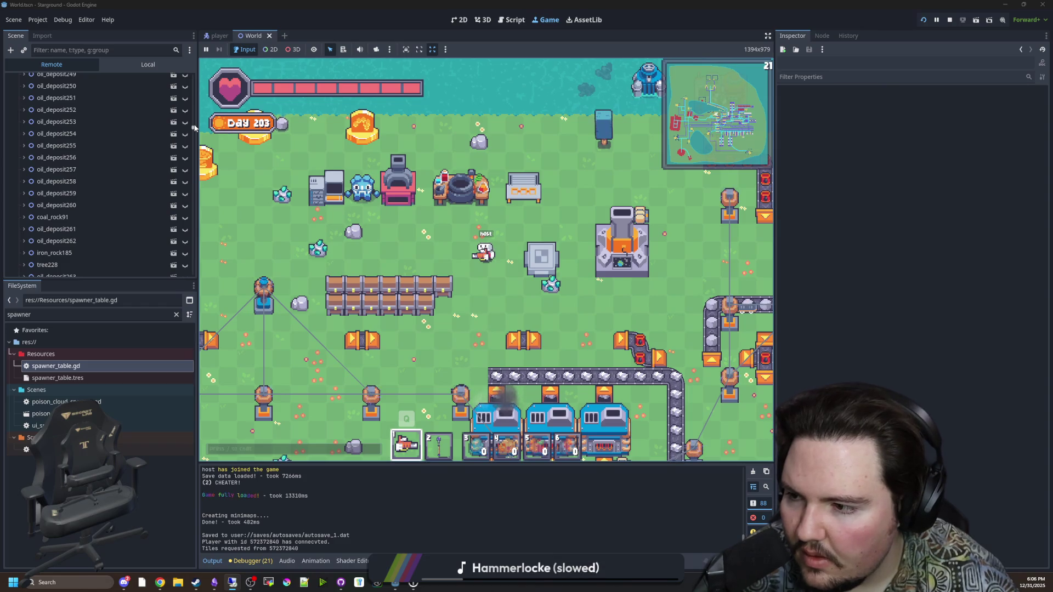
{"action": "left_click_drag", "start_coordinate": [194, 128], "coordinate": [195, 78]}
{"action": "scroll", "coordinate": [195, 79], "scroll_direction": "up", "scroll_amount": 1}
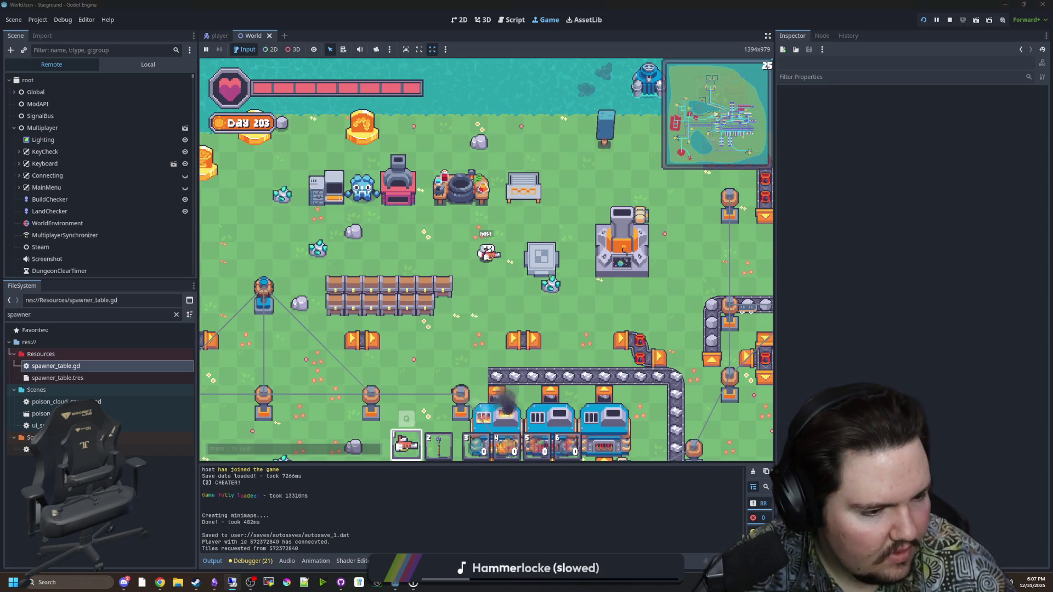
Enlarge the remote client's debugger error log and clear it.
{"action": "left_click", "coordinate": [232, 582]}
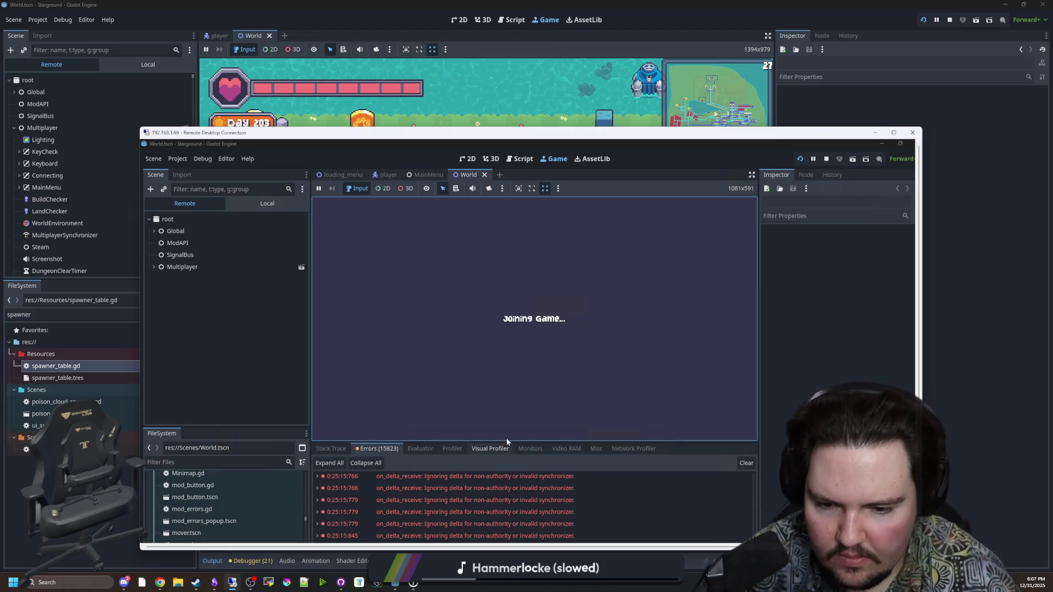
{"action": "left_click_drag", "start_coordinate": [505, 439], "coordinate": [513, 324]}
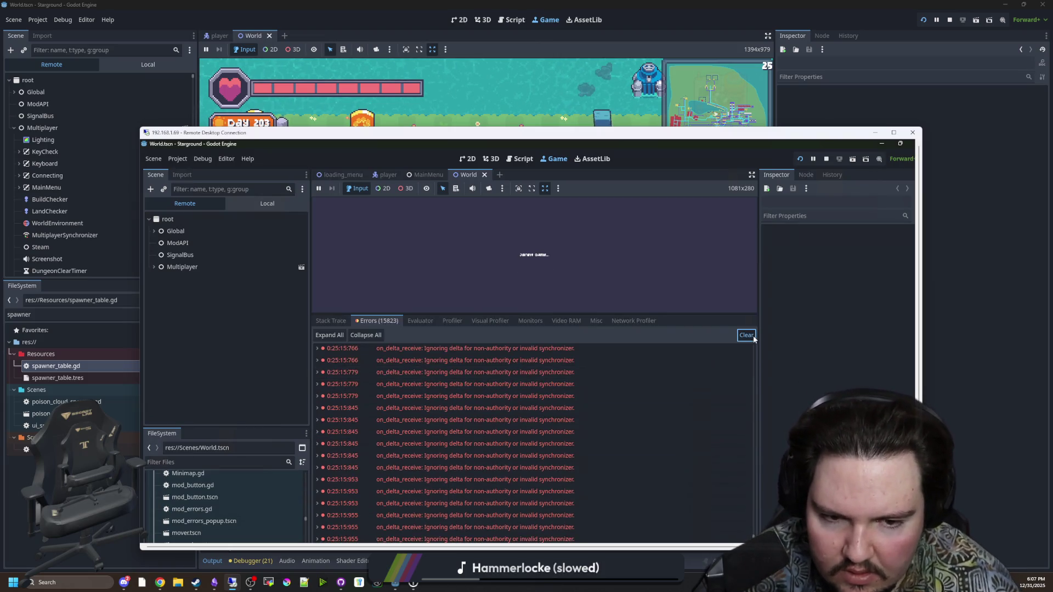
{"action": "left_click", "coordinate": [746, 335]}
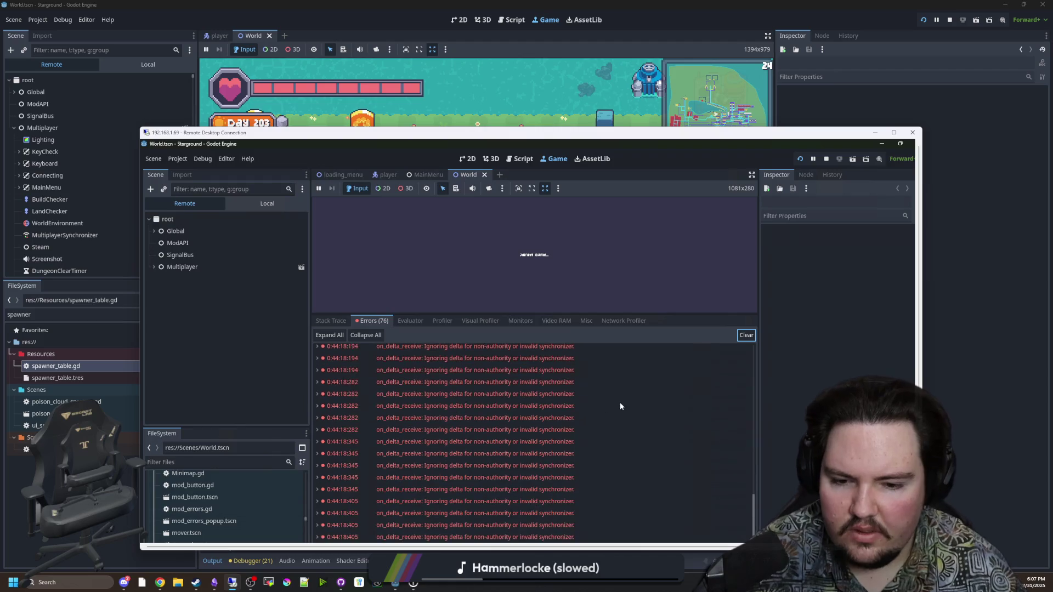
{"action": "scroll", "coordinate": [627, 470], "scroll_direction": "up", "scroll_amount": 5}
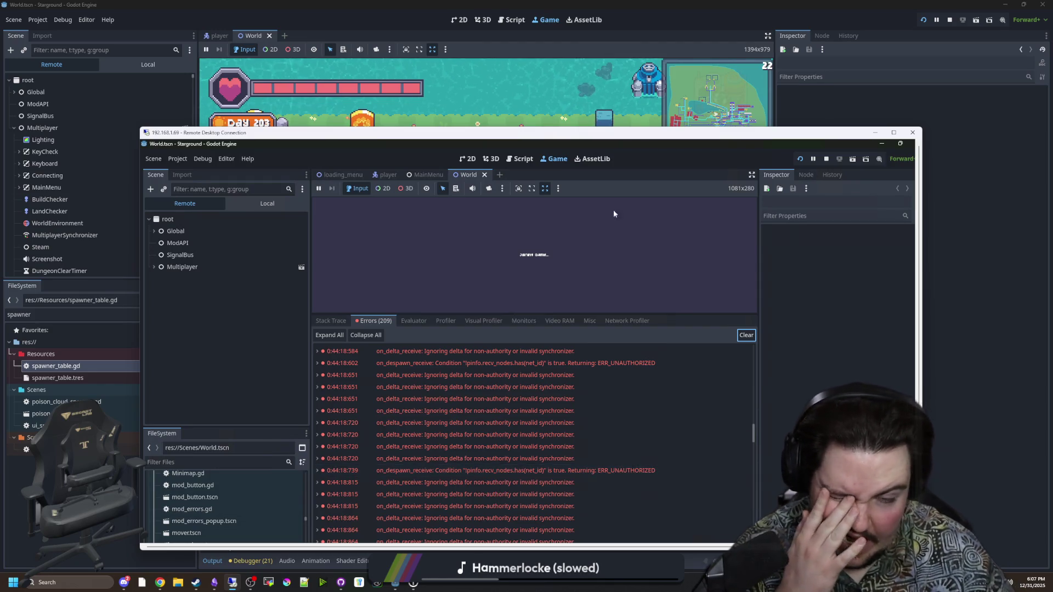
{"action": "left_click_drag", "start_coordinate": [639, 138], "coordinate": [643, 139]}
Bring the Chrome window with the GitHub issue in front of the host game.
{"action": "left_click", "coordinate": [644, 124]}
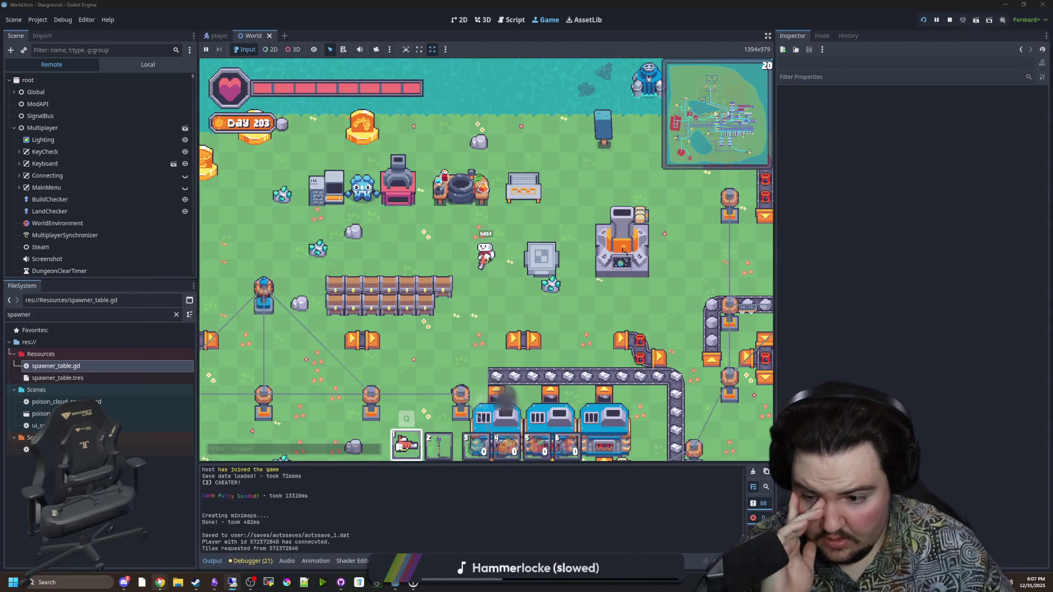
{"action": "mouse_move", "coordinate": [159, 582]}
{"action": "left_click", "coordinate": [203, 543]}
{"action": "left_click_drag", "start_coordinate": [565, 364], "coordinate": [538, 123]}
In a new tab, Google 'godot on_despawn_recieve' and accept the corrected spelling 'receive'.
{"action": "left_click", "coordinate": [511, 127]}
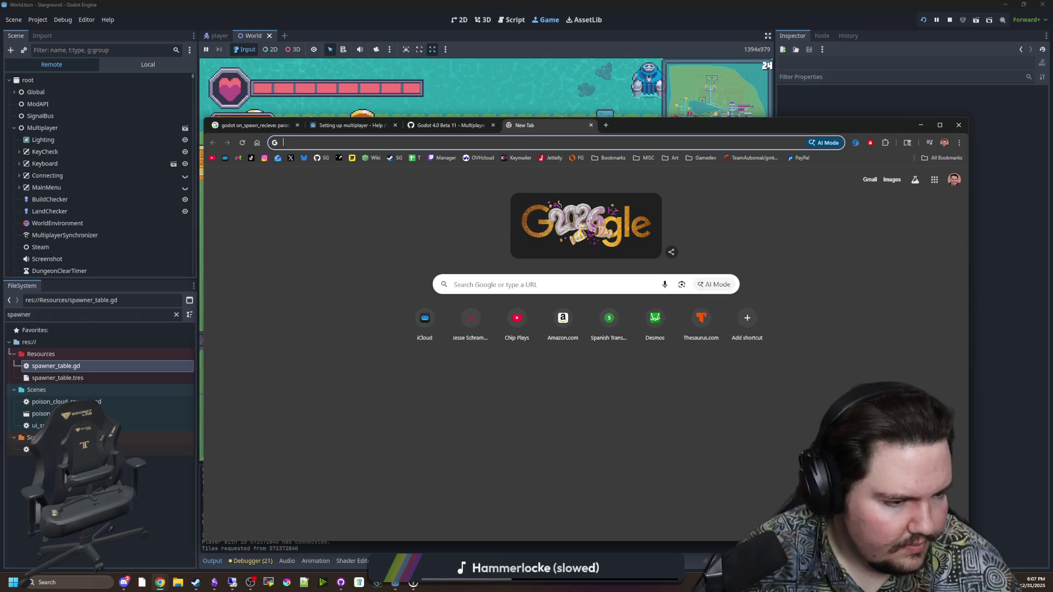
{"action": "type", "text": "god"}
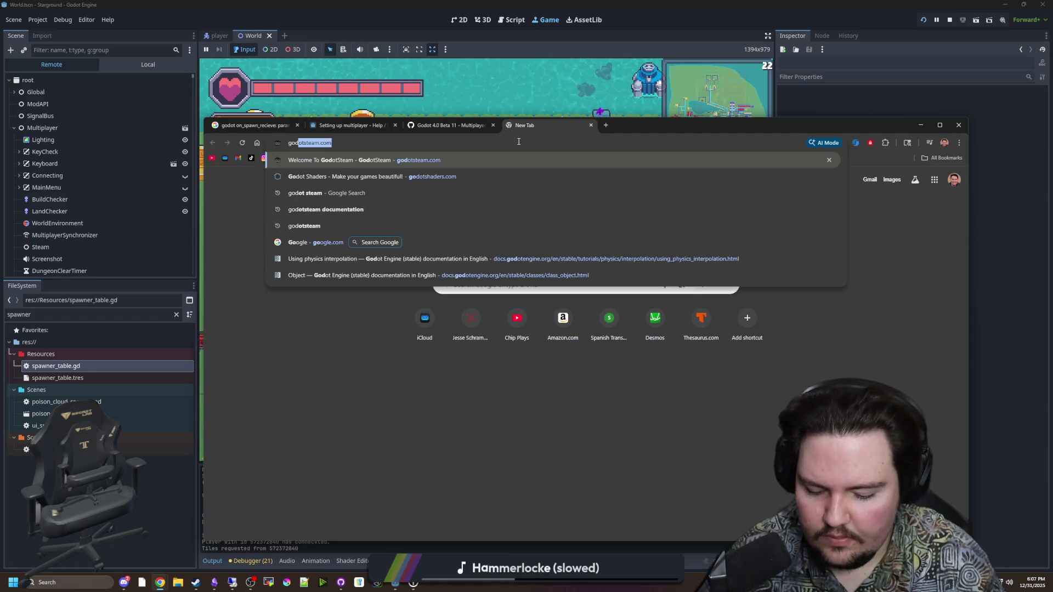
{"action": "type", "text": "ot on_despawn_recieve"}
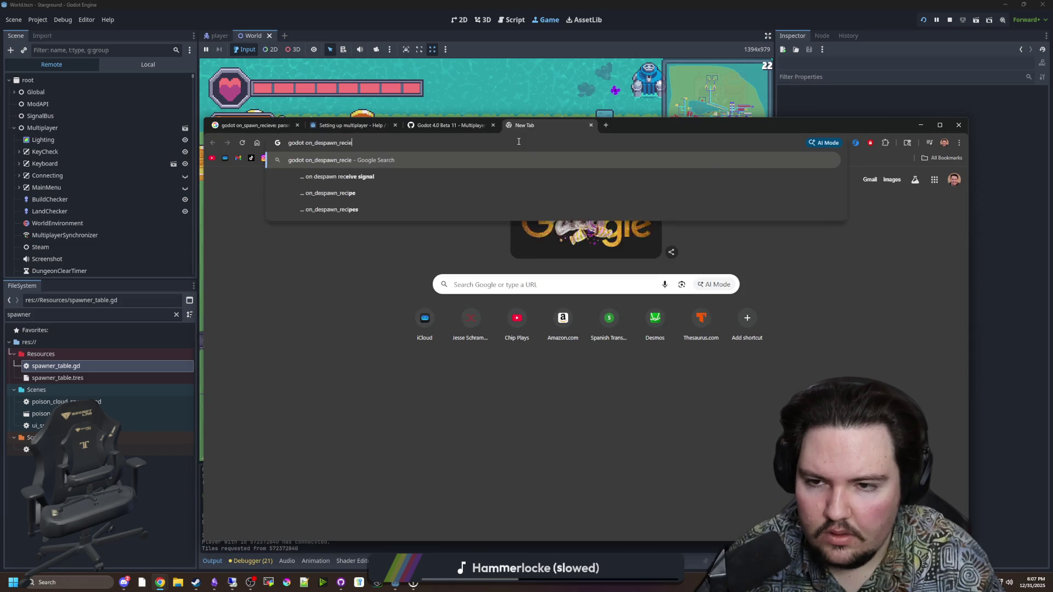
{"action": "key", "text": "Return"}
{"action": "left_click", "coordinate": [470, 248]}
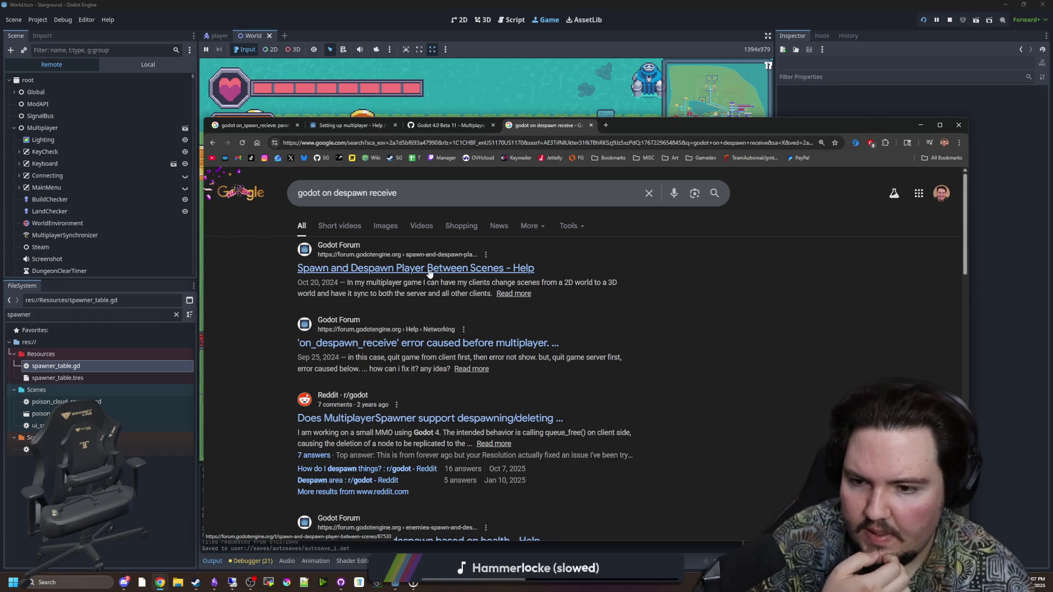
Skim the forum topic on the on_despawn_receive error, then go back to the results.
{"action": "left_click", "coordinate": [425, 343]}
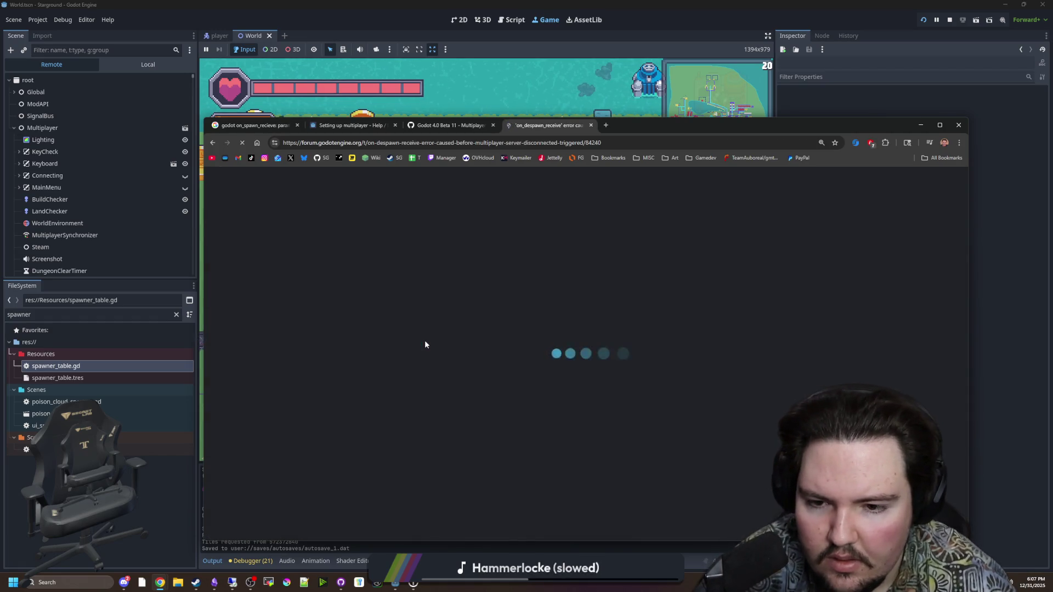
{"action": "scroll", "coordinate": [544, 346], "scroll_direction": "down", "scroll_amount": 5}
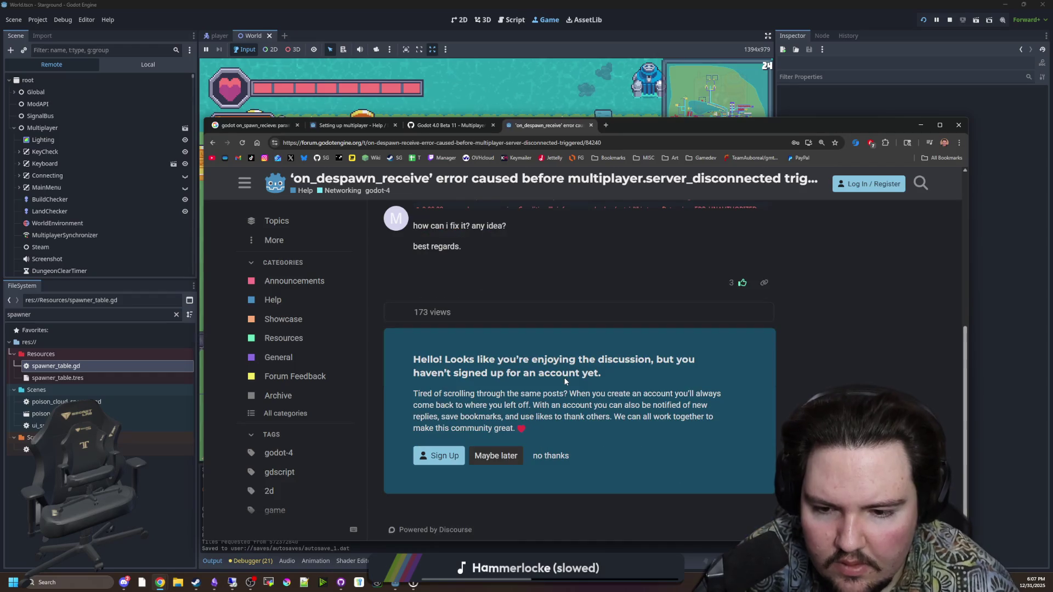
{"action": "scroll", "coordinate": [554, 361], "scroll_direction": "up", "scroll_amount": 5}
{"action": "scroll", "coordinate": [565, 381], "scroll_direction": "down", "scroll_amount": 2}
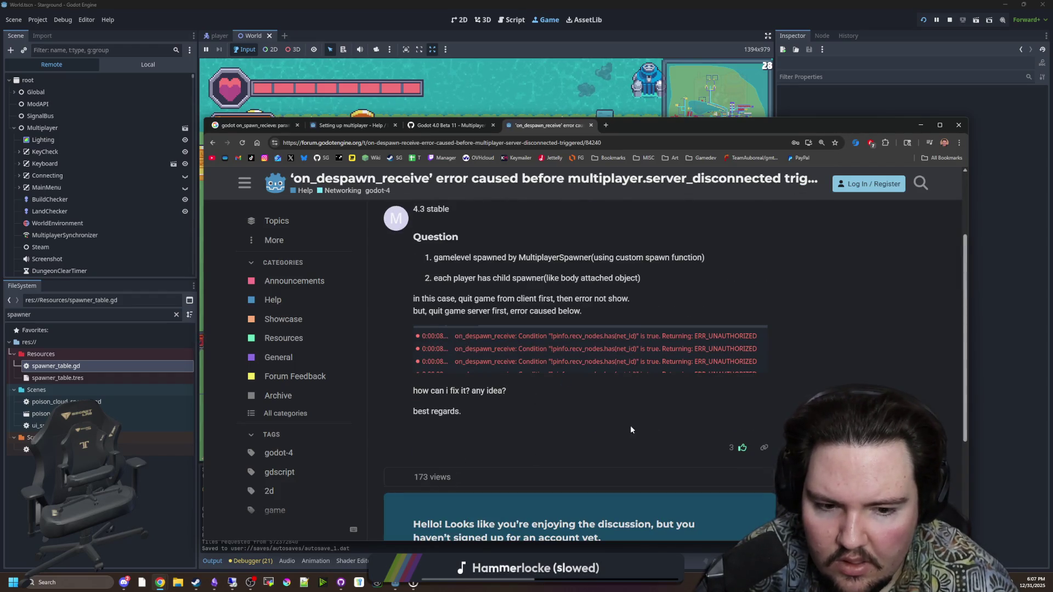
{"action": "scroll", "coordinate": [625, 419], "scroll_direction": "up", "scroll_amount": 2}
{"action": "key", "text": "alt+Left"}
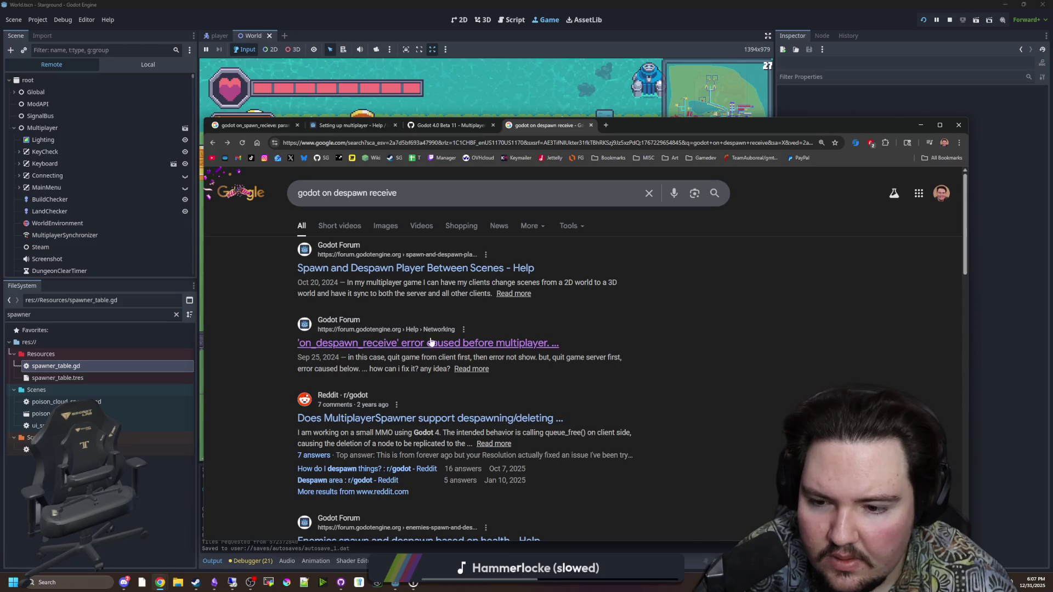
{"action": "scroll", "coordinate": [477, 426], "scroll_direction": "down", "scroll_amount": 2}
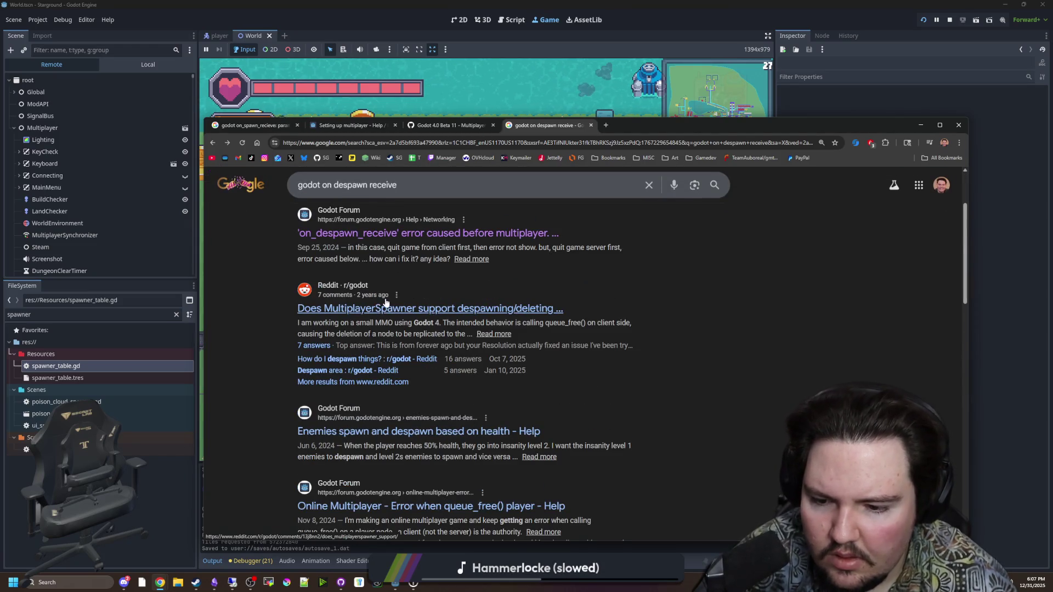
Search '_on_despawn_receive: condition "pinfo.recv_nodes.has(net_id)" is true.' and open the Godot Forum thread.
{"action": "scroll", "coordinate": [384, 307], "scroll_direction": "up", "scroll_amount": 3}
{"action": "double_click", "coordinate": [372, 201]}
{"action": "left_click_drag", "start_coordinate": [372, 201], "coordinate": [322, 198]}
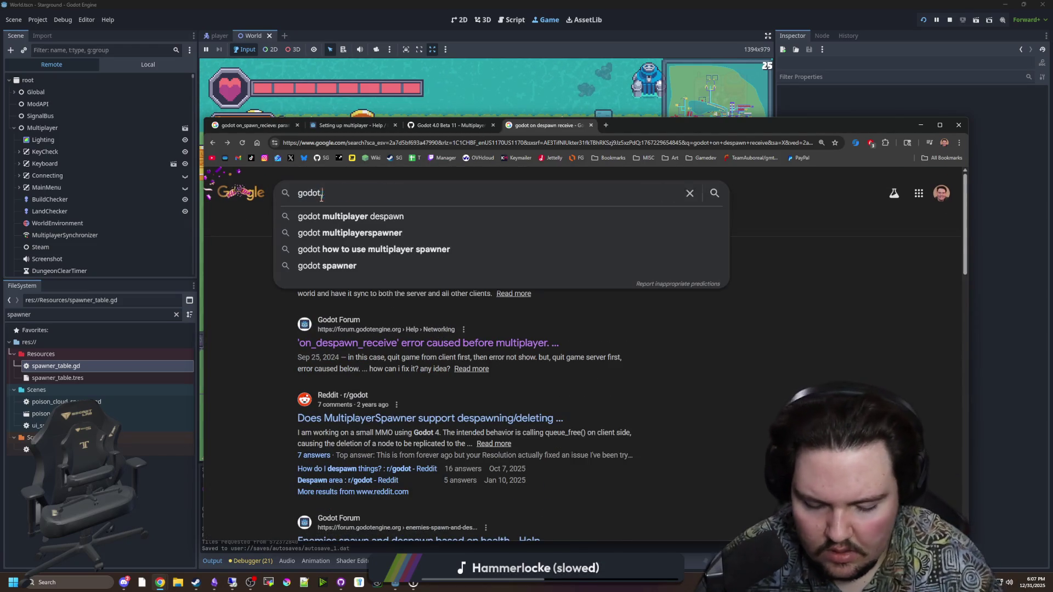
{"action": "type", "text": "_on_despawn_receive"}
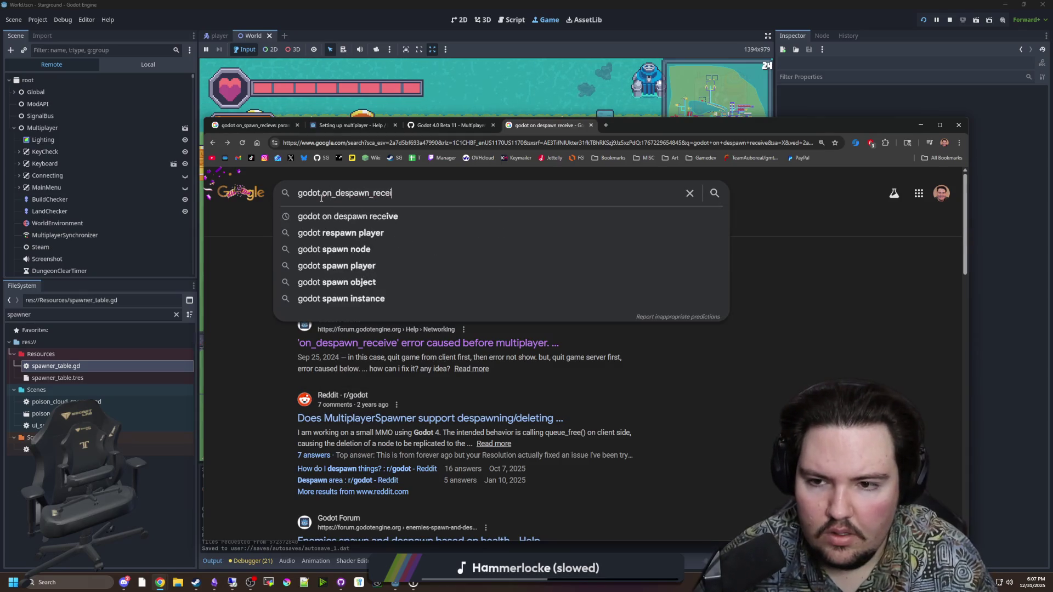
{"action": "type", "text": ": condition \"1"}
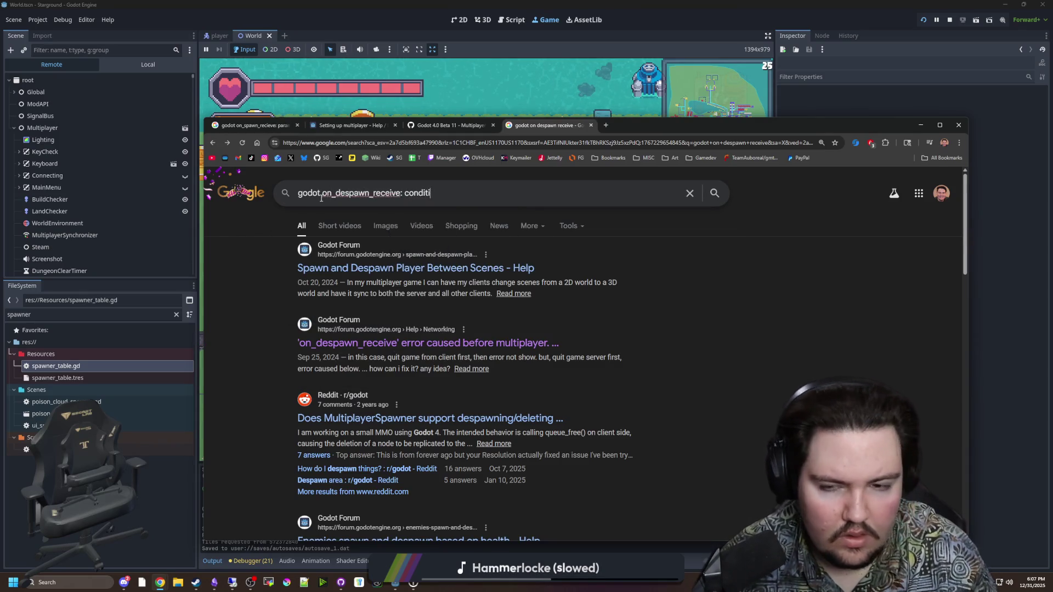
{"action": "key", "text": "BackSpace"}
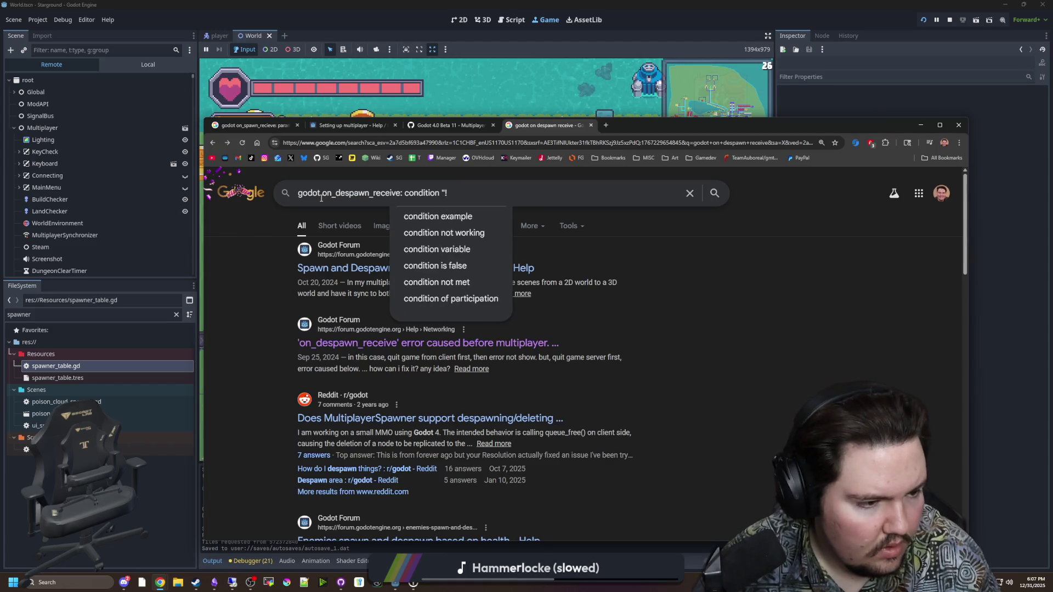
{"action": "type", "text": "pinfo.recv_nodes.has(net_id)\" is true"}
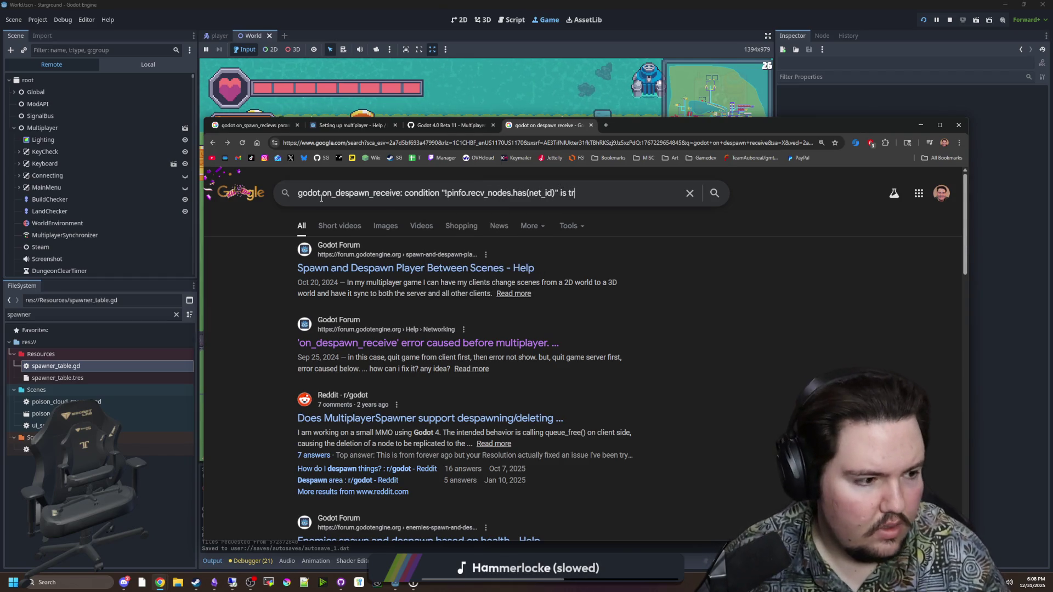
{"action": "type", "text": "."}
{"action": "key", "text": "Return"}
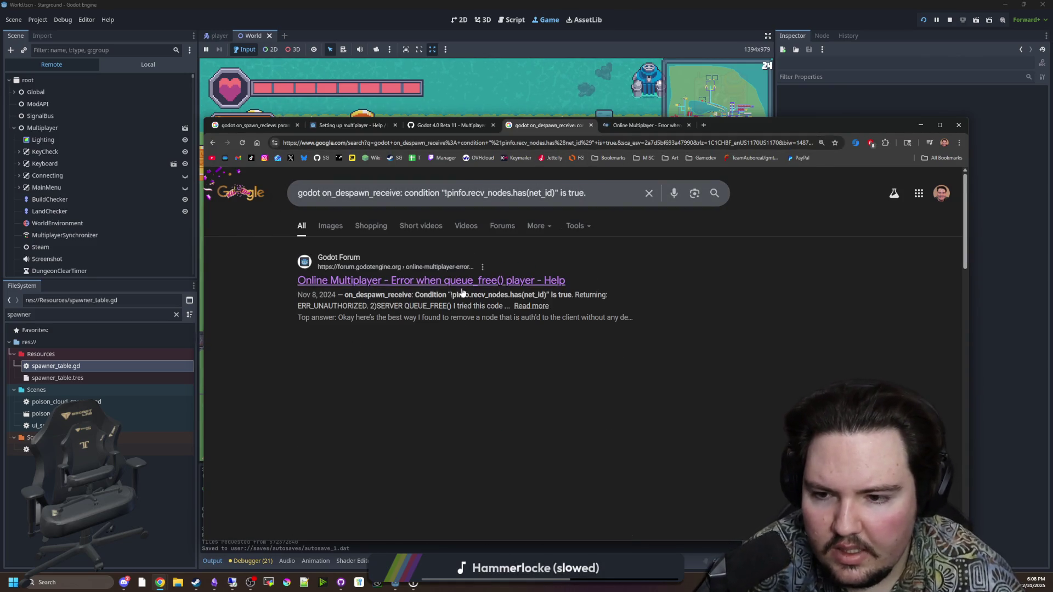
{"action": "scroll", "coordinate": [528, 305], "scroll_direction": "down", "scroll_amount": 4}
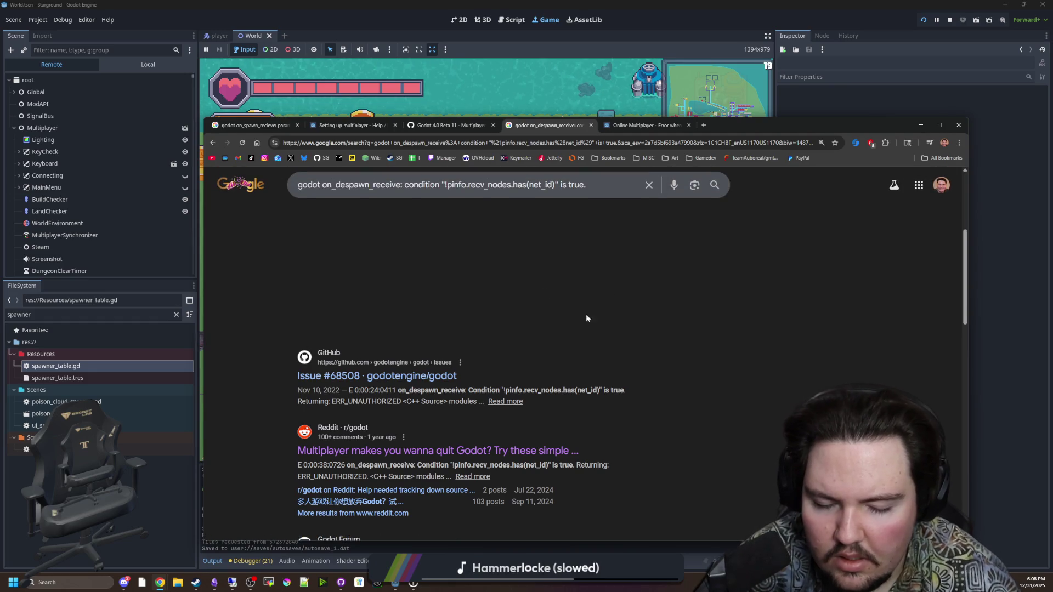
{"action": "left_click", "coordinate": [642, 125]}
Read the forum thread down to the solution: disable synchronizer visibility, then queue_free() on the server.
{"action": "left_click_drag", "start_coordinate": [717, 124], "coordinate": [559, 84]}
{"action": "scroll", "coordinate": [498, 385], "scroll_direction": "down", "scroll_amount": 3}
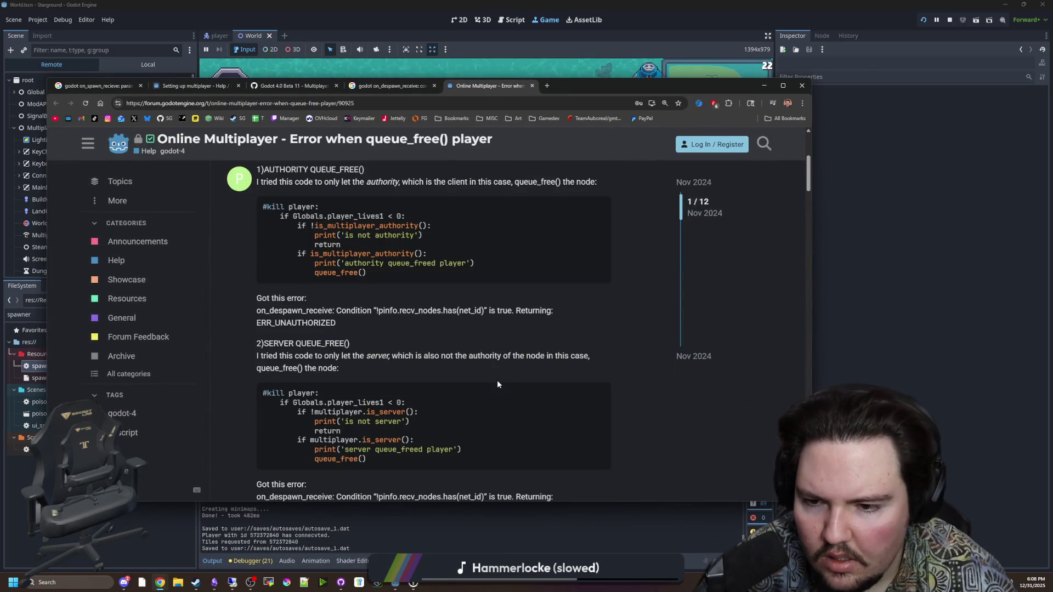
{"action": "scroll", "coordinate": [497, 385], "scroll_direction": "down", "scroll_amount": 10}
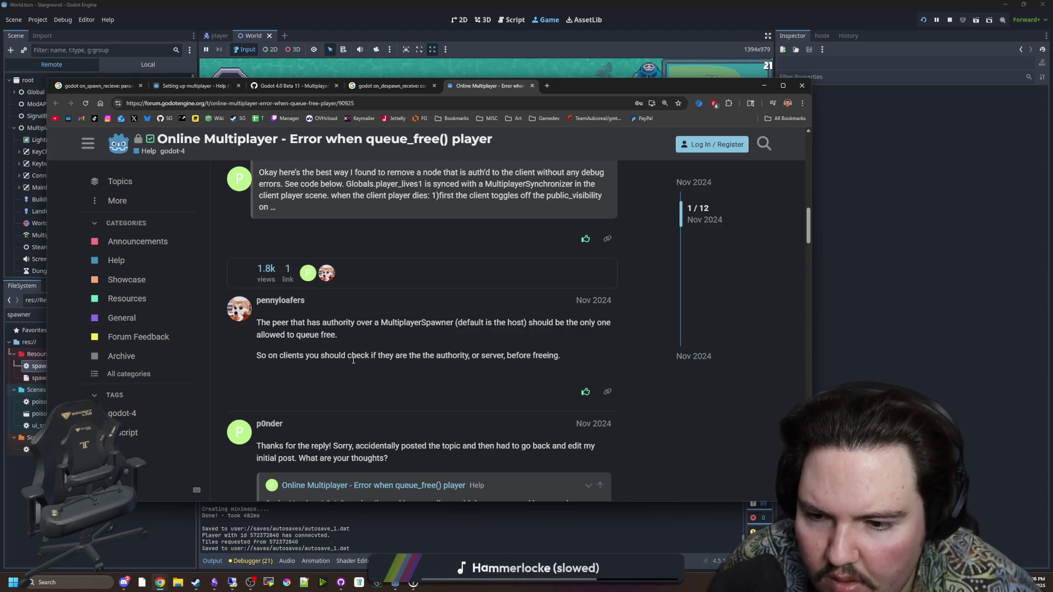
{"action": "scroll", "coordinate": [353, 361], "scroll_direction": "down", "scroll_amount": 2}
{"action": "scroll", "coordinate": [442, 360], "scroll_direction": "down", "scroll_amount": 3}
{"action": "scroll", "coordinate": [307, 387], "scroll_direction": "down", "scroll_amount": 2}
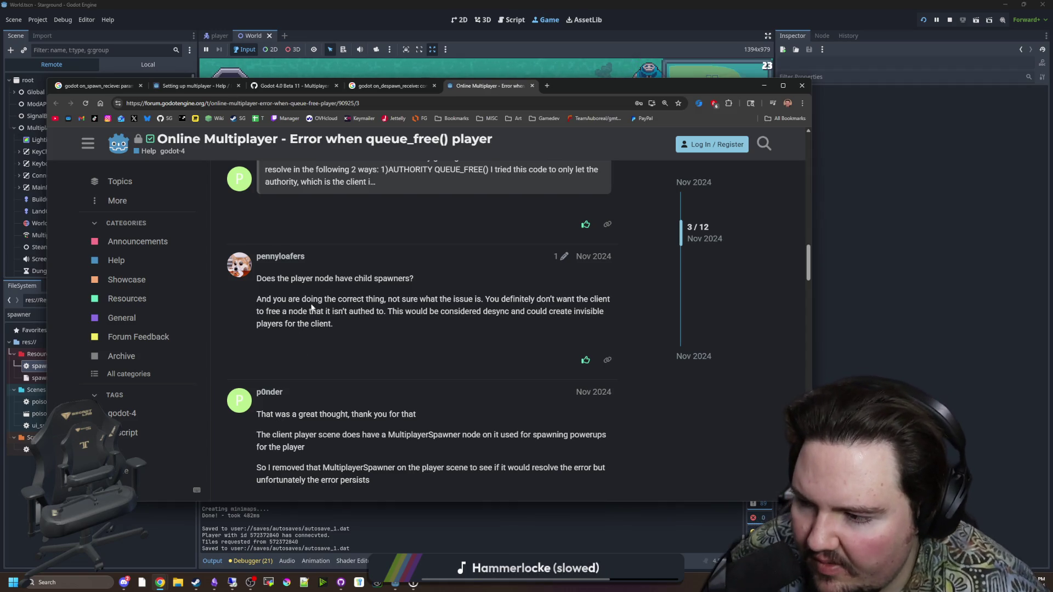
{"action": "scroll", "coordinate": [347, 327], "scroll_direction": "down", "scroll_amount": 2}
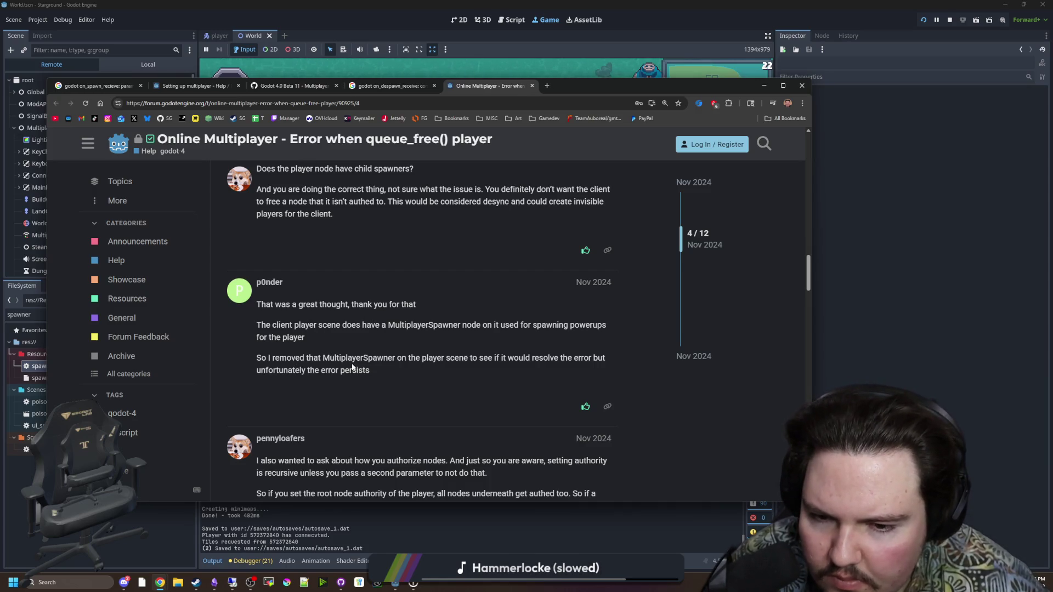
{"action": "scroll", "coordinate": [368, 372], "scroll_direction": "down", "scroll_amount": 3}
{"action": "scroll", "coordinate": [367, 376], "scroll_direction": "down", "scroll_amount": 3}
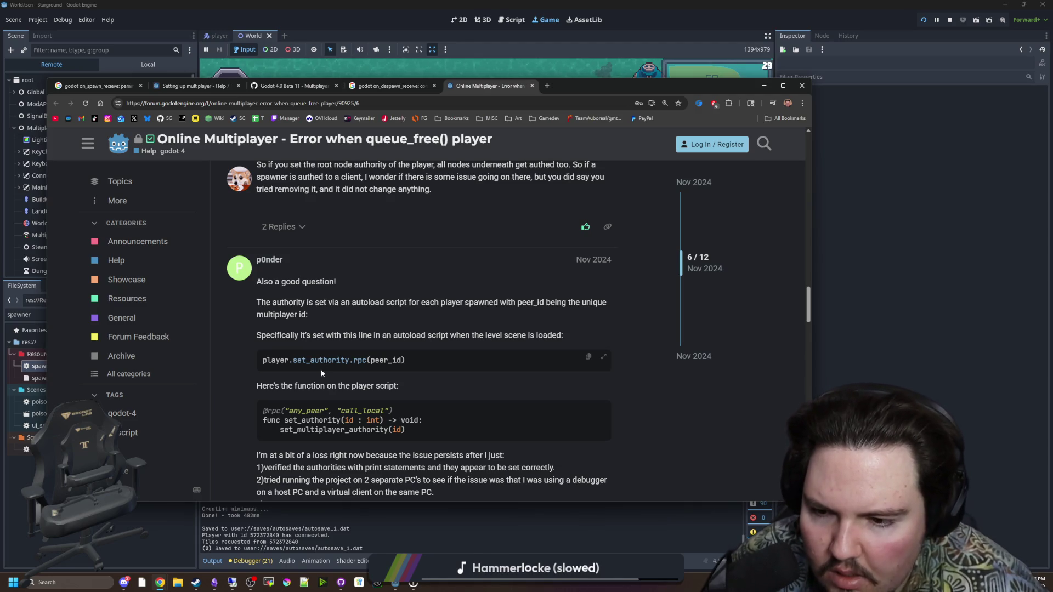
{"action": "scroll", "coordinate": [321, 373], "scroll_direction": "down", "scroll_amount": 4}
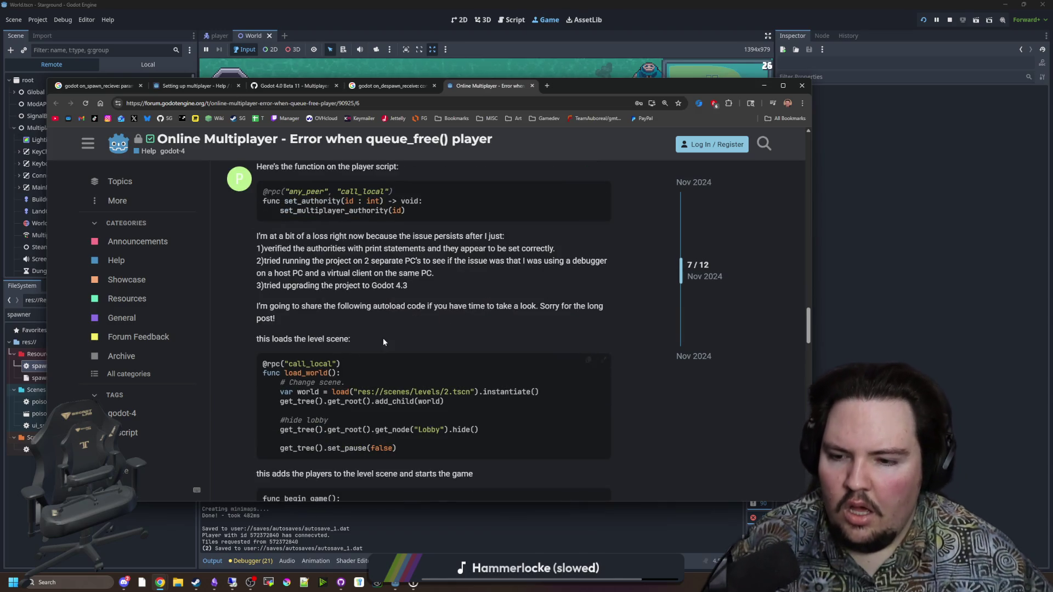
{"action": "scroll", "coordinate": [411, 303], "scroll_direction": "down", "scroll_amount": 10}
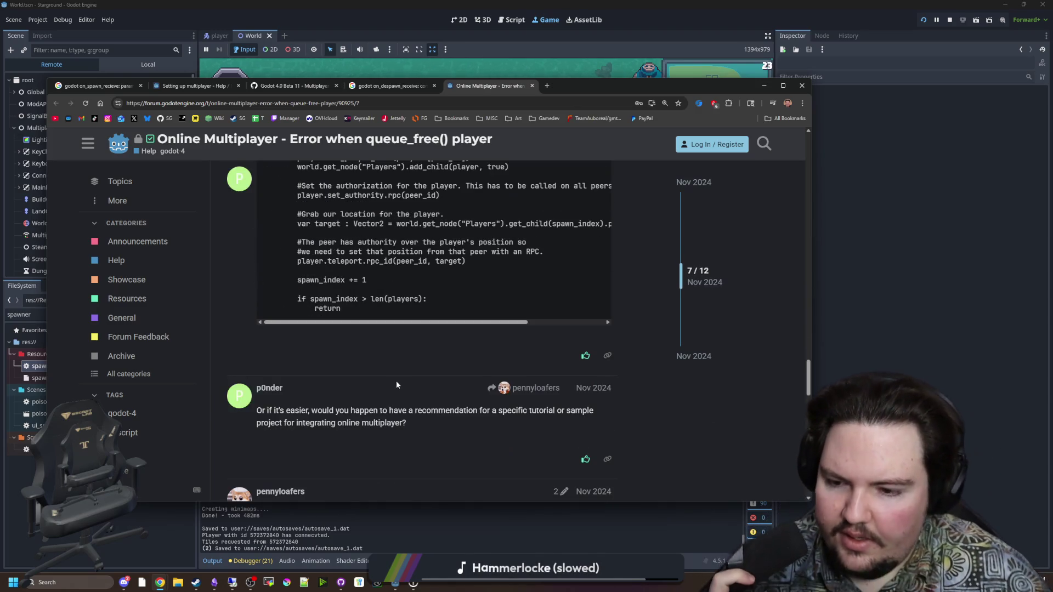
{"action": "scroll", "coordinate": [453, 362], "scroll_direction": "down", "scroll_amount": 3}
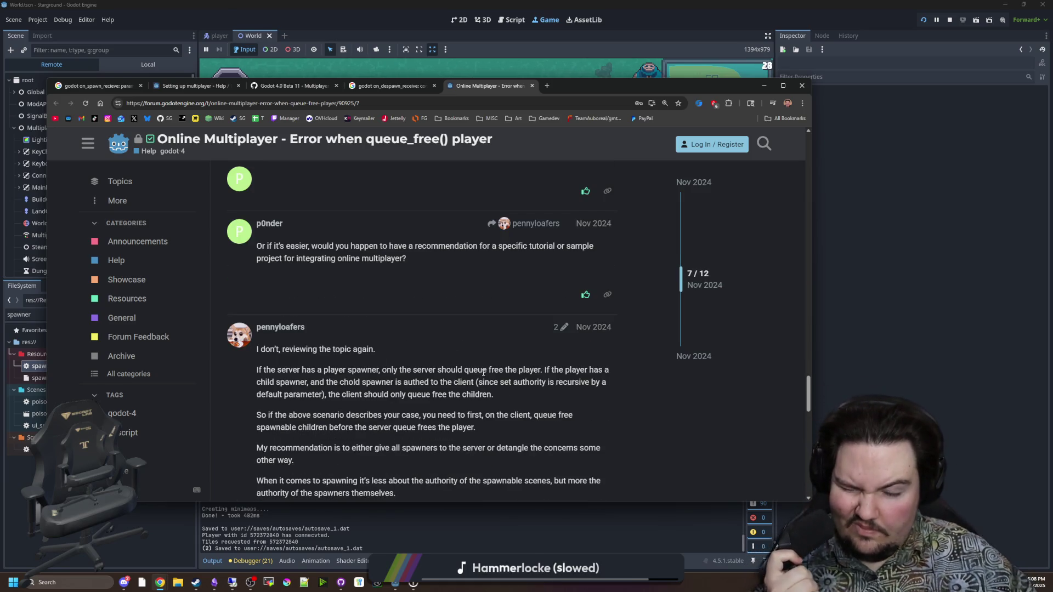
{"action": "scroll", "coordinate": [483, 373], "scroll_direction": "down", "scroll_amount": 2}
{"action": "scroll", "coordinate": [426, 317], "scroll_direction": "down", "scroll_amount": 10}
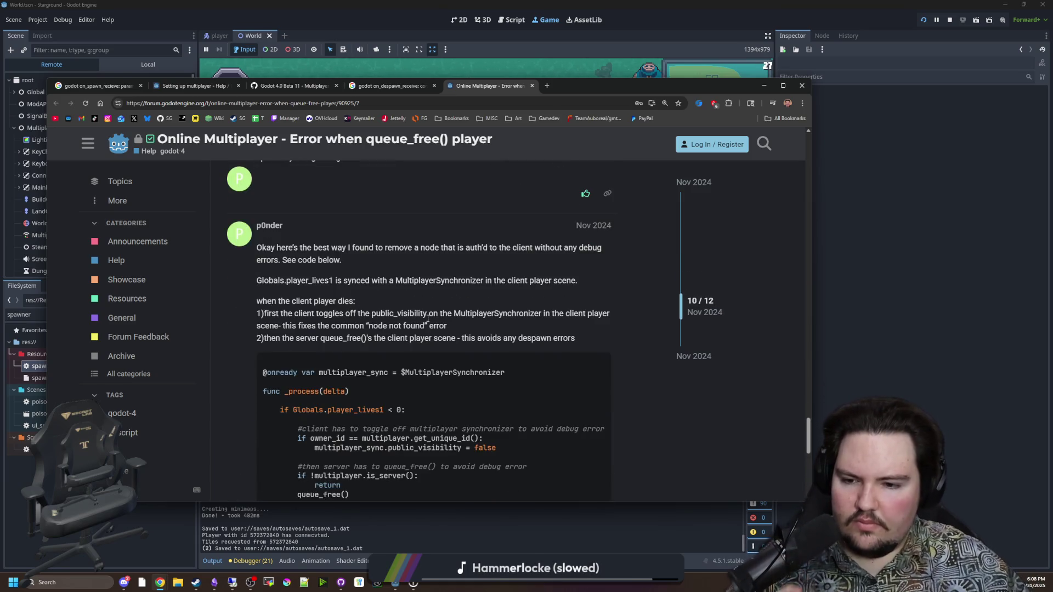
{"action": "scroll", "coordinate": [427, 321], "scroll_direction": "down", "scroll_amount": 3}
{"action": "key", "text": "Home"}
{"action": "mouse_move", "coordinate": [635, 92]}
{"action": "left_mouse_down"}
{"action": "mouse_move", "coordinate": [645, 362]}
{"action": "mouse_move", "coordinate": [666, 446]}
{"action": "mouse_move", "coordinate": [597, 337]}
{"action": "left_mouse_up"}
Return to the game, walk the character briefly, then quit the world to the title screen.
{"action": "left_click", "coordinate": [765, 334]}
{"action": "key", "text": "a"}
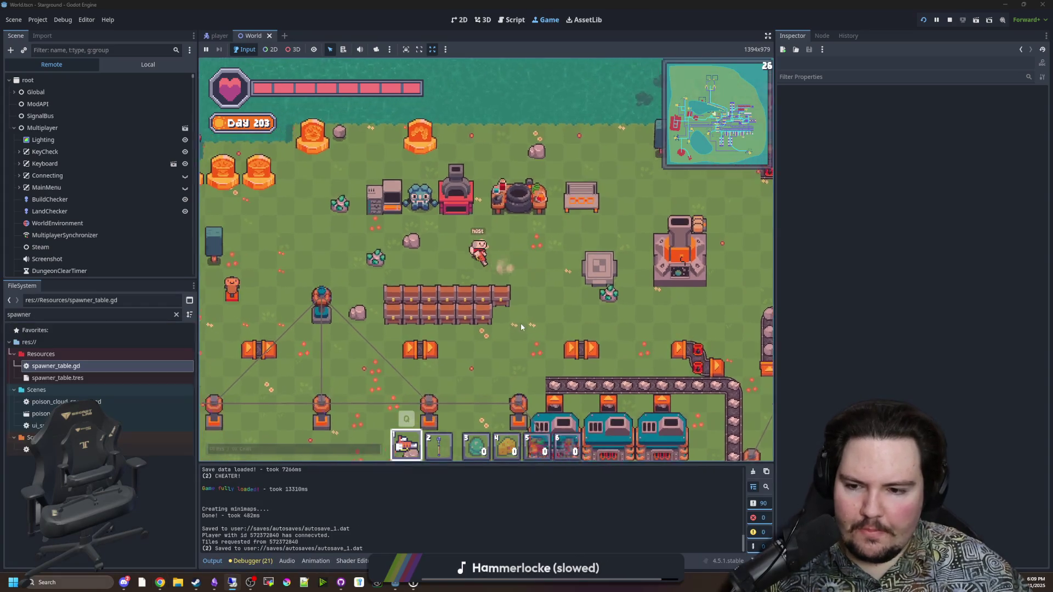
{"action": "key", "text": "s"}
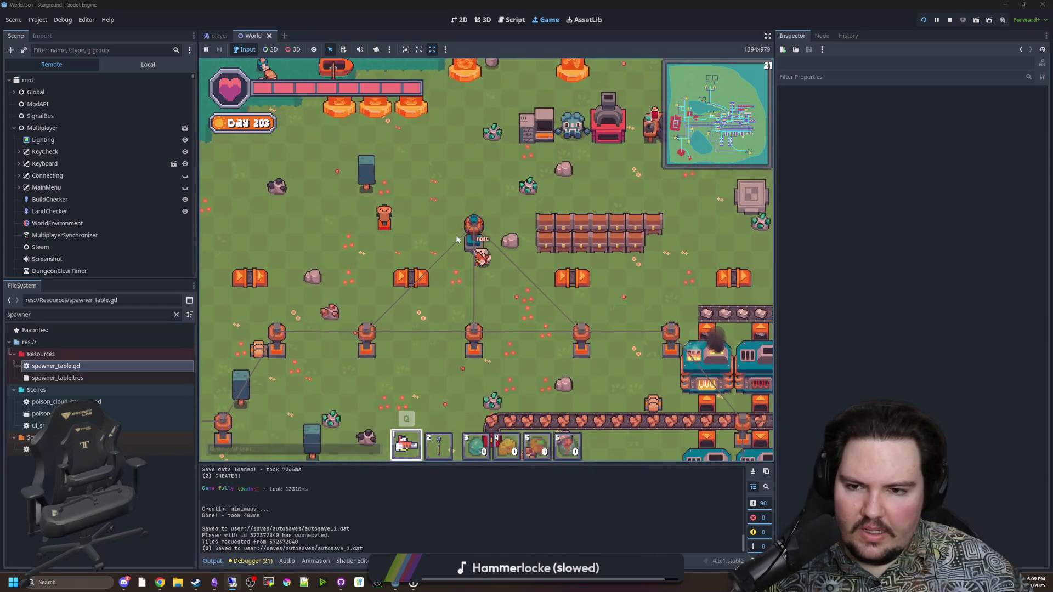
{"action": "key", "text": "s"}
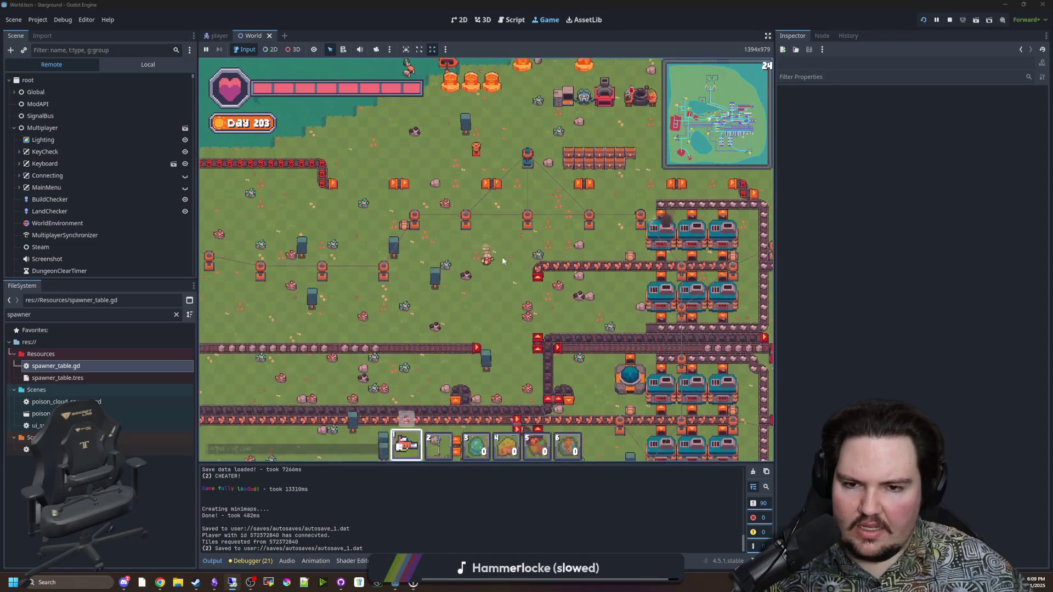
{"action": "key", "text": "Escape"}
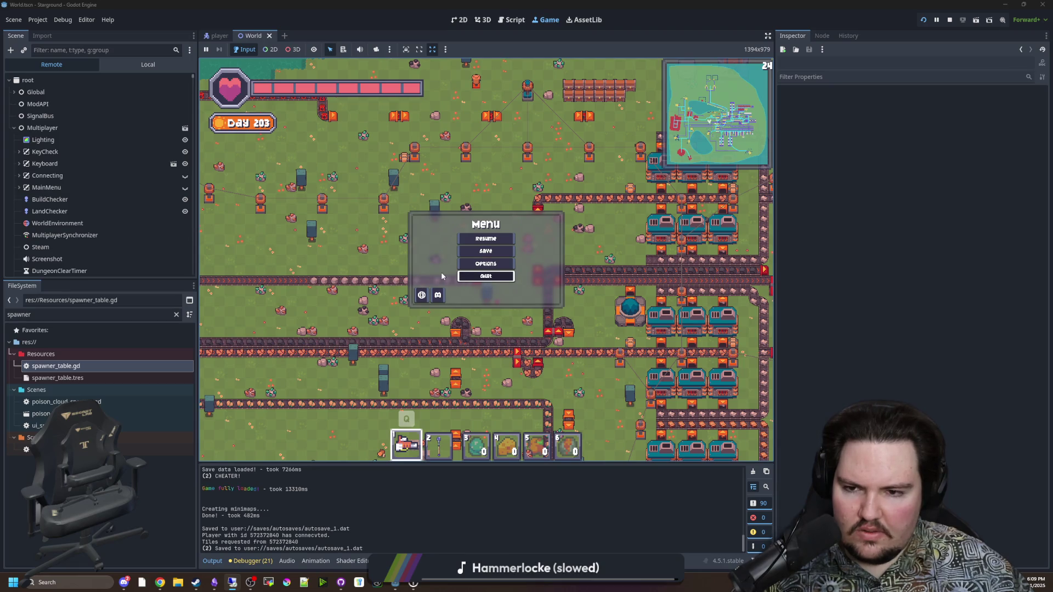
{"action": "left_click", "coordinate": [460, 276]}
Host the MULTI CHRONOPOLIS saved game, found by searching 'opol', and load it.
{"action": "left_click", "coordinate": [345, 202]}
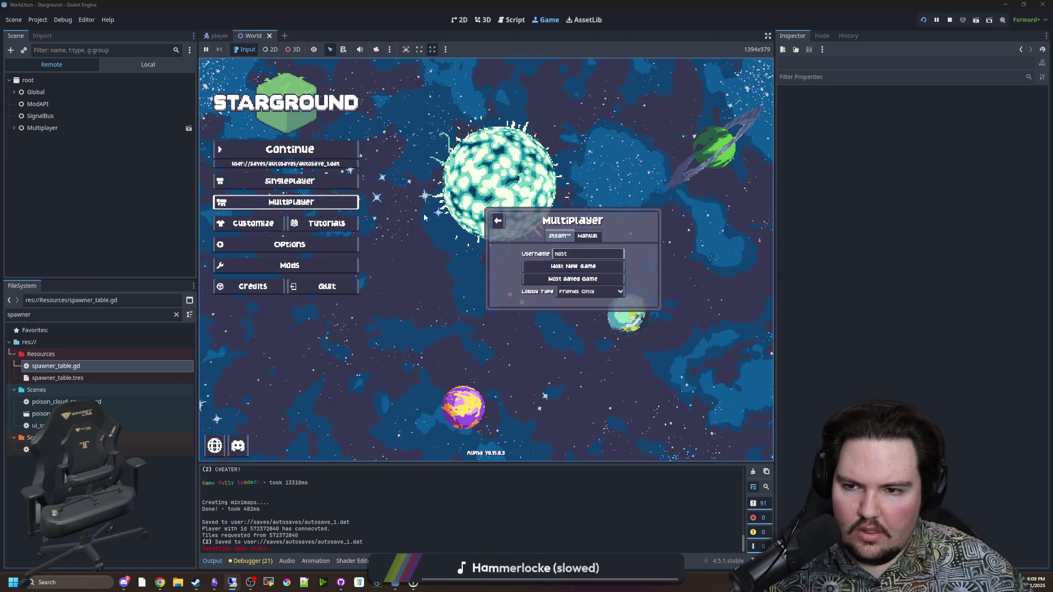
{"action": "left_click", "coordinate": [554, 279]}
{"action": "left_click", "coordinate": [525, 219]}
{"action": "type", "text": "opol"}
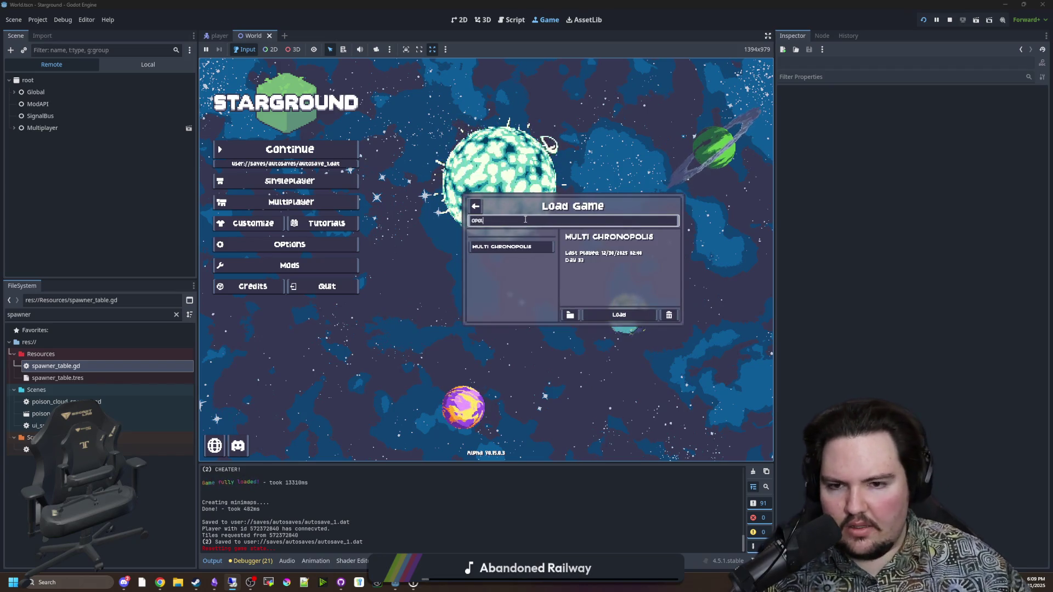
{"action": "left_click", "coordinate": [502, 246]}
{"action": "left_click", "coordinate": [619, 315]}
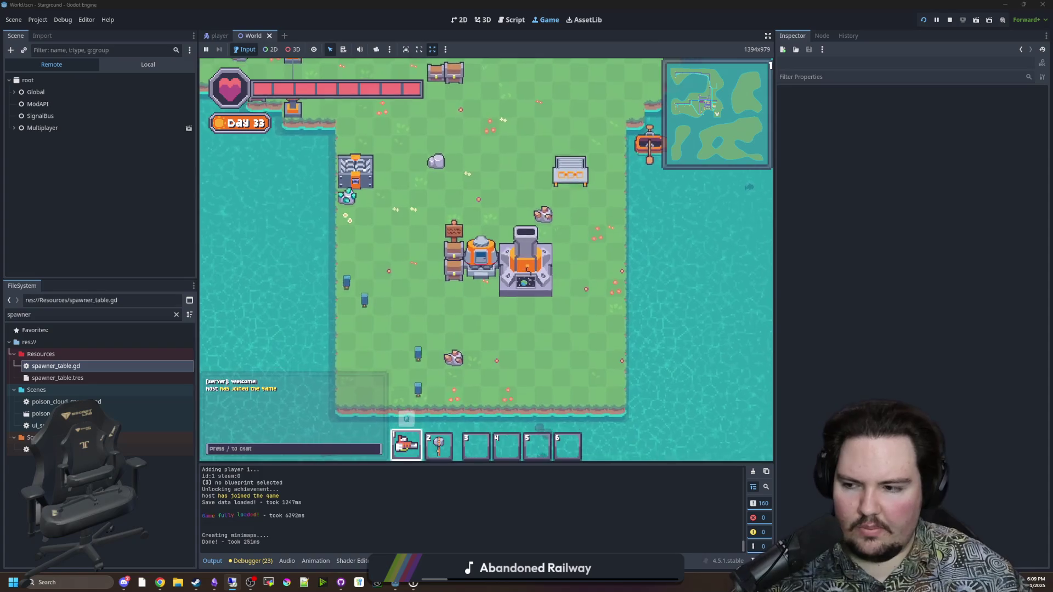
Walk the host around the base machines with WASD, then quit from the pause menu.
{"action": "key", "text": "w+a"}
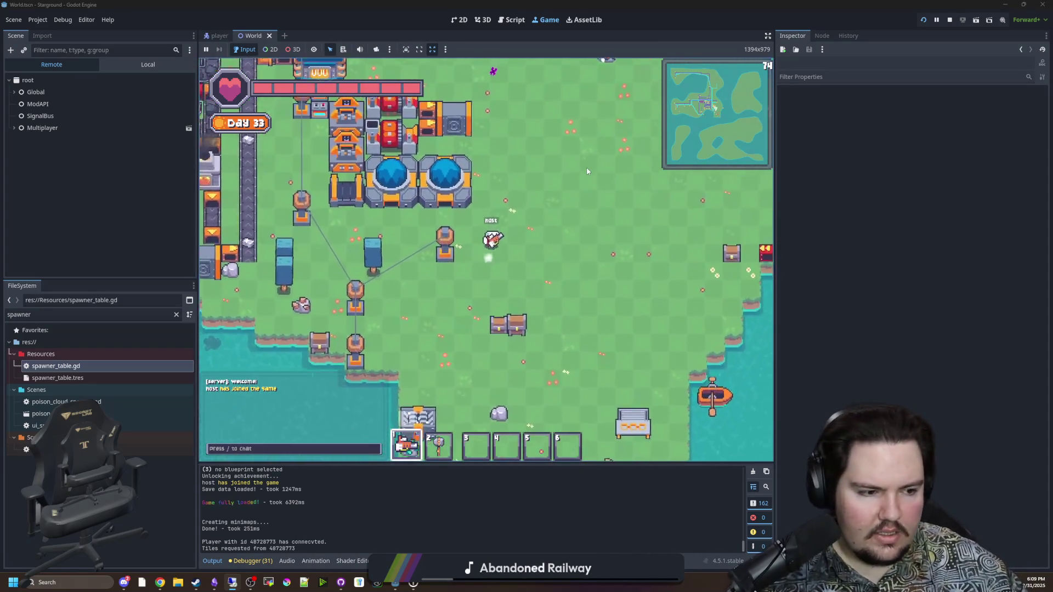
{"action": "key", "text": "w+a"}
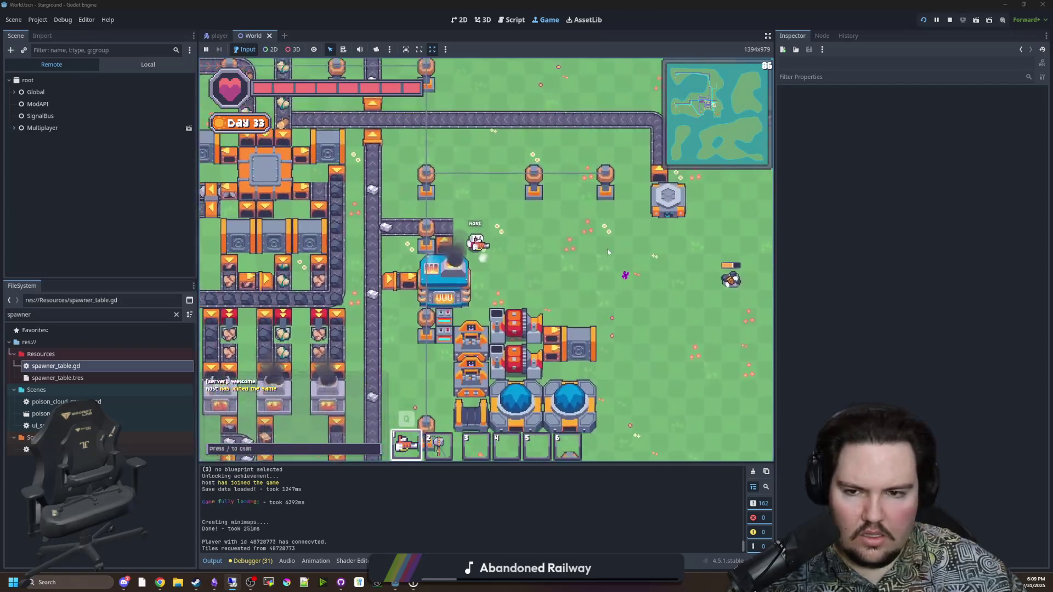
{"action": "key", "text": "w+a"}
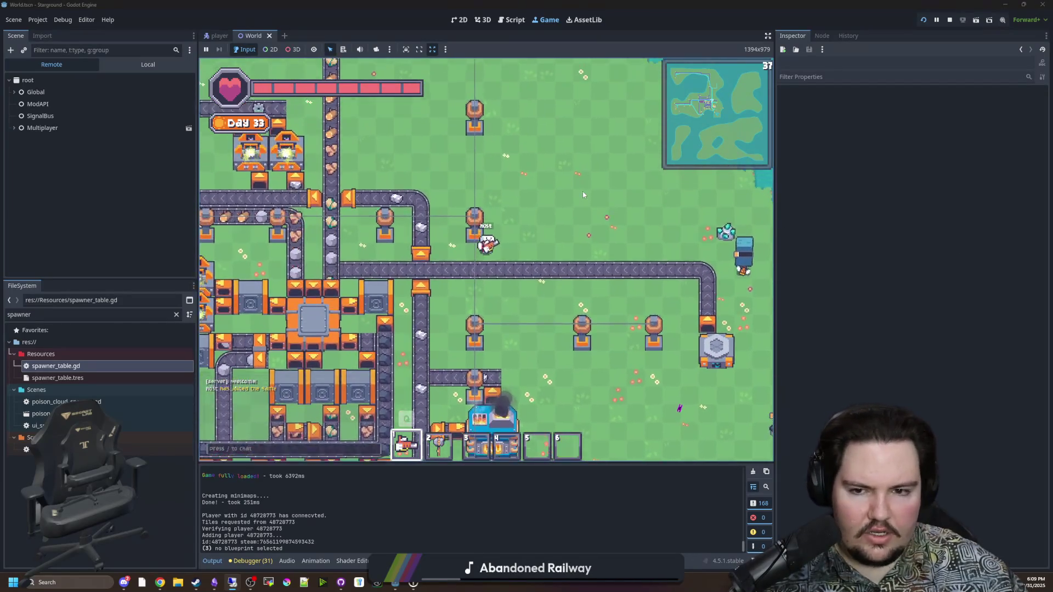
{"action": "key", "text": "s+d"}
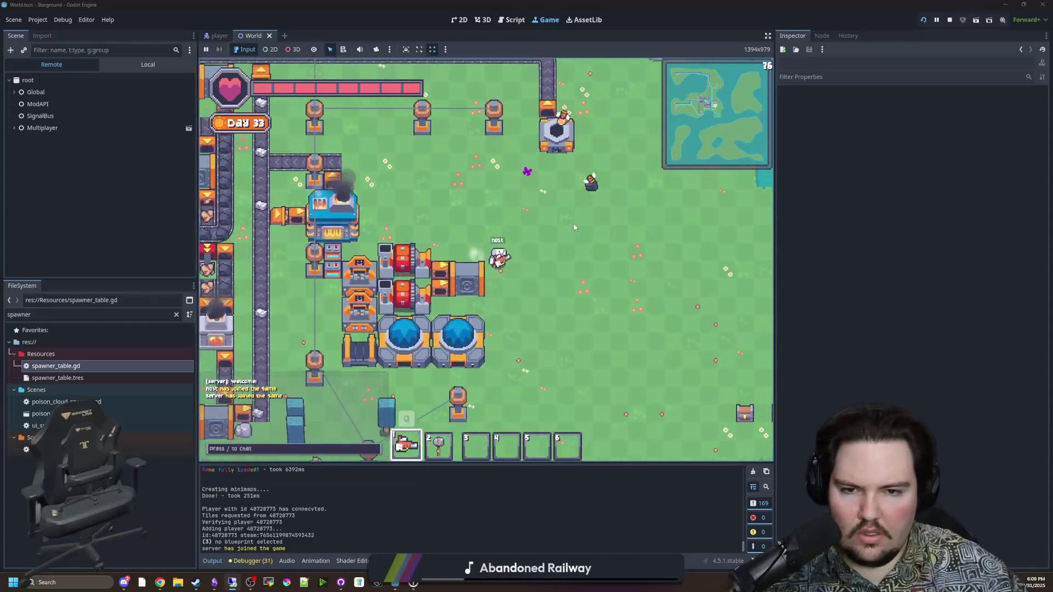
{"action": "key", "text": "s"}
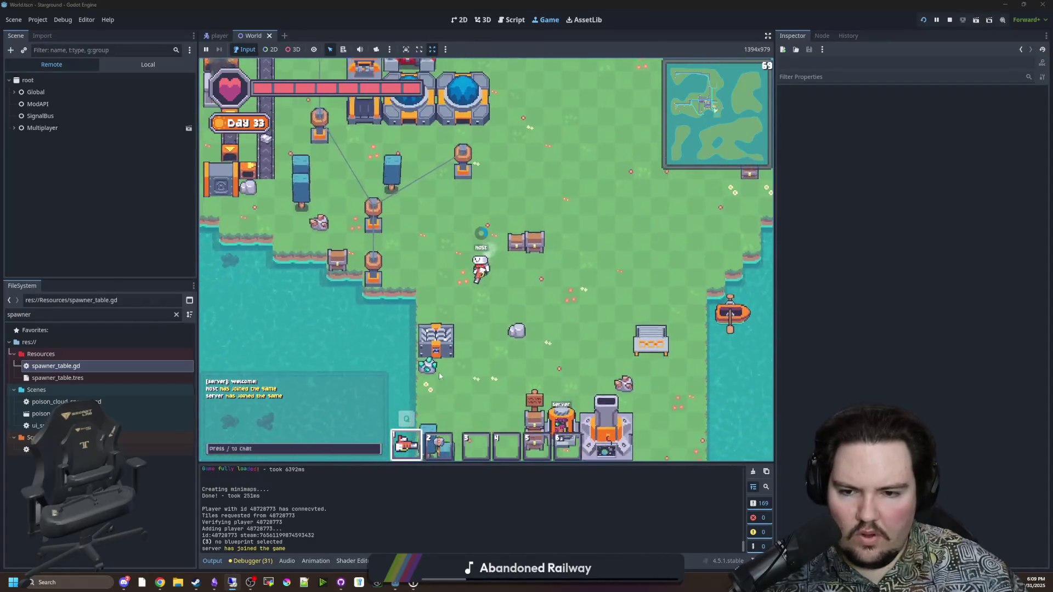
{"action": "key", "text": "d"}
{"action": "key", "text": "Escape"}
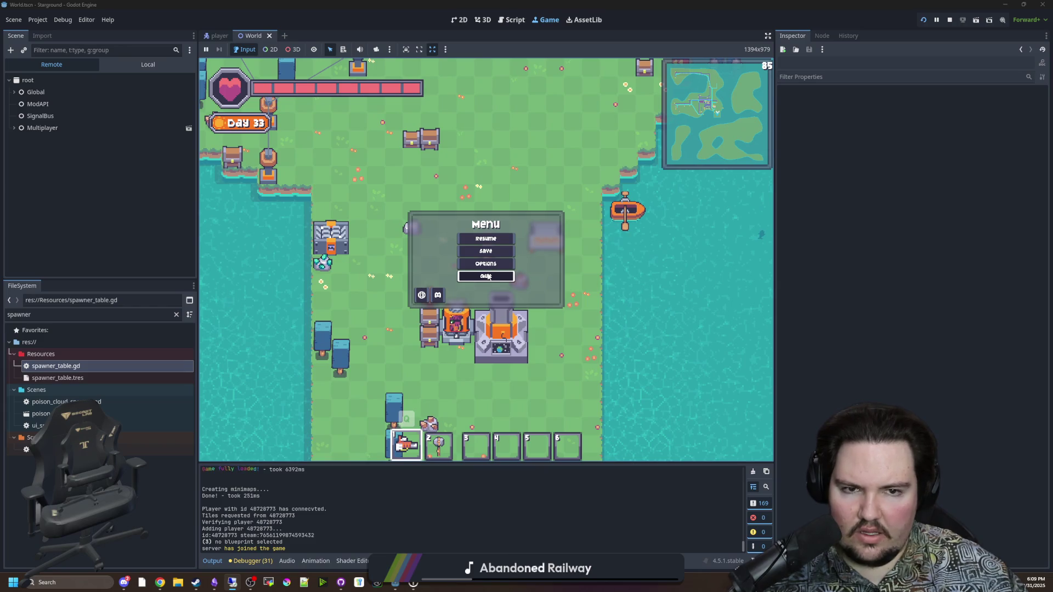
{"action": "left_click", "coordinate": [487, 276]}
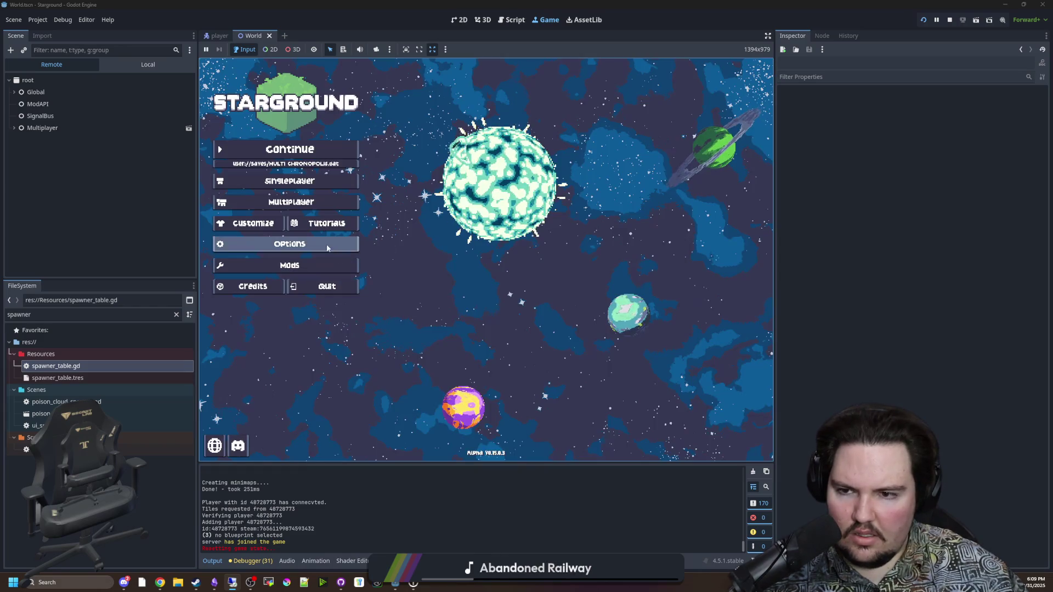
Host a saved game from the Multiplayer Manual tab and choose the Yes World 31 save.
{"action": "left_click", "coordinate": [285, 202]}
{"action": "left_click", "coordinate": [581, 235]}
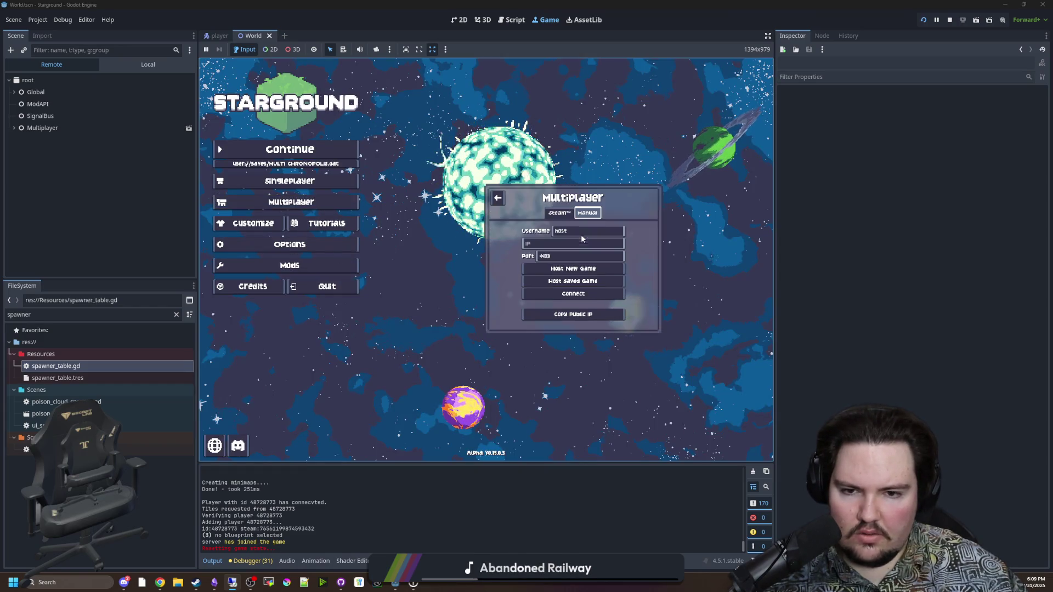
{"action": "left_click", "coordinate": [573, 281]}
{"action": "scroll", "coordinate": [510, 263], "scroll_direction": "down", "scroll_amount": 5}
{"action": "left_click", "coordinate": [510, 284]}
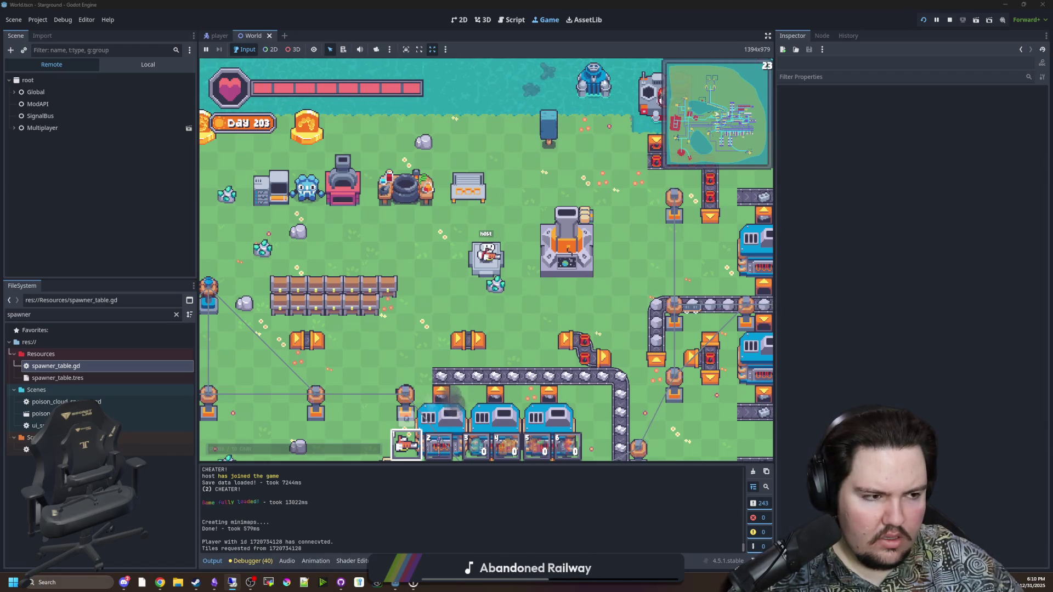
{"action": "key", "text": "a"}
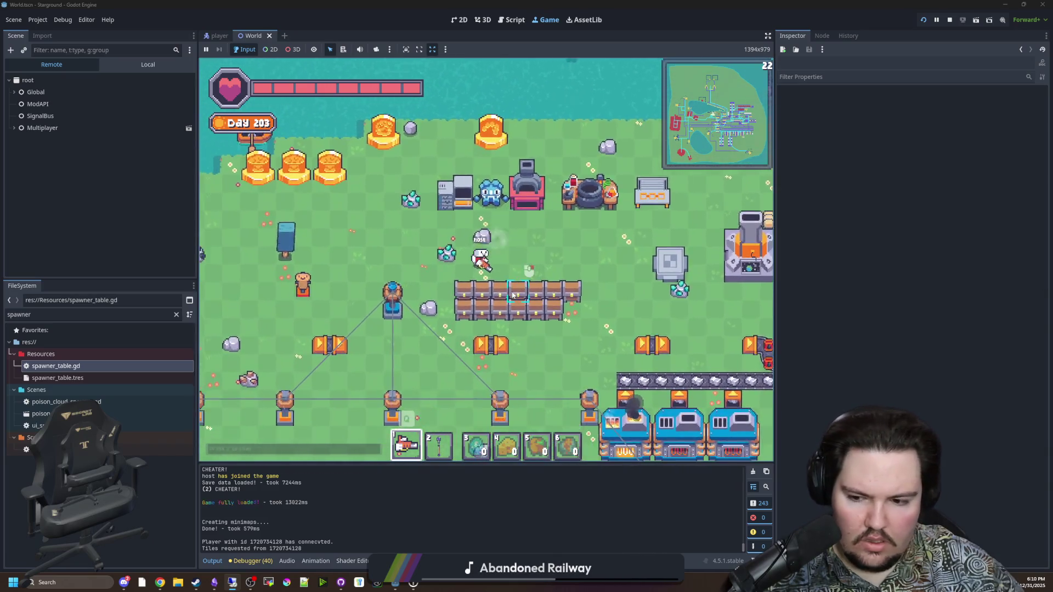
{"action": "key", "text": "s"}
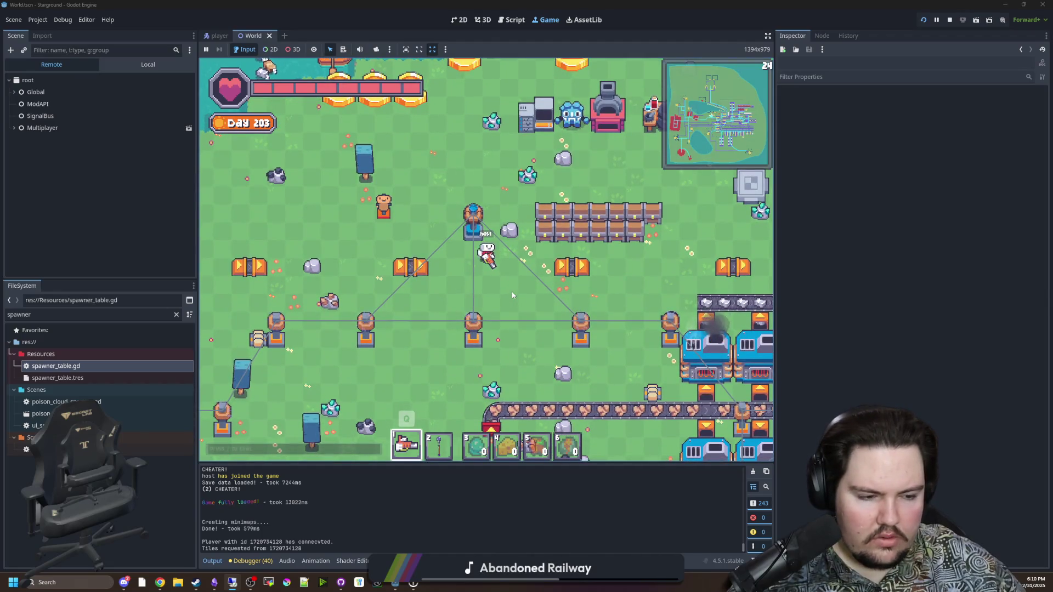
{"action": "key", "text": "s"}
{"action": "key", "text": "d"}
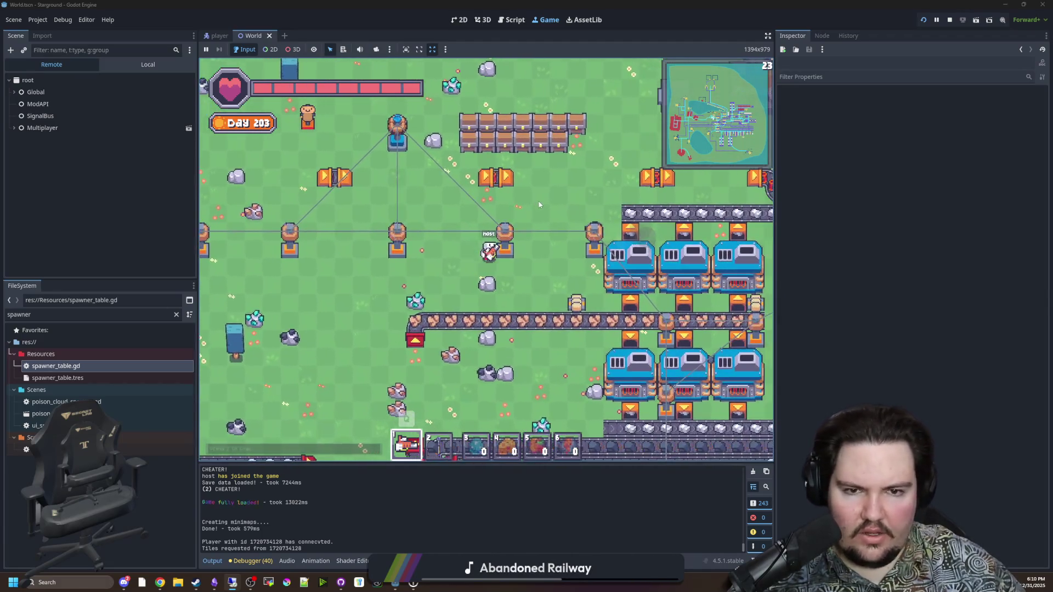
{"action": "key", "text": "w"}
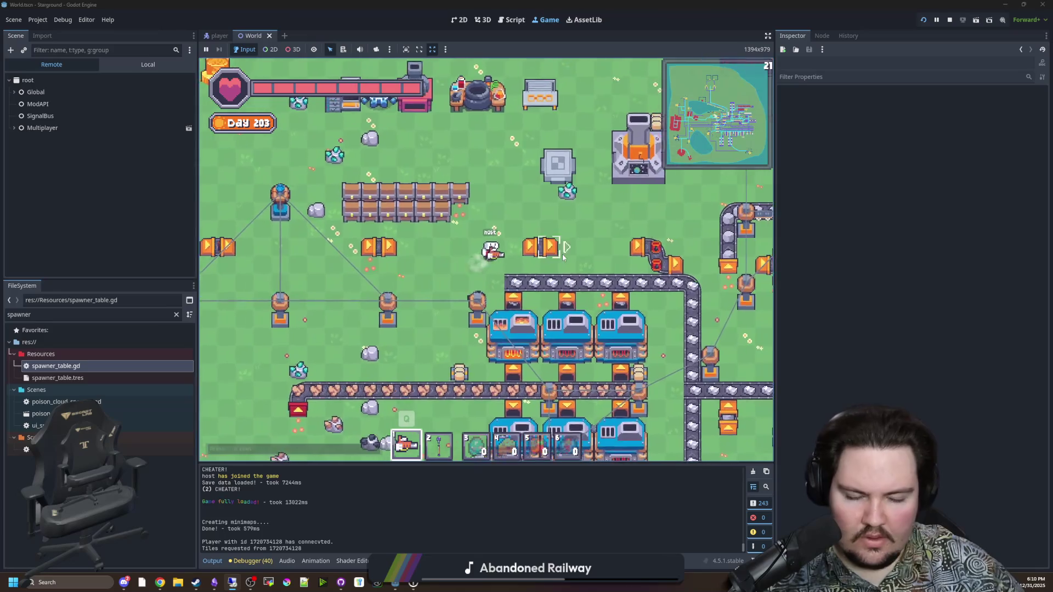
{"action": "scroll", "coordinate": [562, 254], "scroll_direction": "down", "scroll_amount": 2}
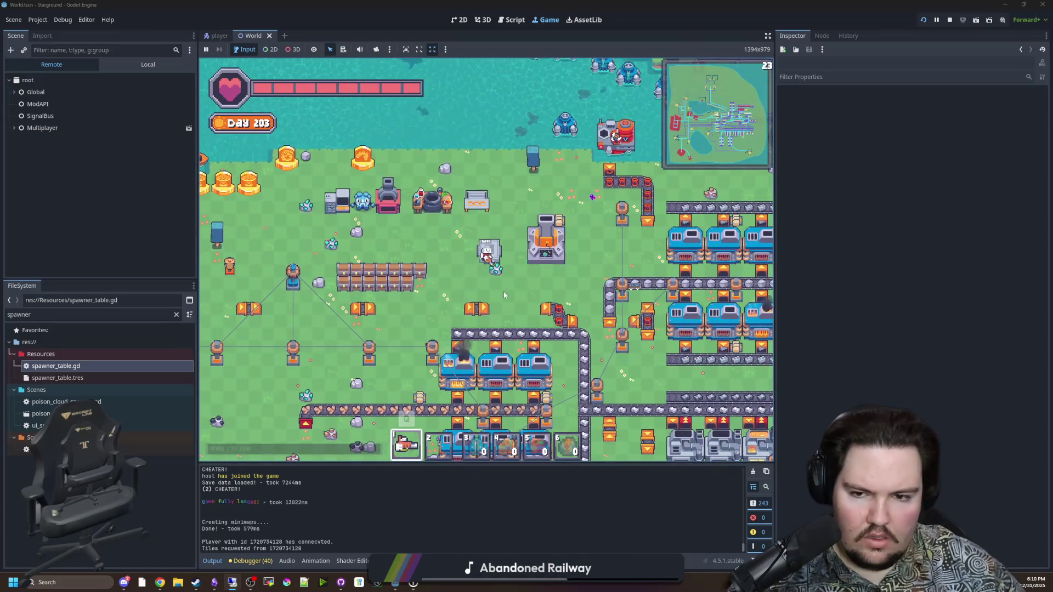
{"action": "key", "text": "a"}
{"action": "key", "text": "s"}
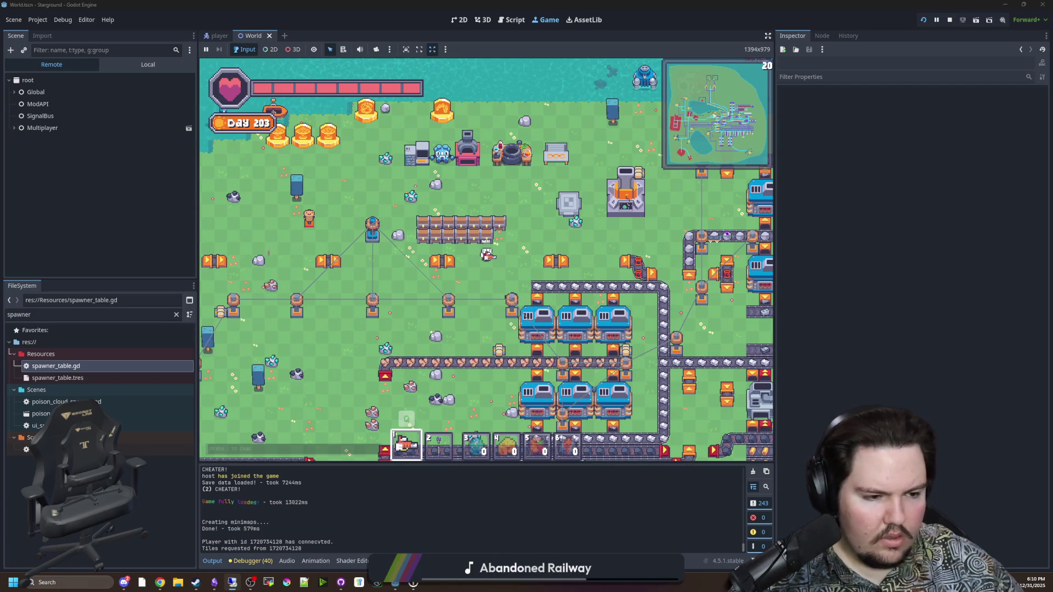
{"action": "key", "text": "a"}
{"action": "key", "text": "s"}
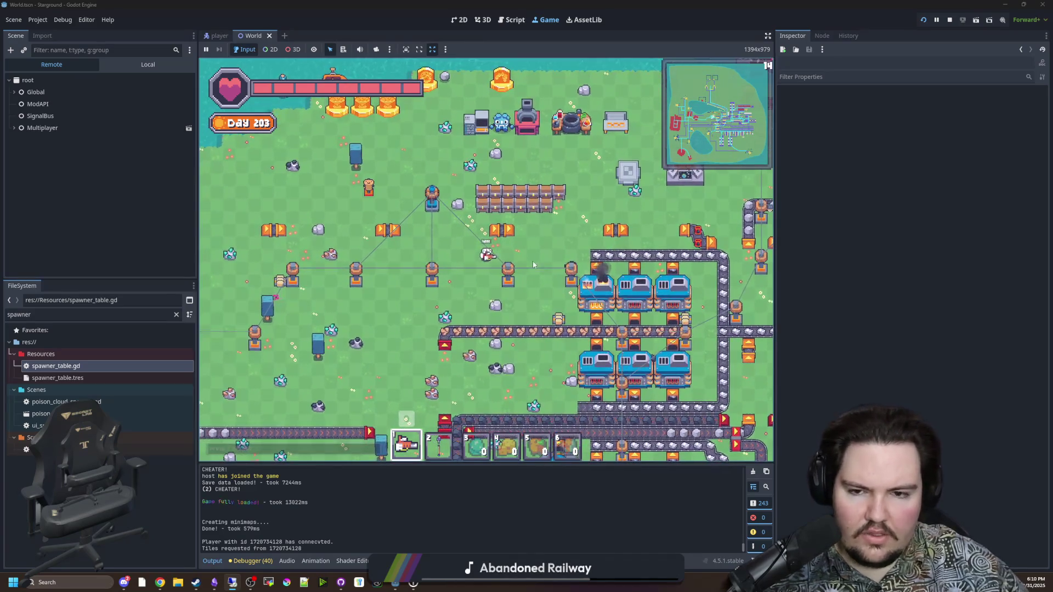
{"action": "key", "text": "a"}
{"action": "key", "text": "s"}
{"action": "key", "text": "d"}
{"action": "key", "text": "w"}
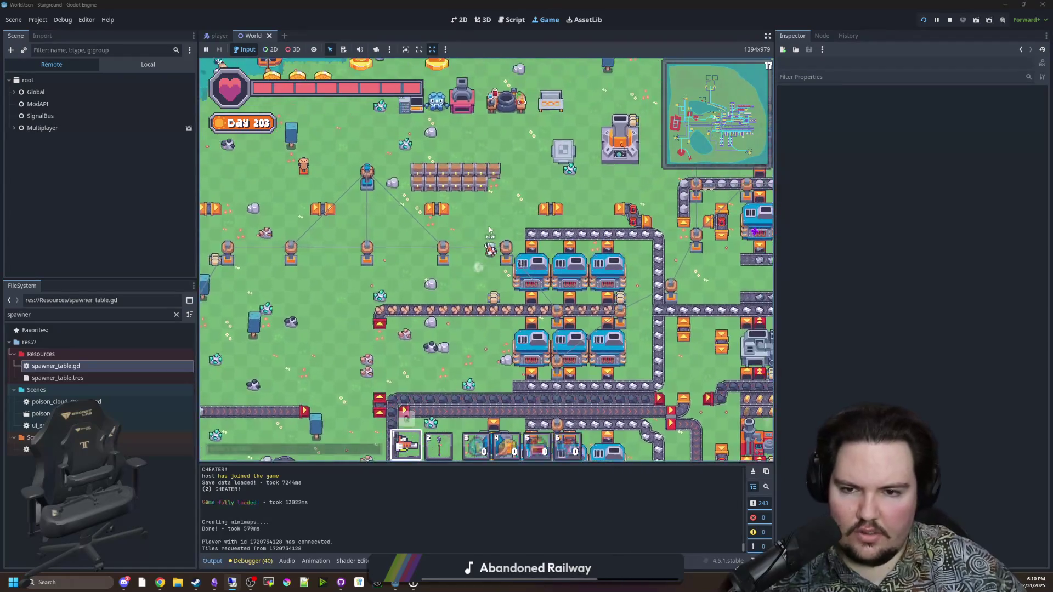
{"action": "key", "text": "w"}
{"action": "key", "text": "a"}
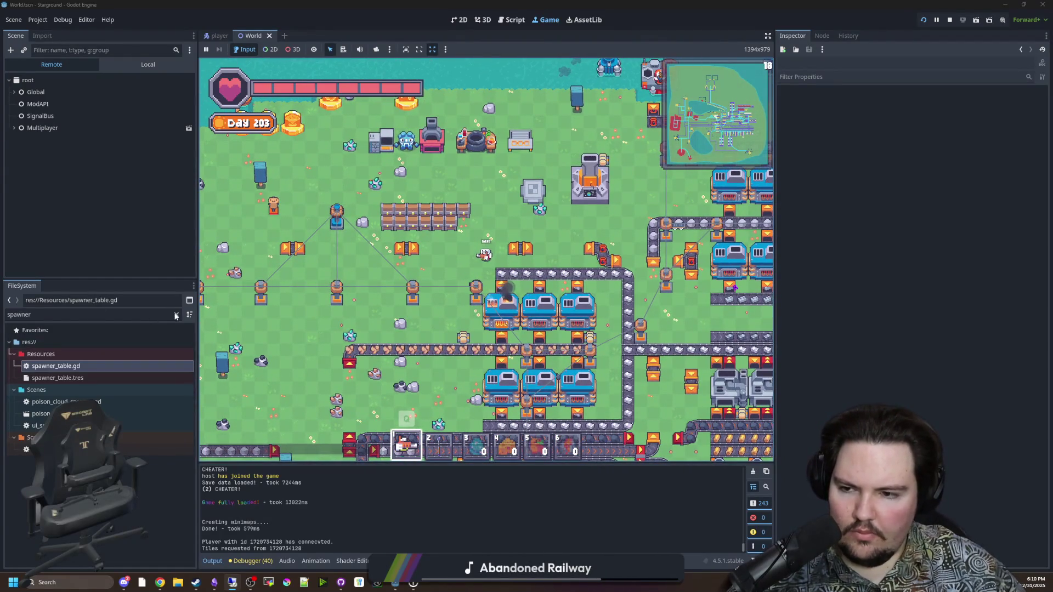
Filter the FileSystem by 'mult', open multiplayerSetup.gd, and save the project.
{"action": "left_click", "coordinate": [176, 316]}
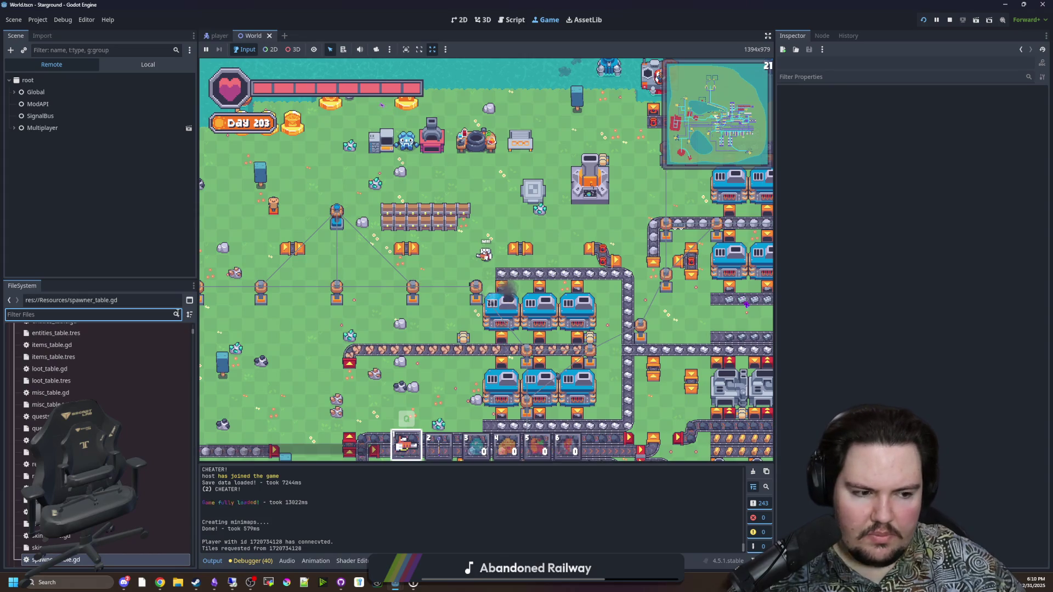
{"action": "scroll", "coordinate": [129, 371], "scroll_direction": "up", "scroll_amount": 5}
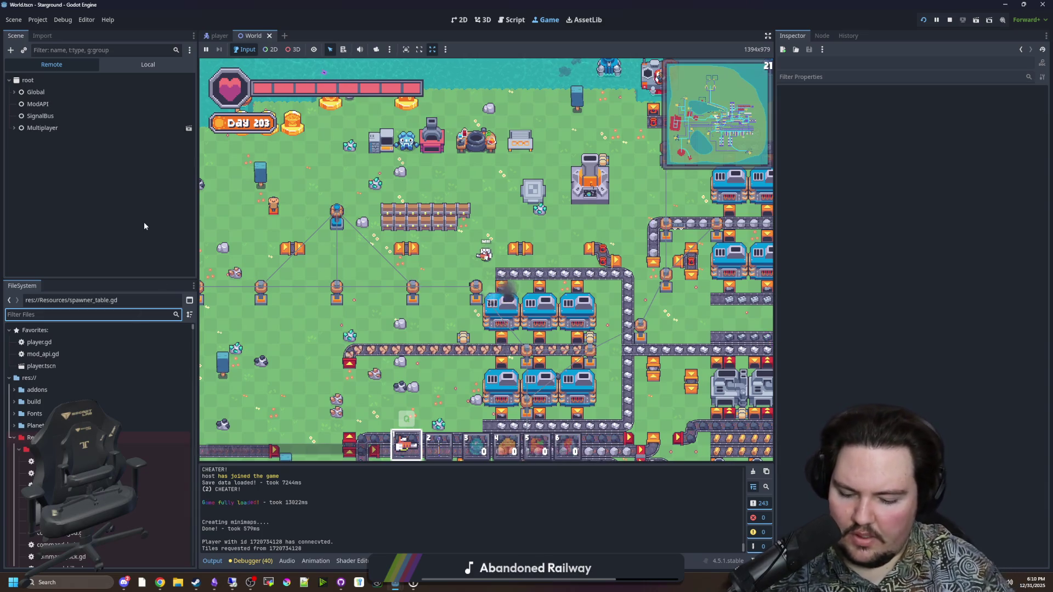
{"action": "type", "text": "mult"}
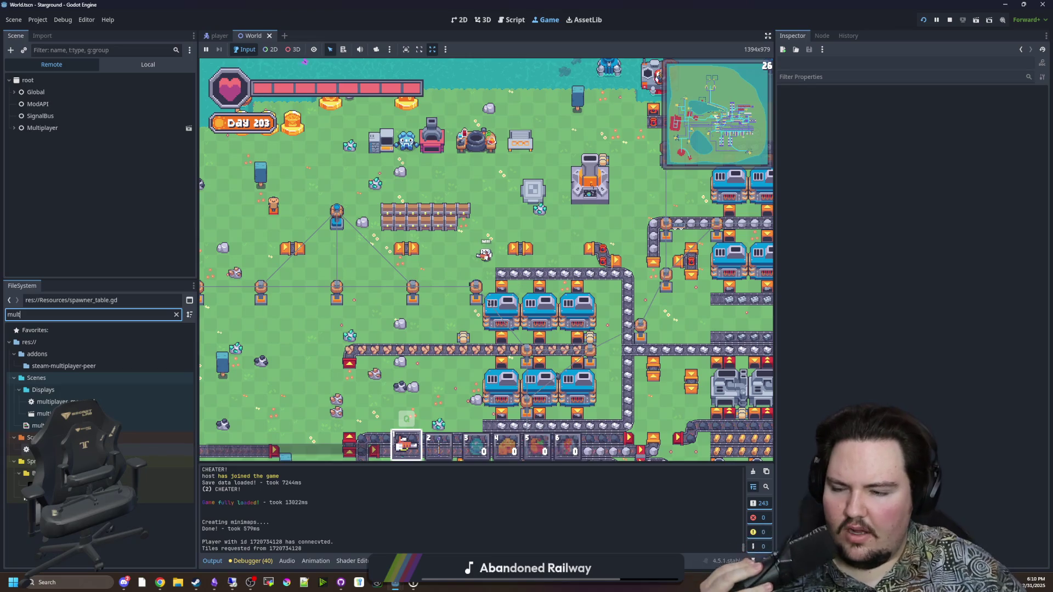
{"action": "double_click", "coordinate": [54, 449]}
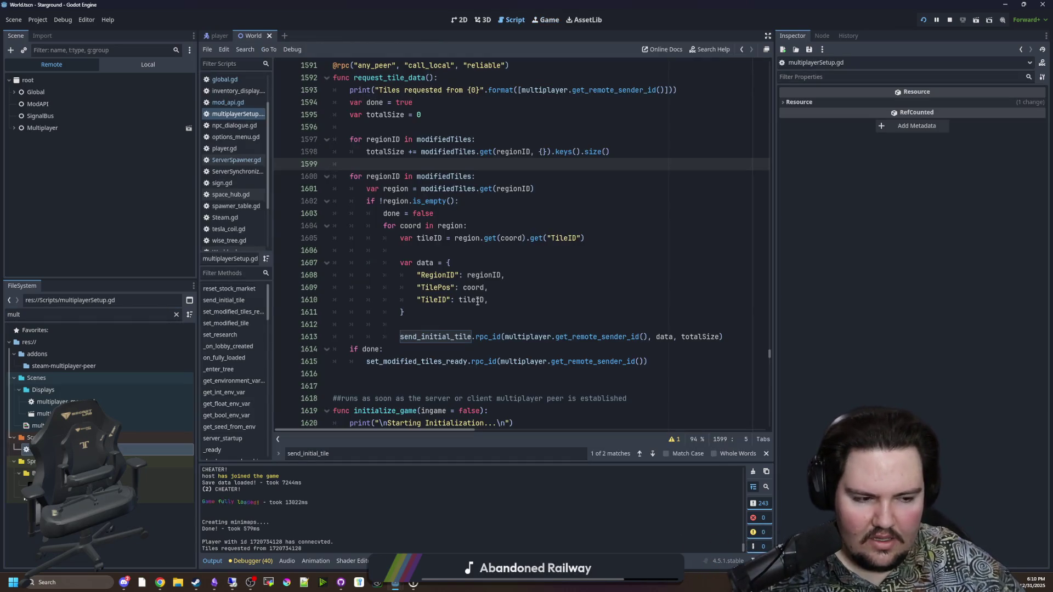
{"action": "left_click", "coordinate": [477, 301]}
{"action": "left_click", "coordinate": [465, 314]}
{"action": "key", "text": "ctrl+s"}
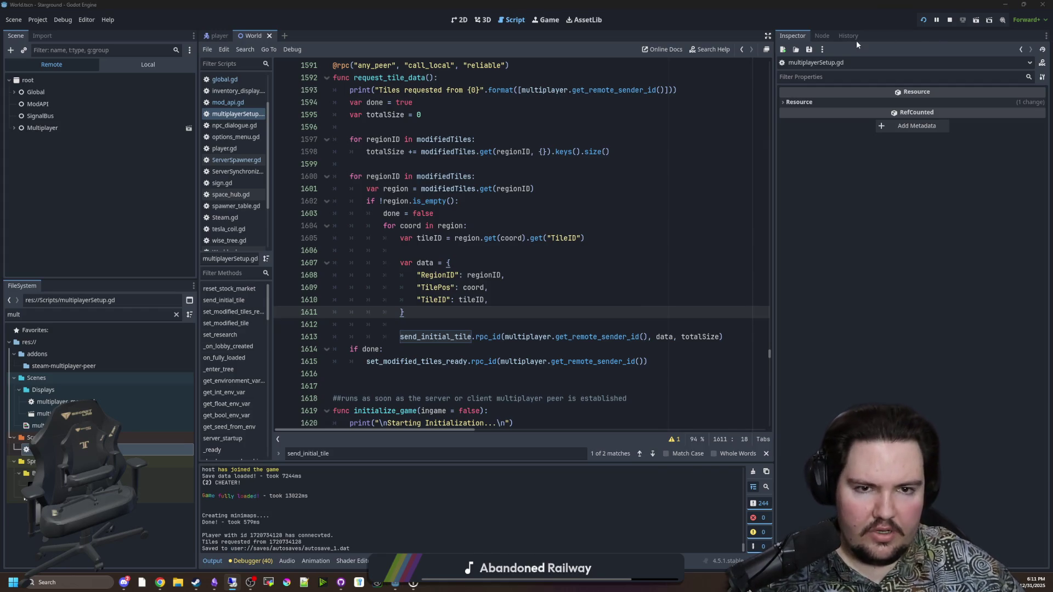
Stop the running game and jump to the send_initial_tile function definition.
{"action": "key", "text": "F8"}
{"action": "left_click", "coordinate": [549, 263]}
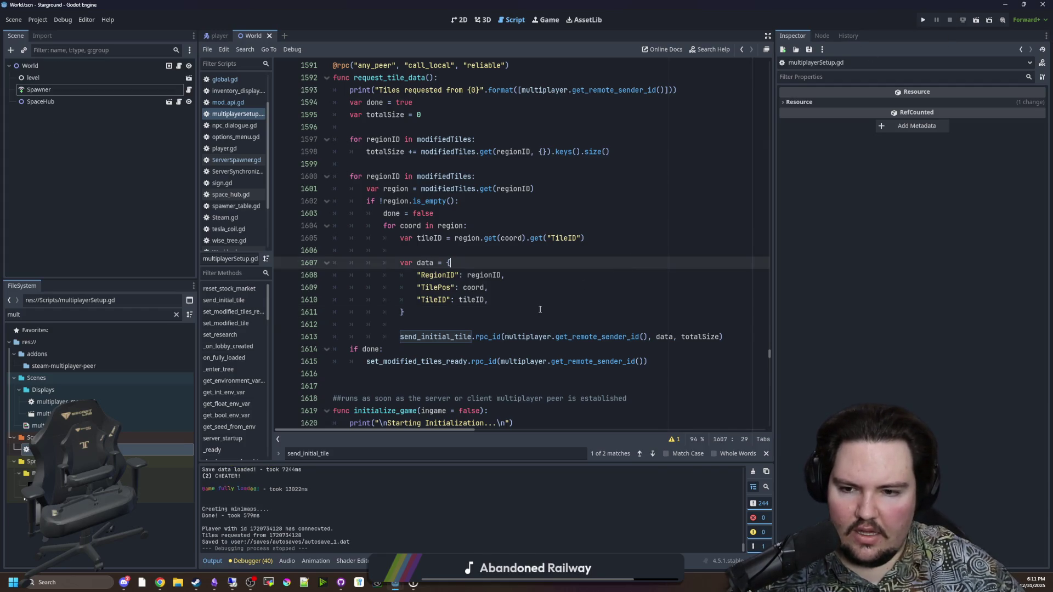
{"action": "left_click", "coordinate": [445, 345]}
{"action": "left_click", "coordinate": [440, 340]}
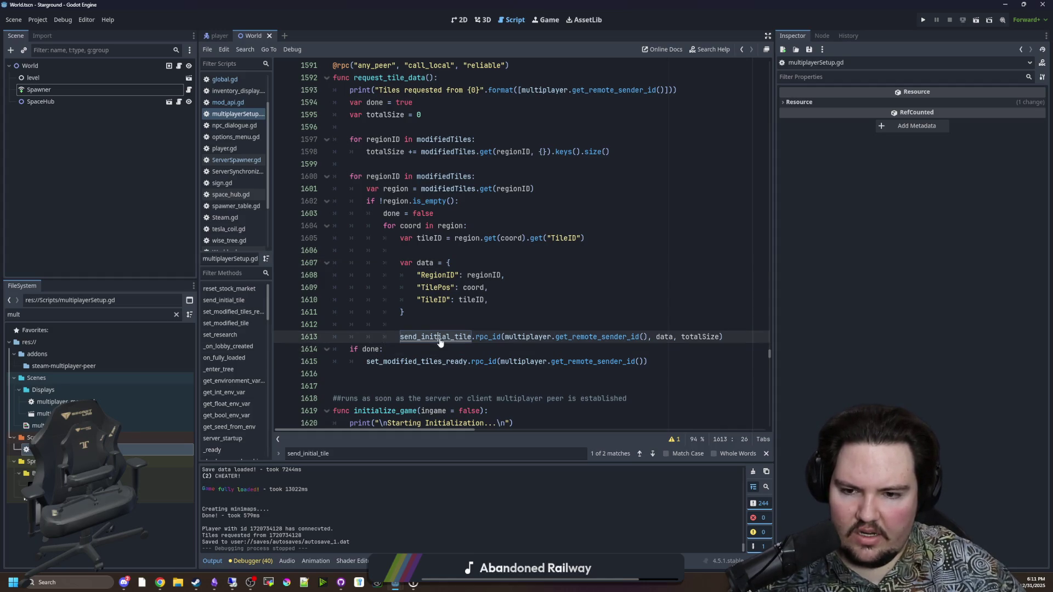
{"action": "left_click", "coordinate": [439, 339], "text": "ctrl"}
{"action": "left_click", "coordinate": [421, 266]}
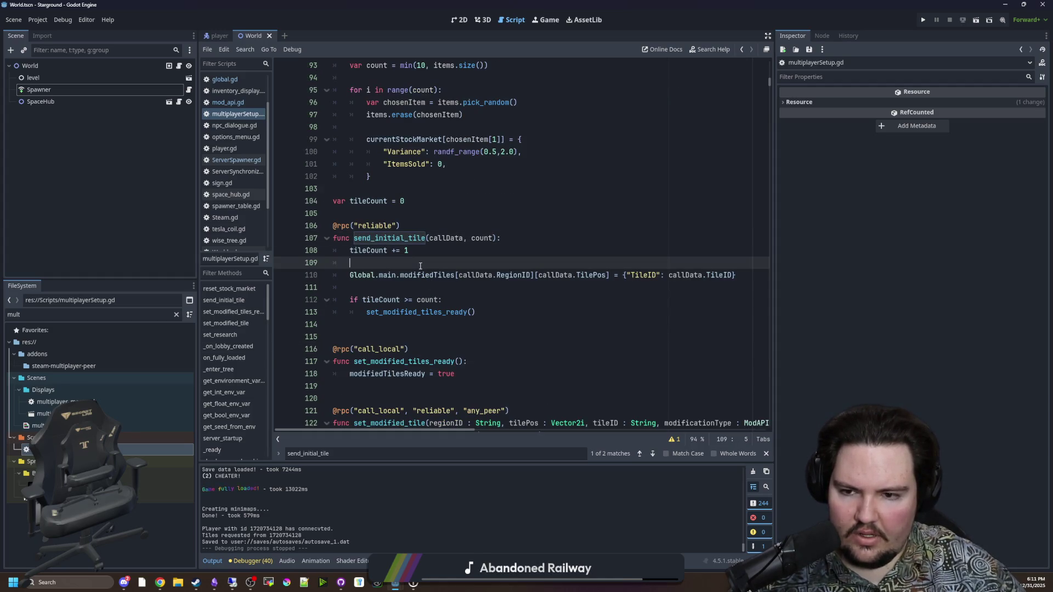
Insert print("Tile {0}/{1} received...".format([tileCount, count])) on line 112.
{"action": "left_click", "coordinate": [383, 299]}
{"action": "left_click", "coordinate": [494, 310]}
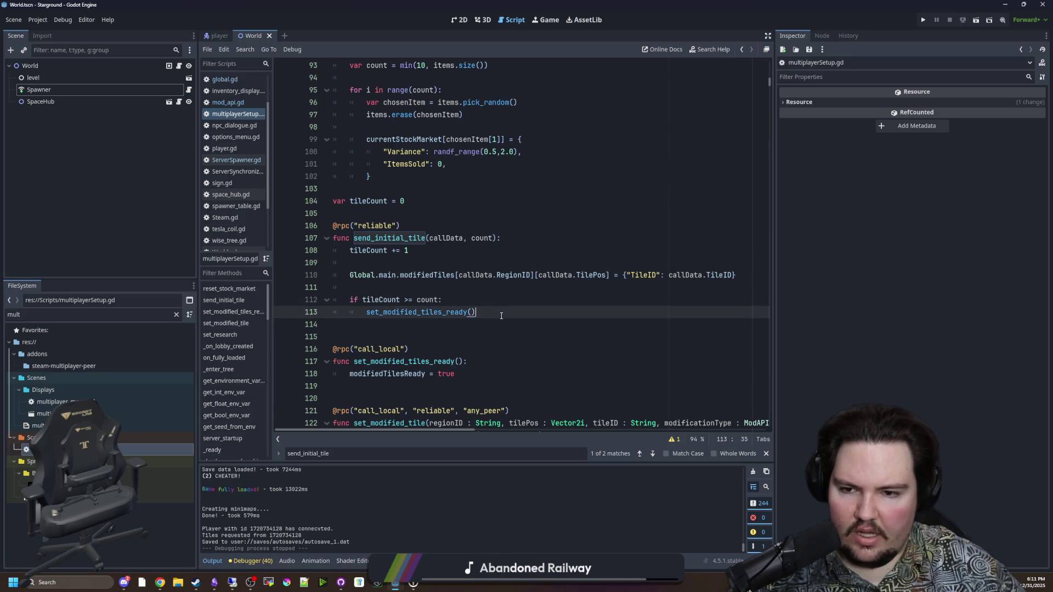
{"action": "left_click", "coordinate": [394, 291]}
{"action": "key", "text": "Return"}
{"action": "key", "text": "Return"}
{"action": "key", "text": "Up"}
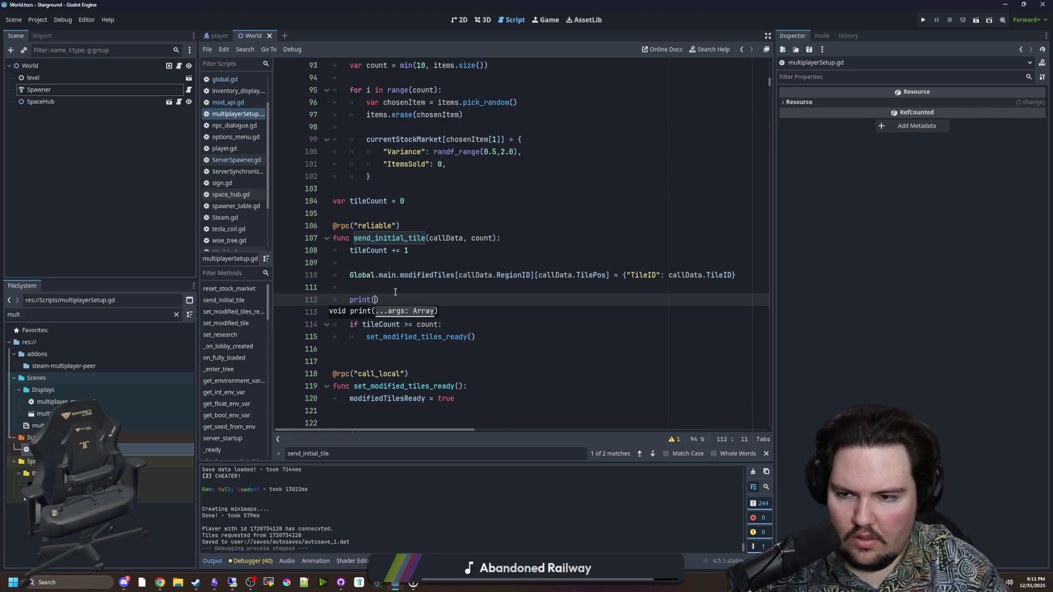
{"action": "type", "text": "\""}
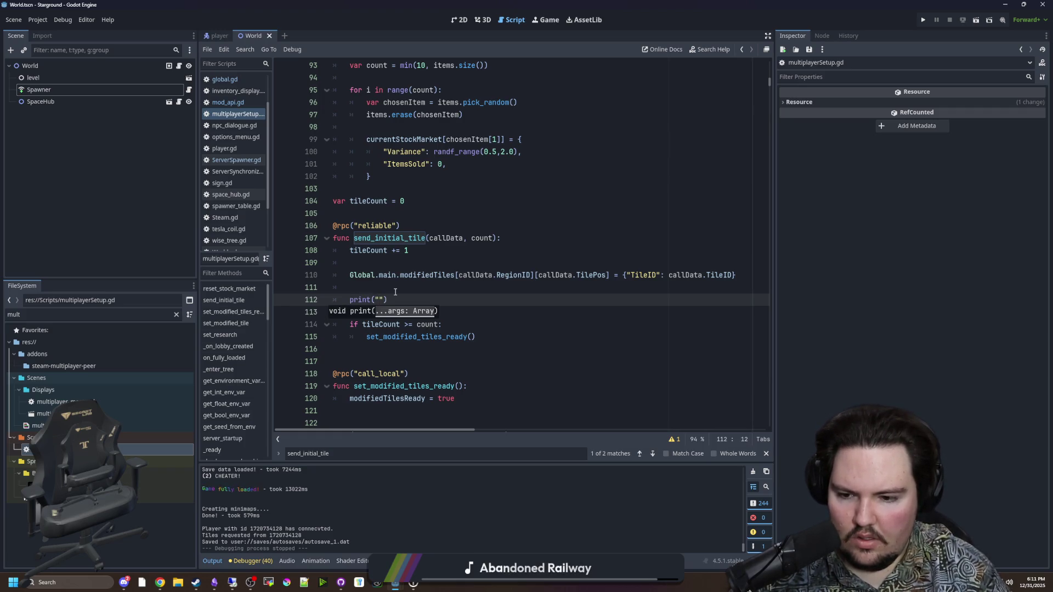
{"action": "type", "text": "Tile {0}/{1"}
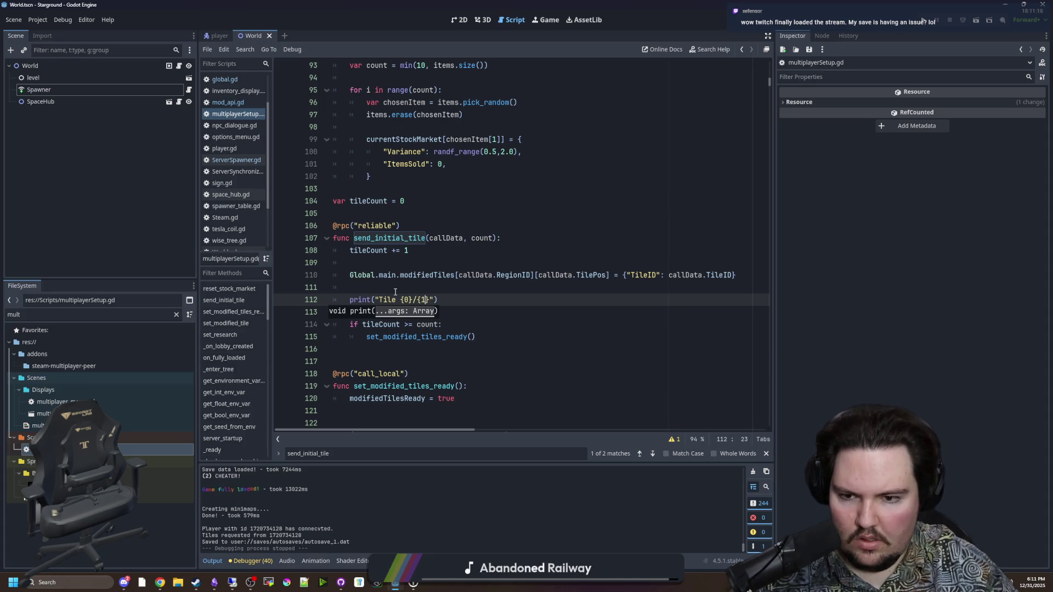
{"action": "type", "text": "ceived\".f"}
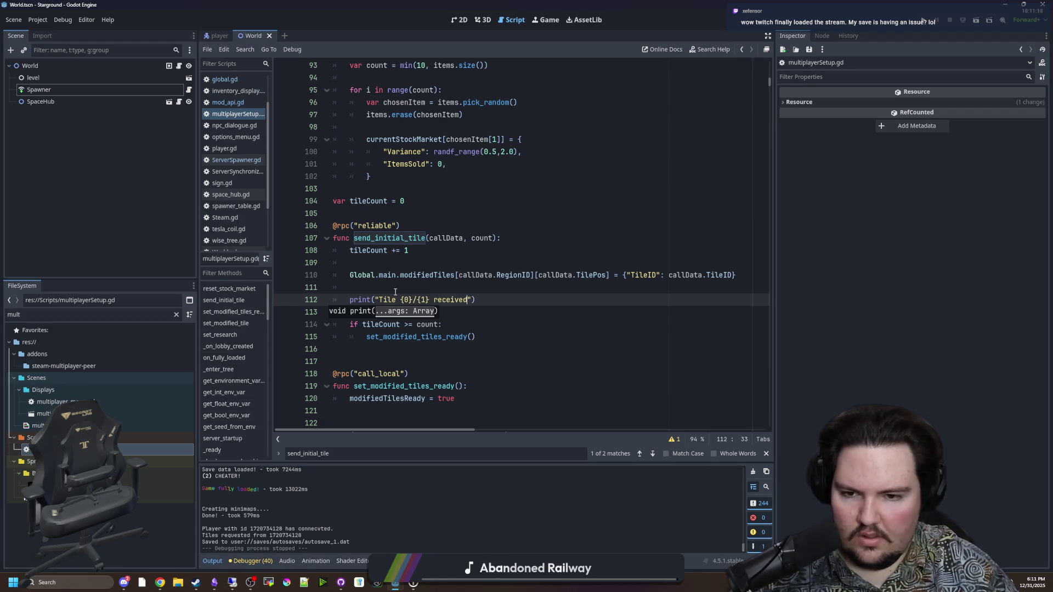
{"action": "type", "text": "ormat([t"}
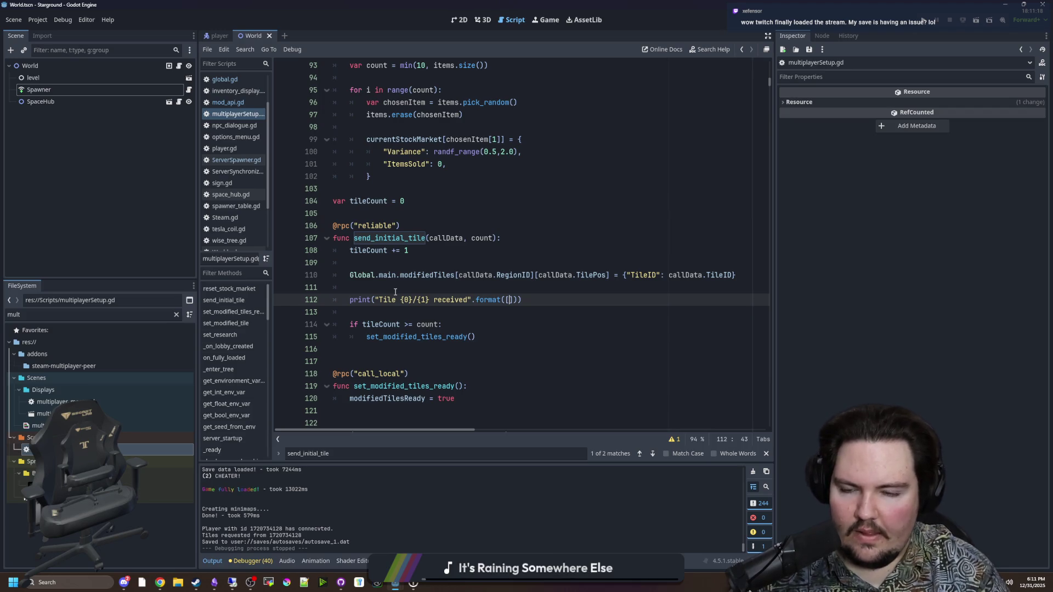
{"action": "type", "text": "ileCount, count"}
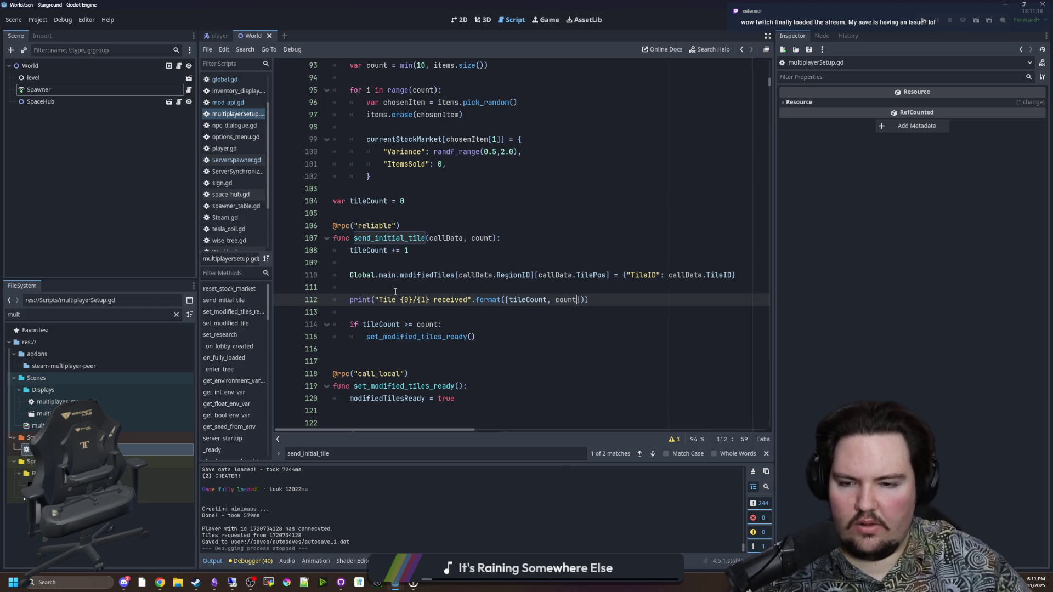
{"action": "left_click", "coordinate": [370, 297]}
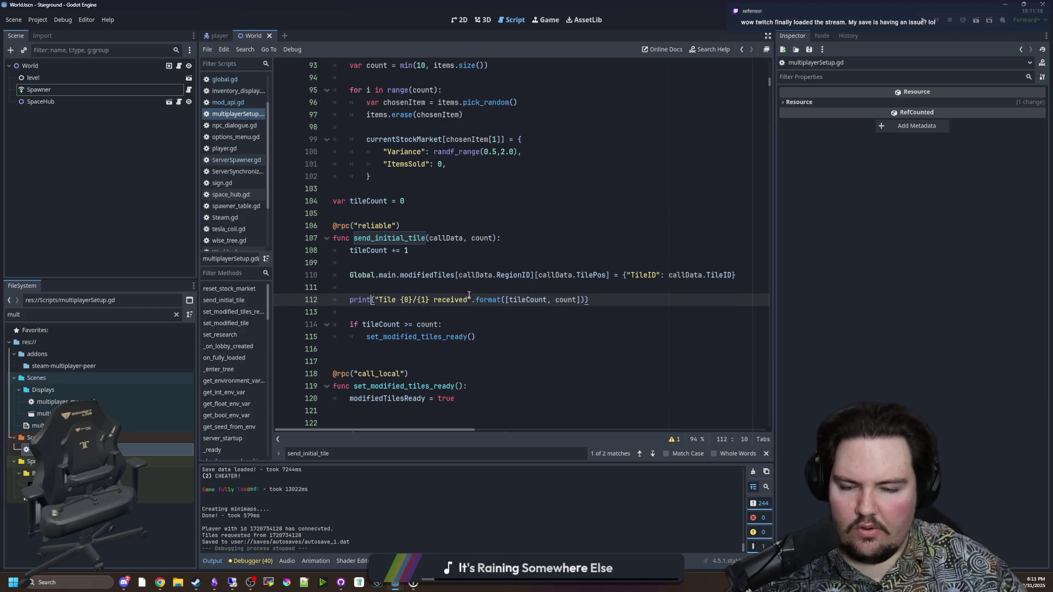
{"action": "type", "text": ","}
{"action": "type", "text": ".."}
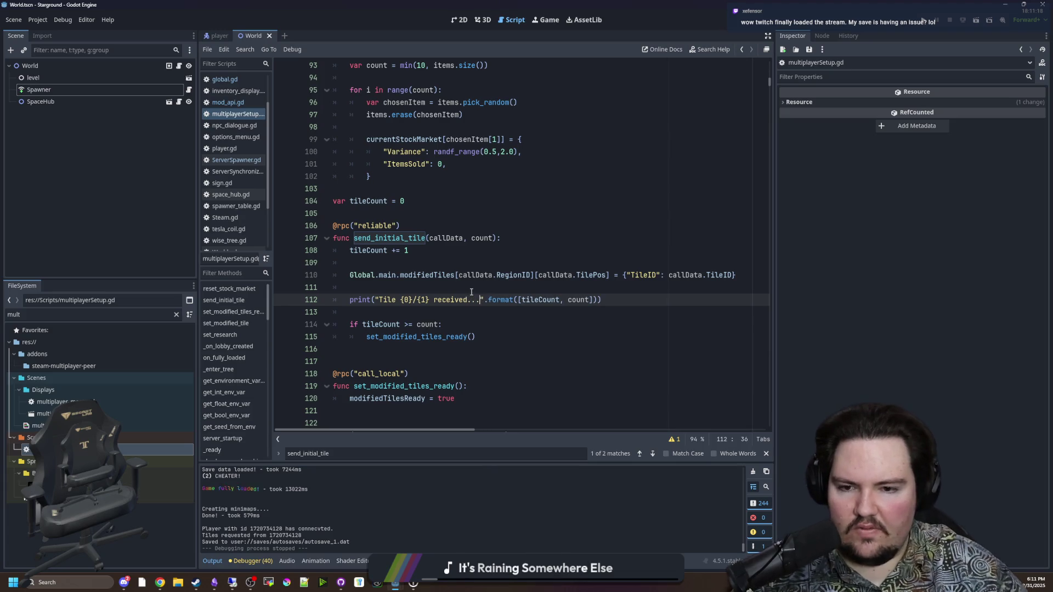
{"action": "left_click_drag", "start_coordinate": [602, 300], "coordinate": [348, 300]}
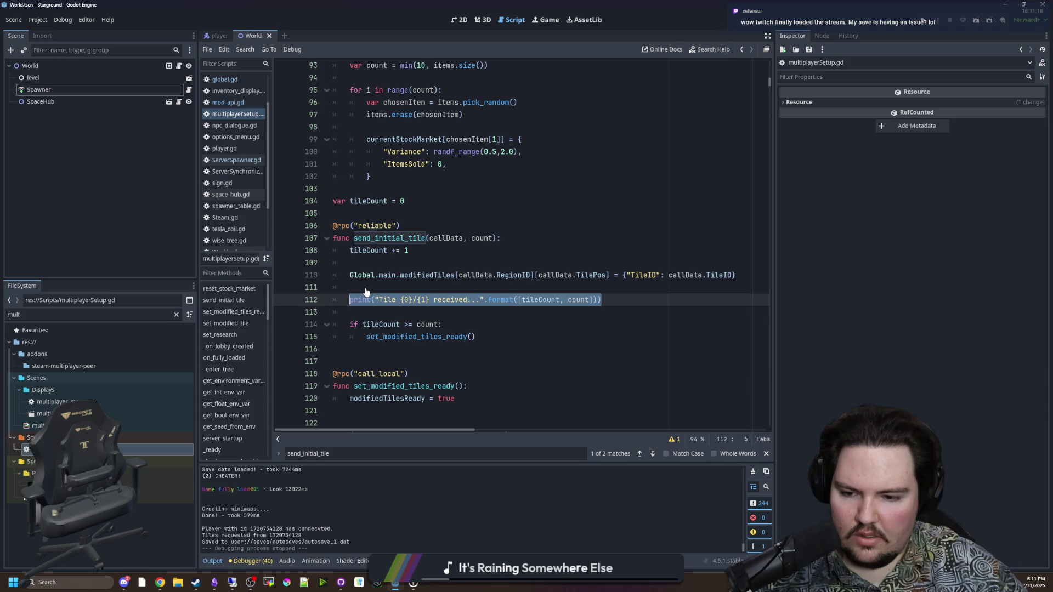
Search all project files for "has connecv" and open the matching line.
{"action": "left_click", "coordinate": [366, 289]}
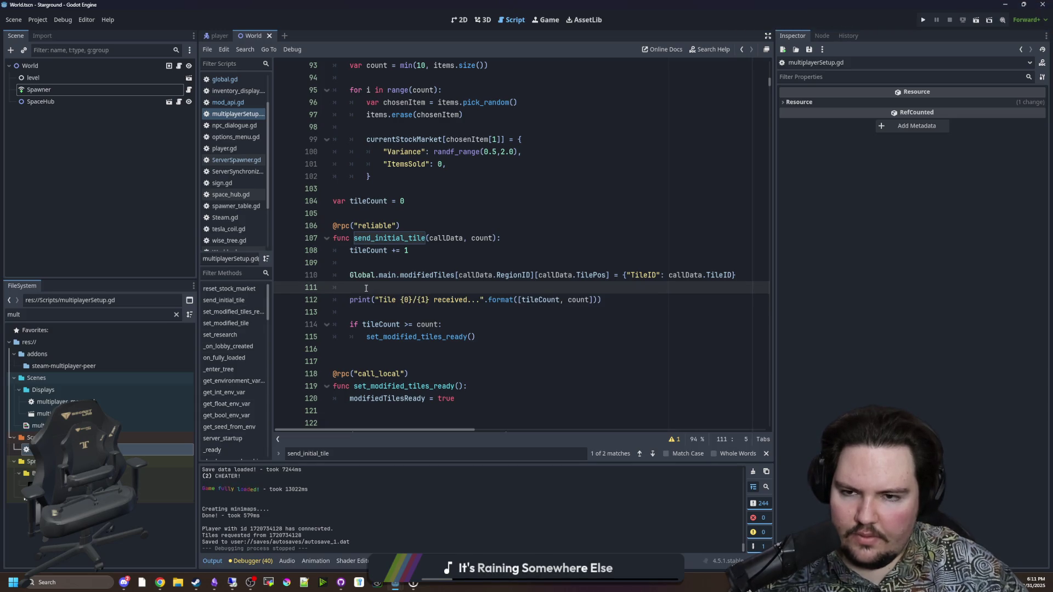
{"action": "key", "text": "ctrl+f"}
{"action": "key", "text": "ctrl+shift+f"}
{"action": "type", "text": "has co"}
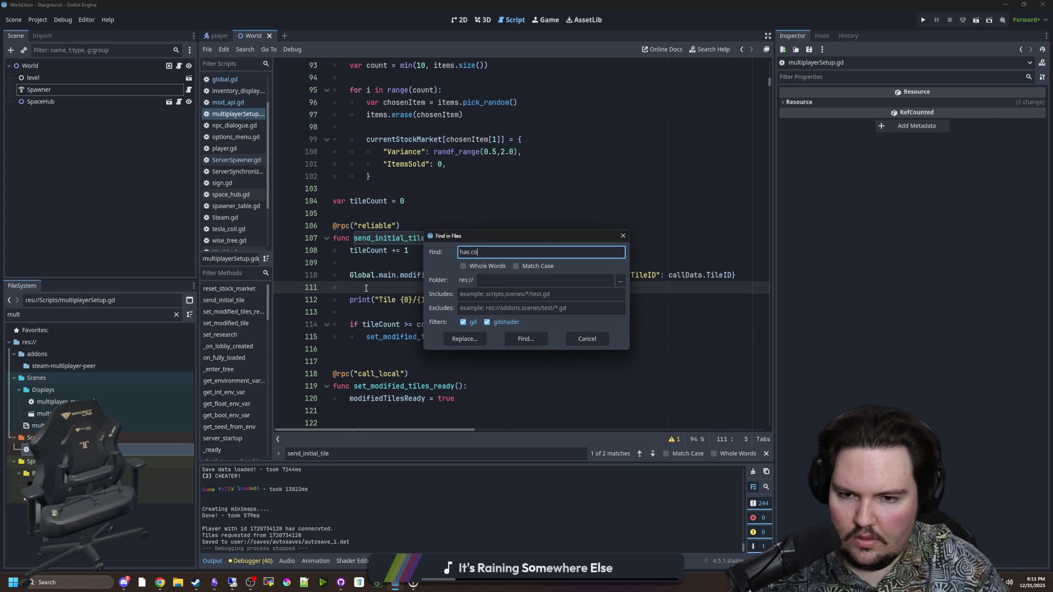
{"action": "type", "text": "nnecv"}
{"action": "key", "text": "Return"}
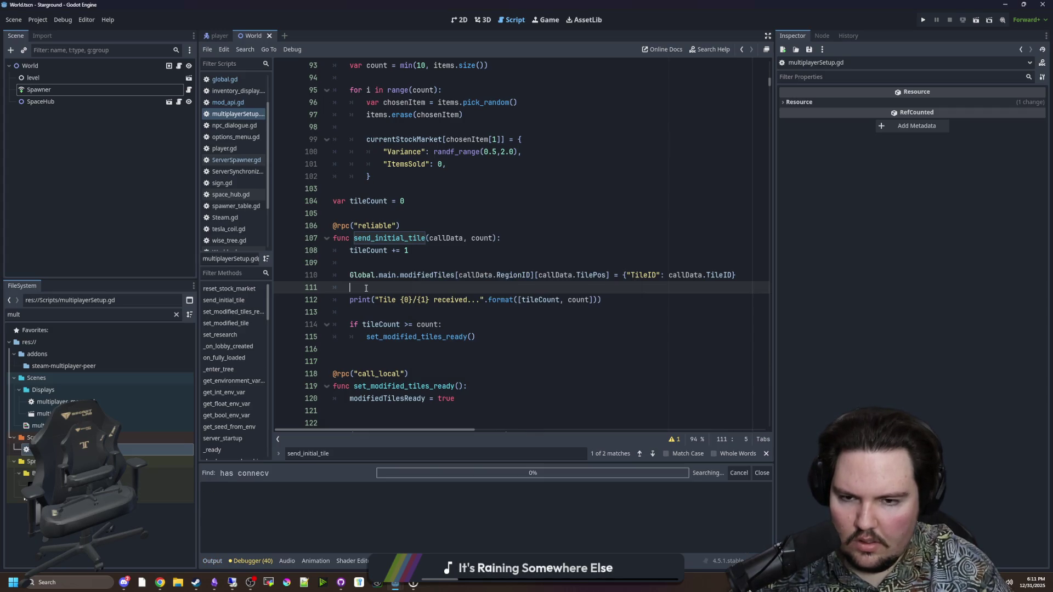
{"action": "left_click", "coordinate": [423, 502]}
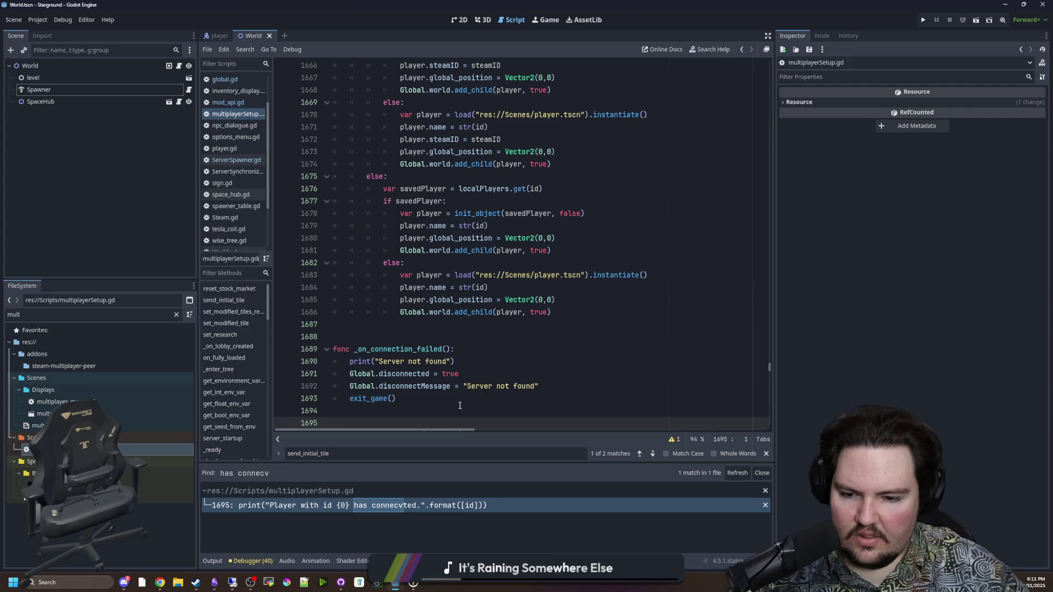
Correct "connecvted" to "connected" in the _on_peer_connect message and save the script.
{"action": "key", "text": "Up"}
{"action": "key", "text": "Up"}
{"action": "key", "text": "Up"}
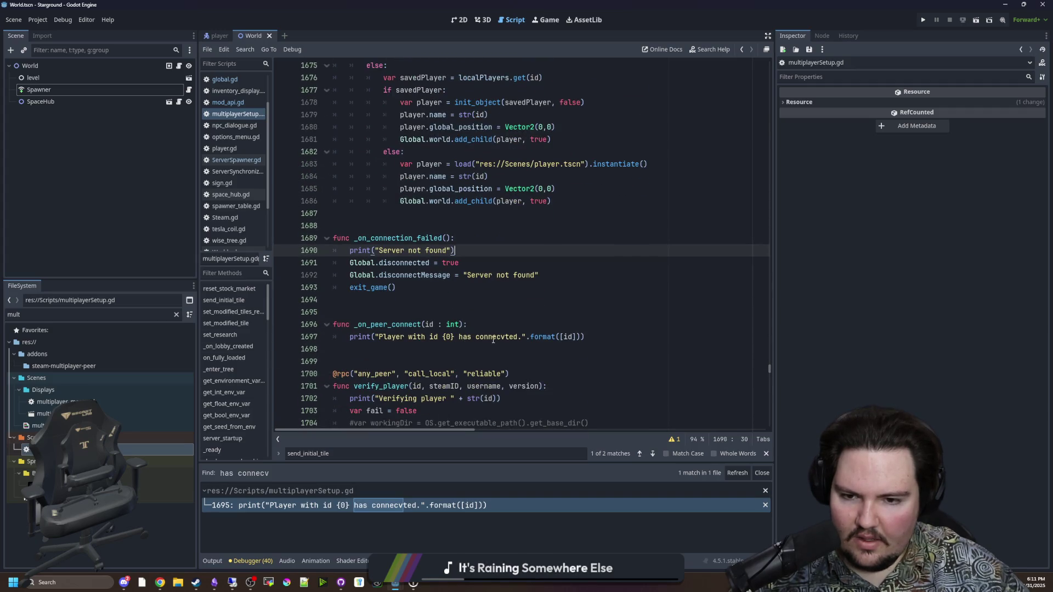
{"action": "left_click", "coordinate": [505, 338]}
{"action": "key", "text": "BackSpace"}
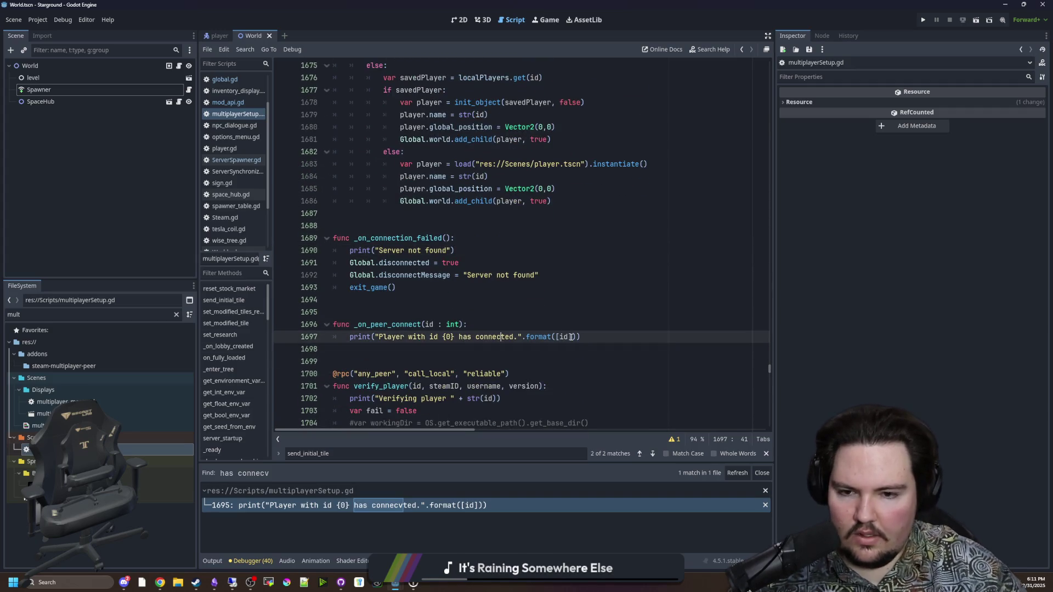
{"action": "key", "text": "Up"}
{"action": "key", "text": "Up"}
{"action": "key", "text": "ctrl+s"}
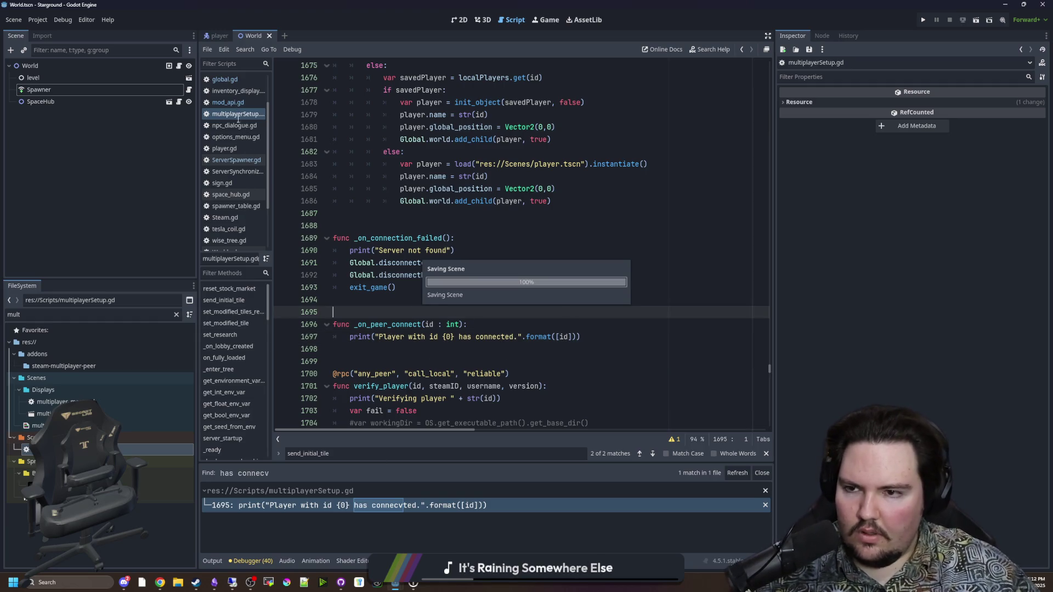
{"action": "key", "text": "ctrl+f"}
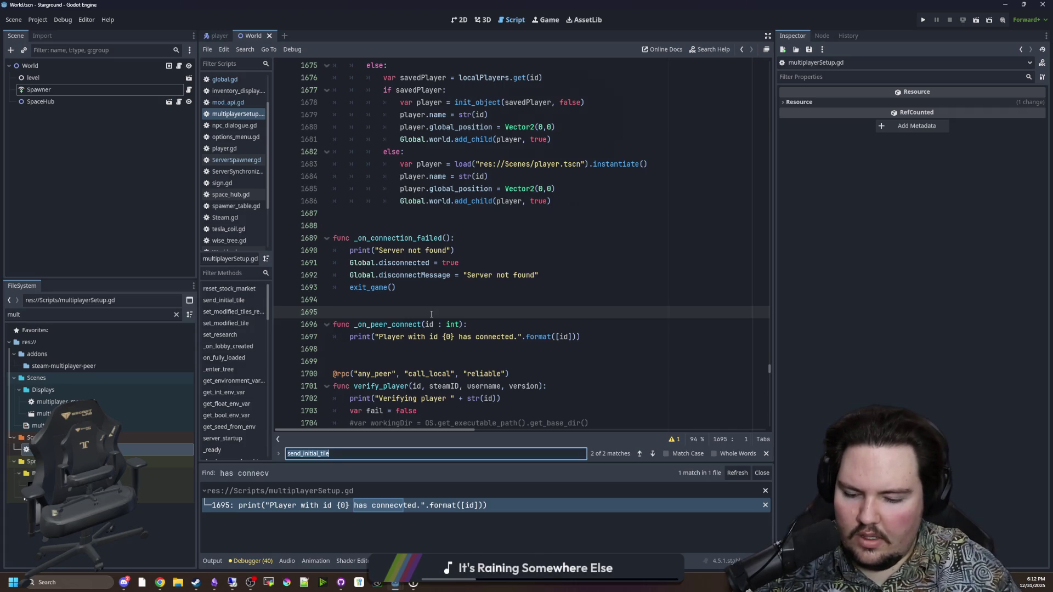
Find send_initial_tile and jump to the set_modified_tiles_ready definition.
{"action": "type", "text": "send_initial"}
{"action": "left_click", "coordinate": [431, 313]}
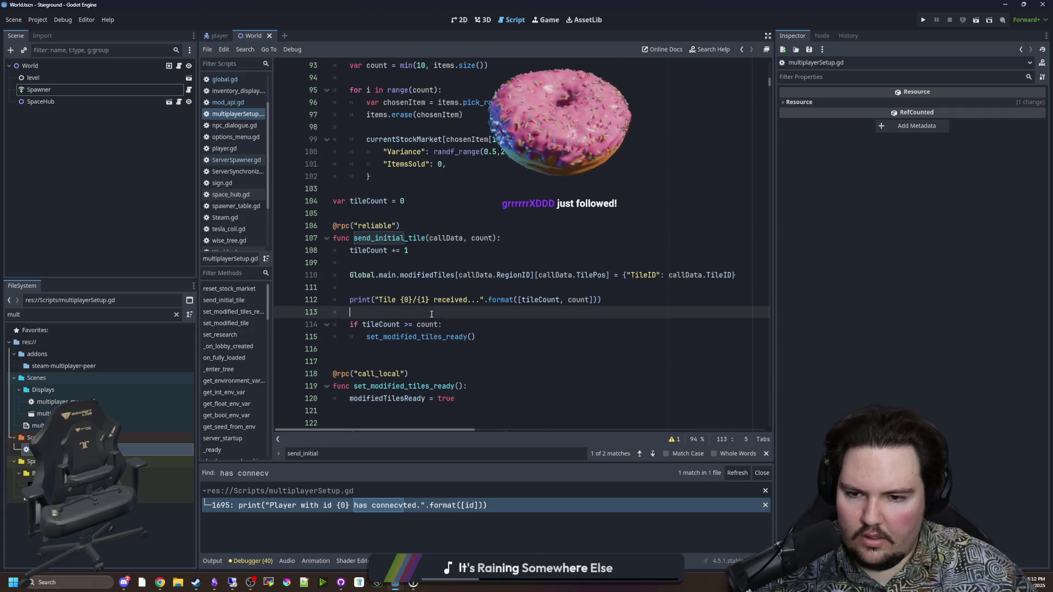
{"action": "left_click", "coordinate": [410, 339], "text": "ctrl"}
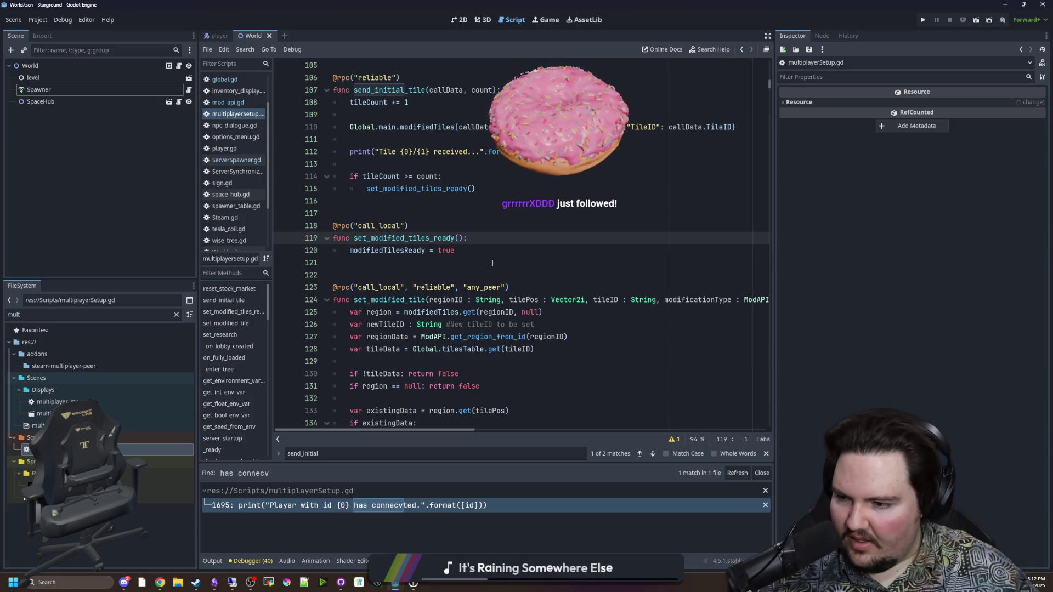
{"action": "scroll", "coordinate": [449, 273], "scroll_direction": "up", "scroll_amount": 1}
{"action": "left_click", "coordinate": [461, 274]}
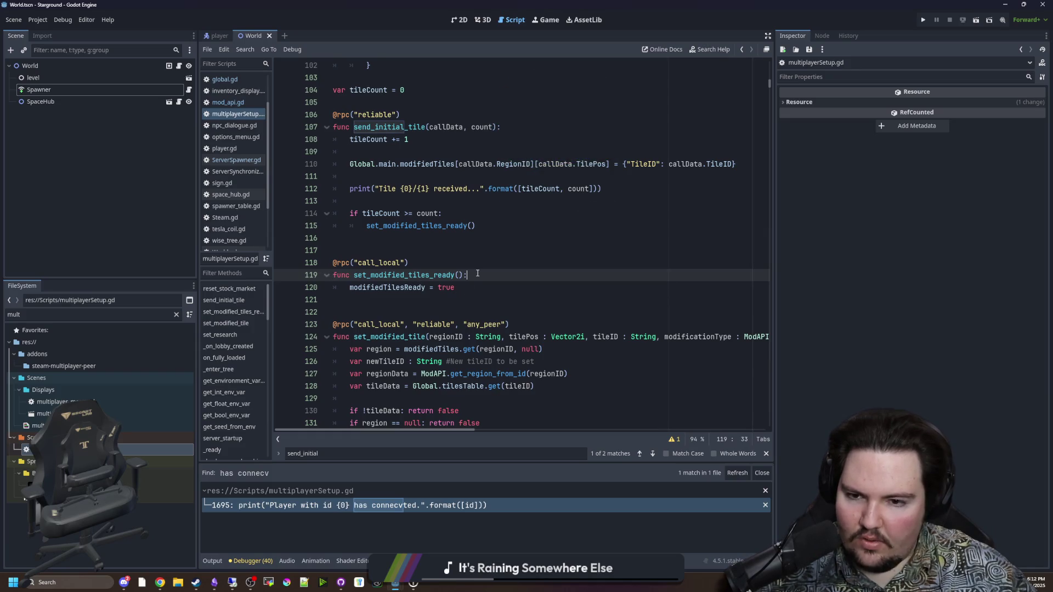
Add print("Tiles are ready!") as the first line of set_modified_tiles_ready and save.
{"action": "key", "text": "Return"}
{"action": "type", "text": "print(\"A"}
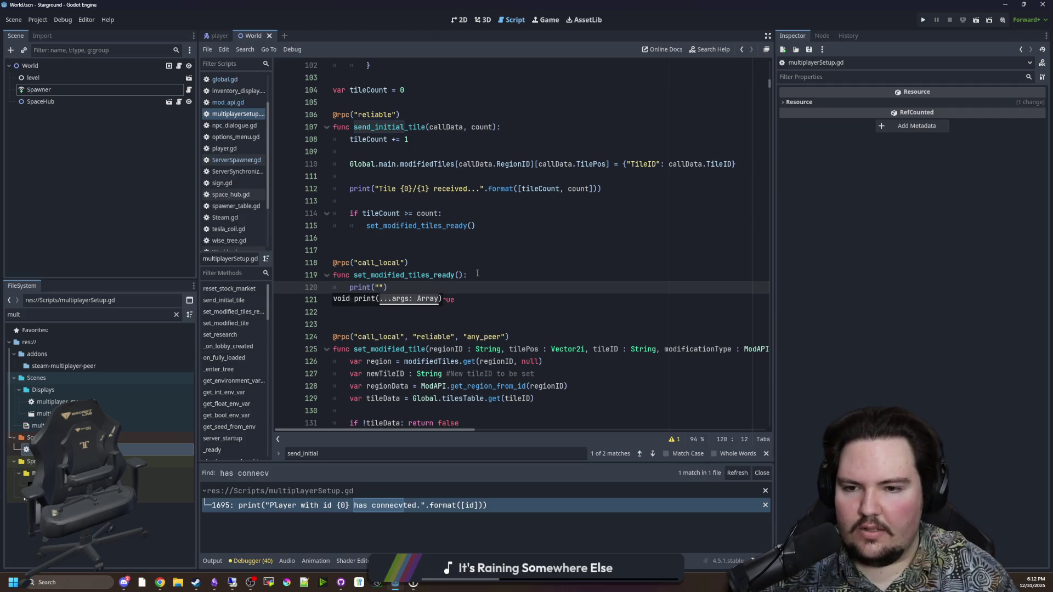
{"action": "type", "text": "ll tiles"}
{"action": "key", "text": "BackSpace"}
{"action": "key", "text": "BackSpace"}
{"action": "key", "text": "BackSpace"}
{"action": "type", "text": "iles a"}
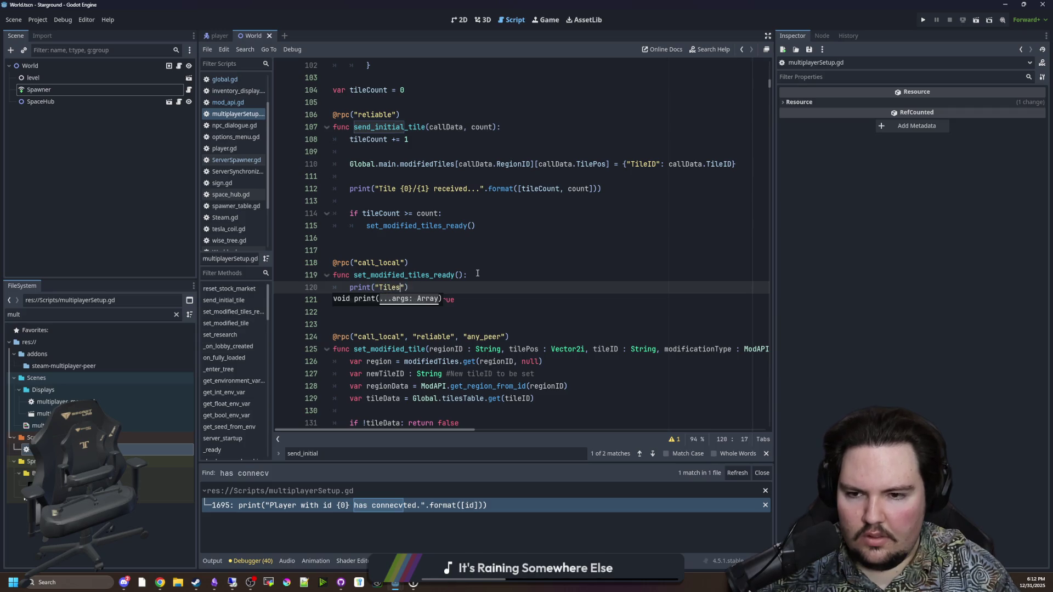
{"action": "type", "text": "re ready!"}
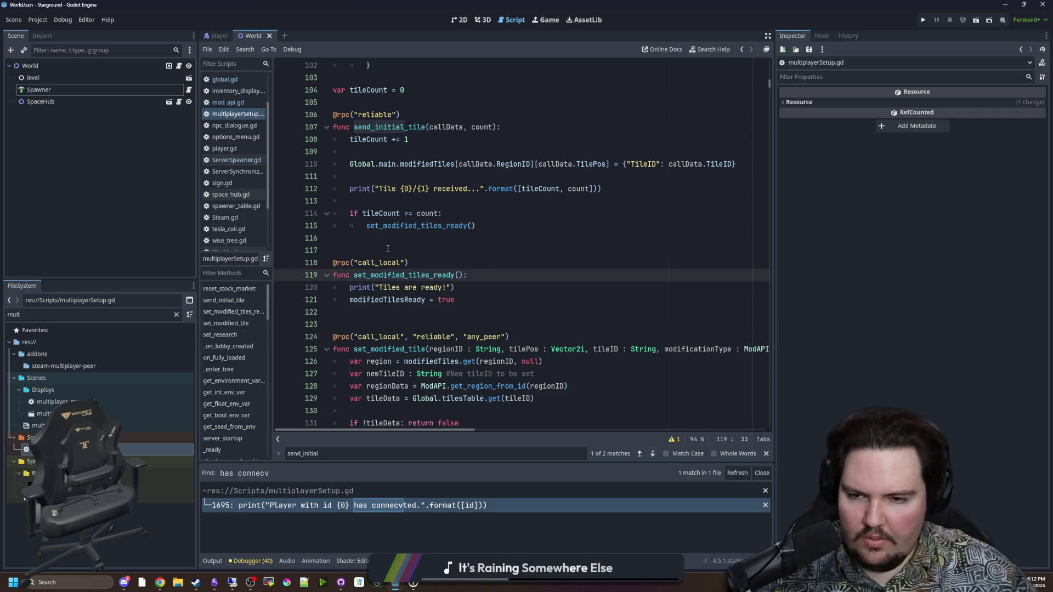
{"action": "left_click", "coordinate": [388, 249]}
{"action": "key", "text": "ctrl+s"}
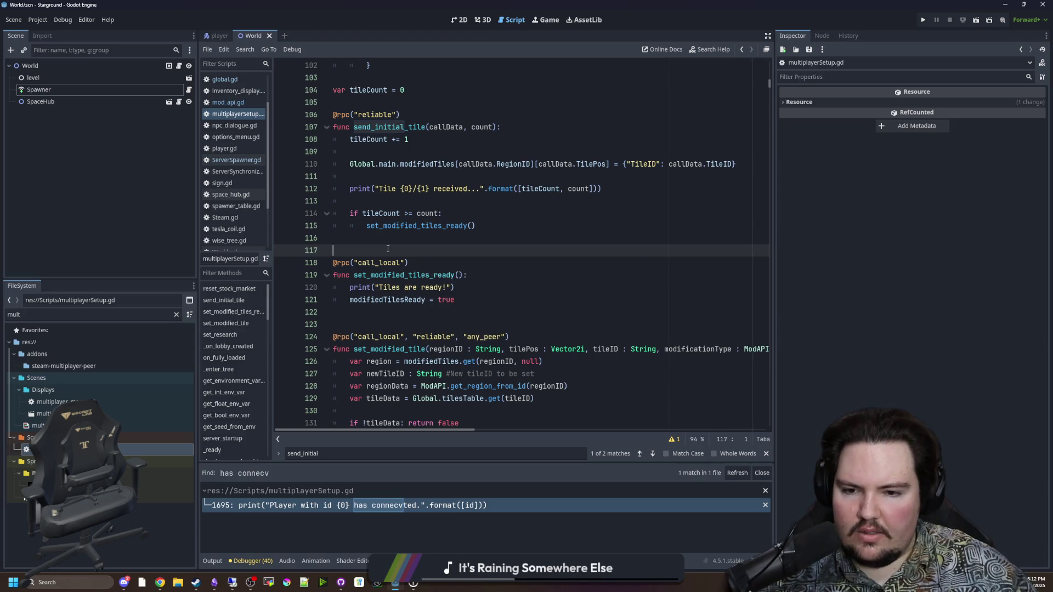
{"action": "key", "text": "ctrl+s"}
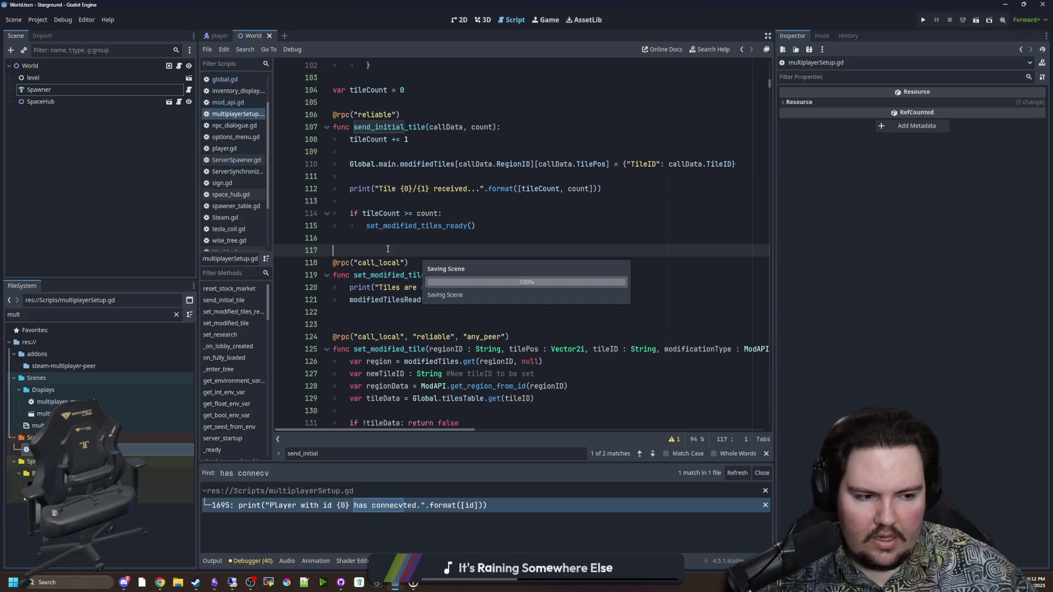
Commit both changed scripts in GitHub Desktop as "Add more mp print statements".
{"action": "left_click", "coordinate": [341, 582]}
{"action": "left_click_drag", "start_coordinate": [357, 259], "coordinate": [461, 216]}
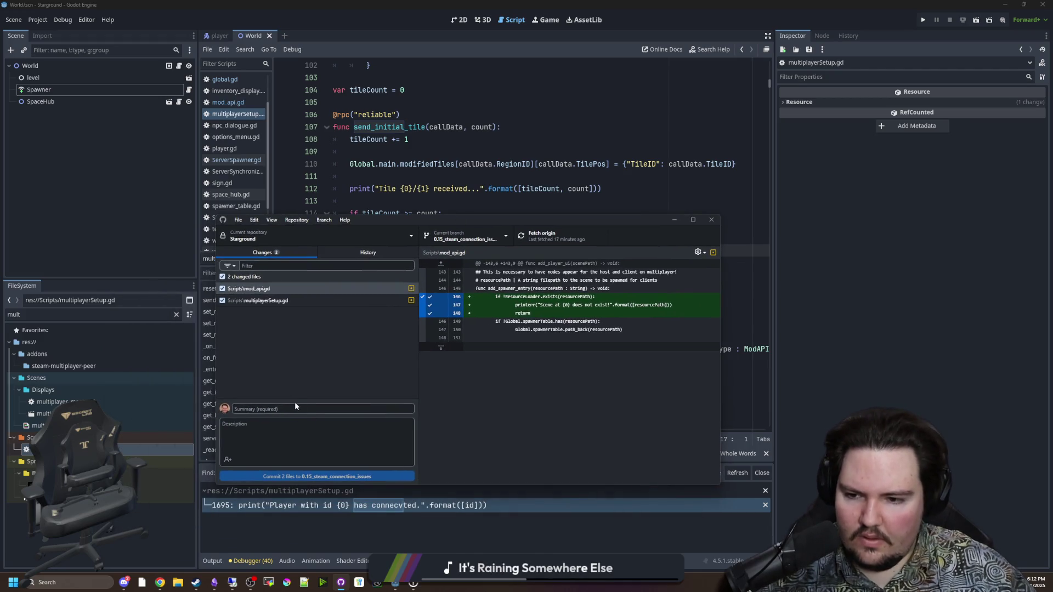
{"action": "left_click", "coordinate": [281, 408]}
{"action": "type", "text": "Add more mp print statements"}
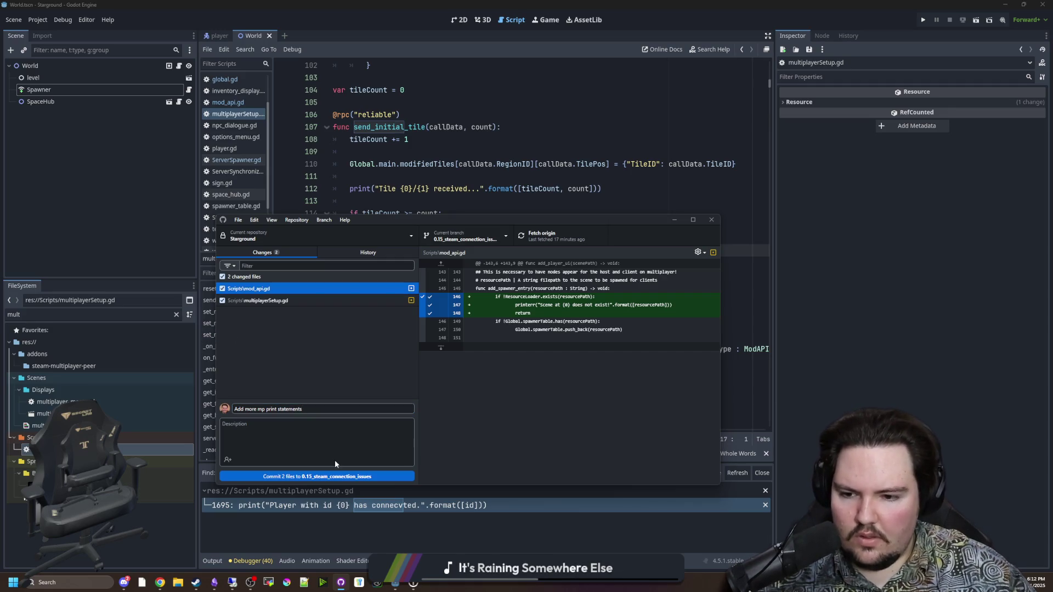
{"action": "left_click", "coordinate": [340, 474]}
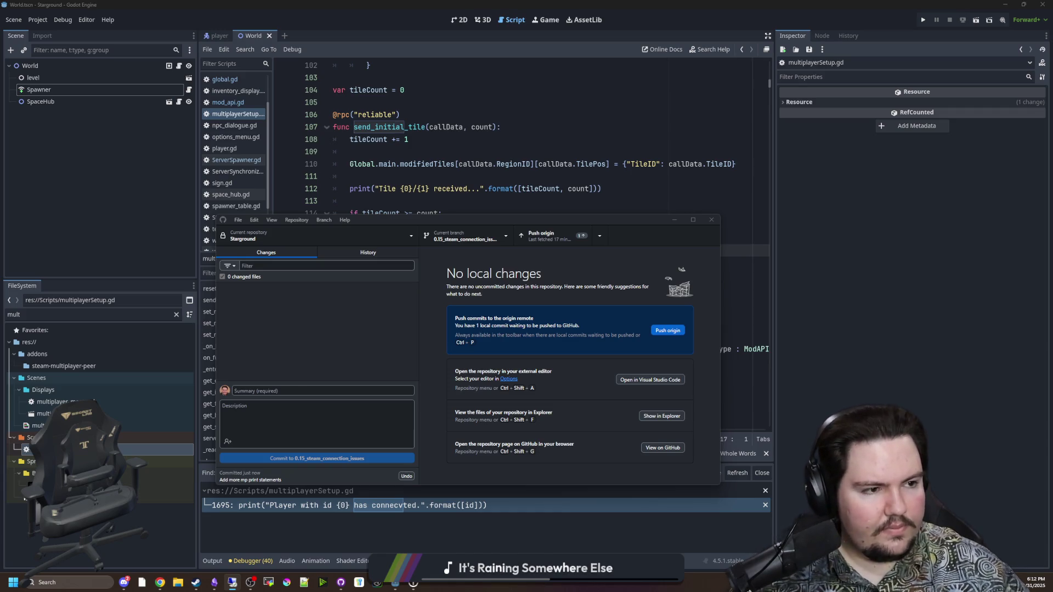
Push the commit to origin and return to the Godot editor.
{"action": "left_click", "coordinate": [539, 240]}
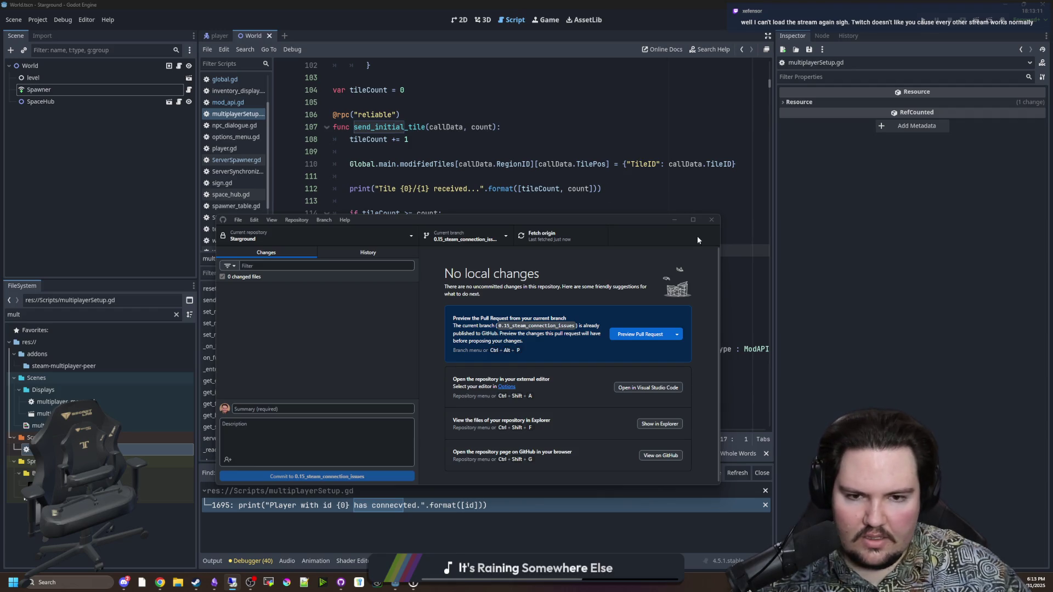
{"action": "left_click", "coordinate": [674, 220]}
{"action": "left_click", "coordinate": [616, 200]}
{"action": "left_click", "coordinate": [606, 250]}
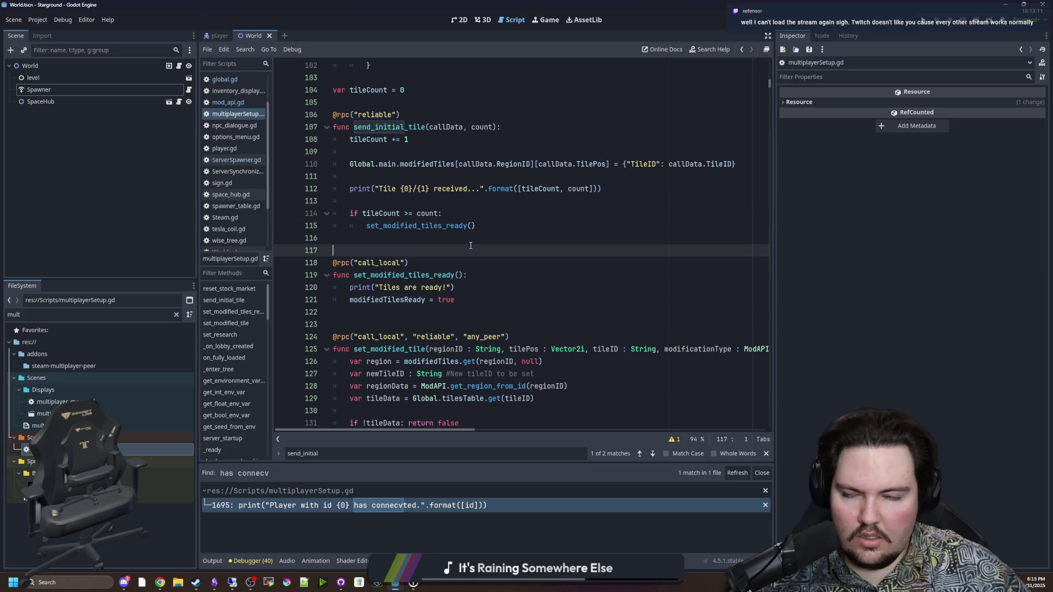
Launch the game and host the Yes World 31 save, found by searching 'yes'.
{"action": "left_click", "coordinate": [925, 21]}
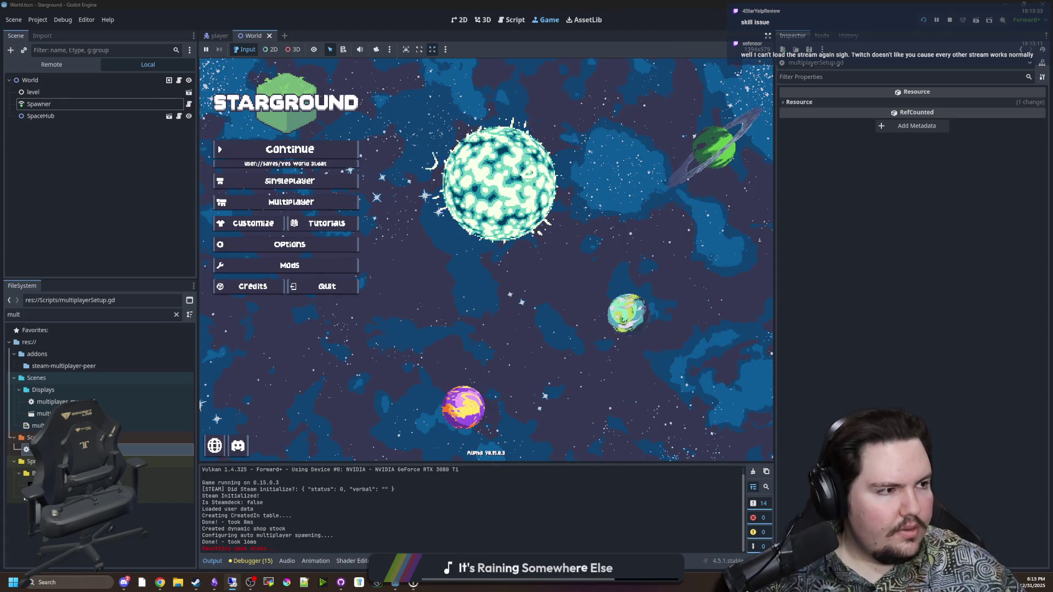
{"action": "left_click", "coordinate": [282, 203]}
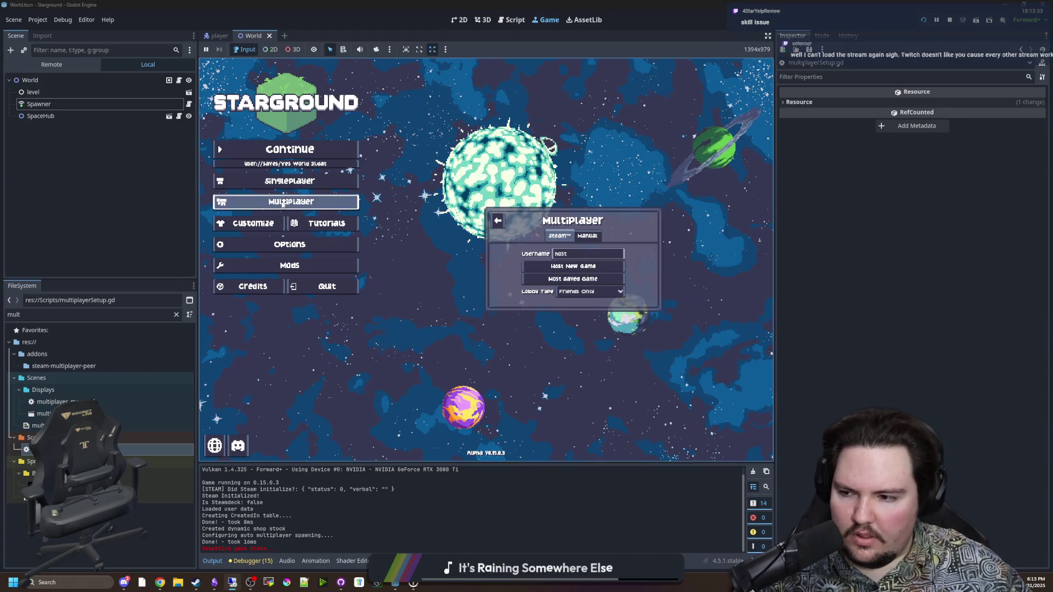
{"action": "left_click", "coordinate": [563, 279]}
{"action": "type", "text": "yes"}
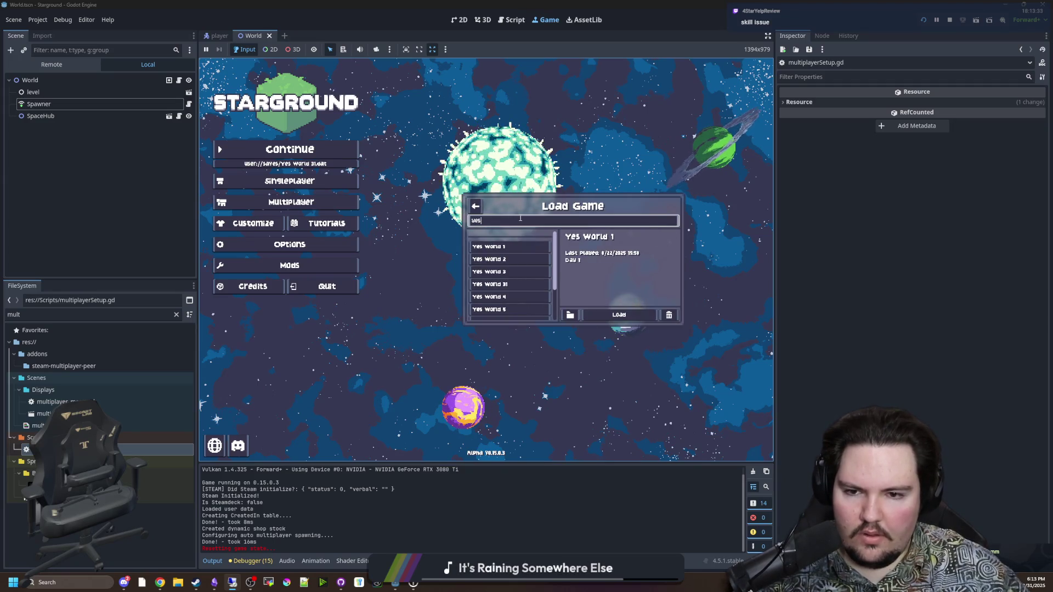
{"action": "left_click", "coordinate": [521, 282]}
{"action": "left_click", "coordinate": [618, 314]}
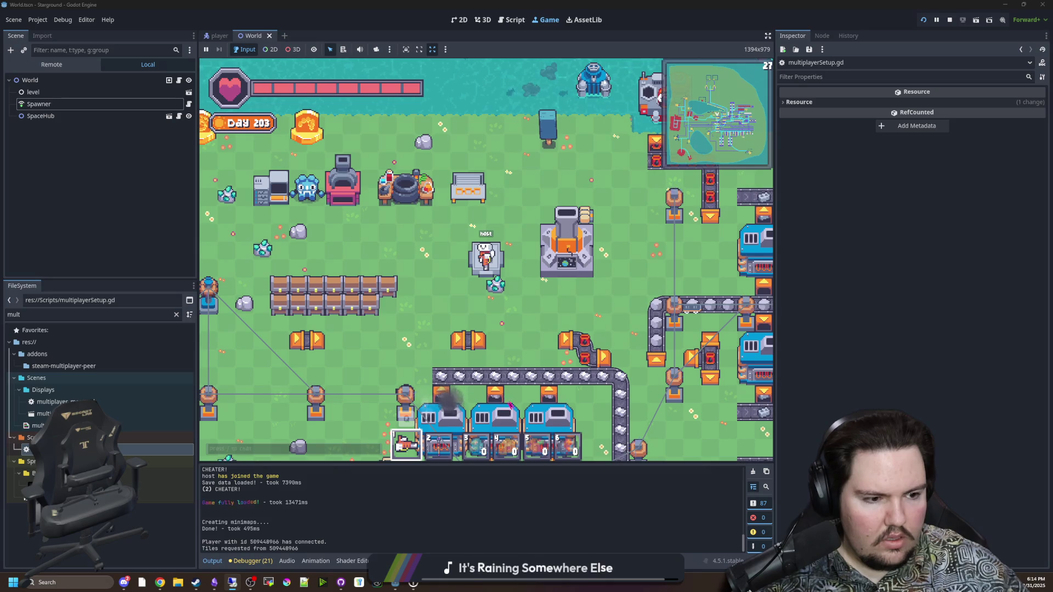
{"action": "key", "text": "alt+Tab"}
{"action": "left_click_drag", "start_coordinate": [392, 55], "coordinate": [390, 55]}
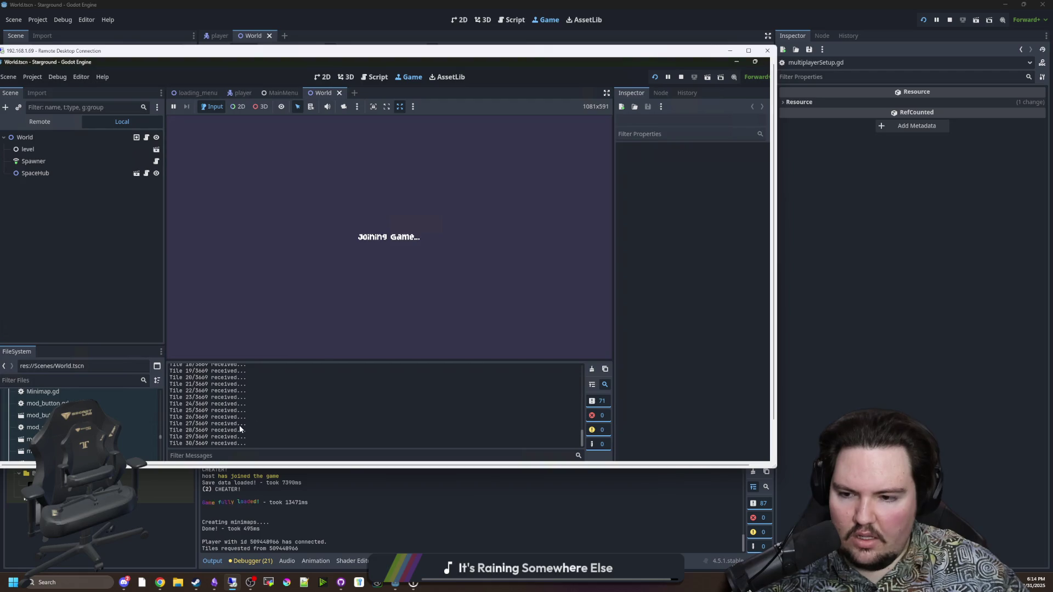
{"action": "scroll", "coordinate": [208, 436], "scroll_direction": "up", "scroll_amount": 20}
{"action": "scroll", "coordinate": [200, 438], "scroll_direction": "down", "scroll_amount": 10}
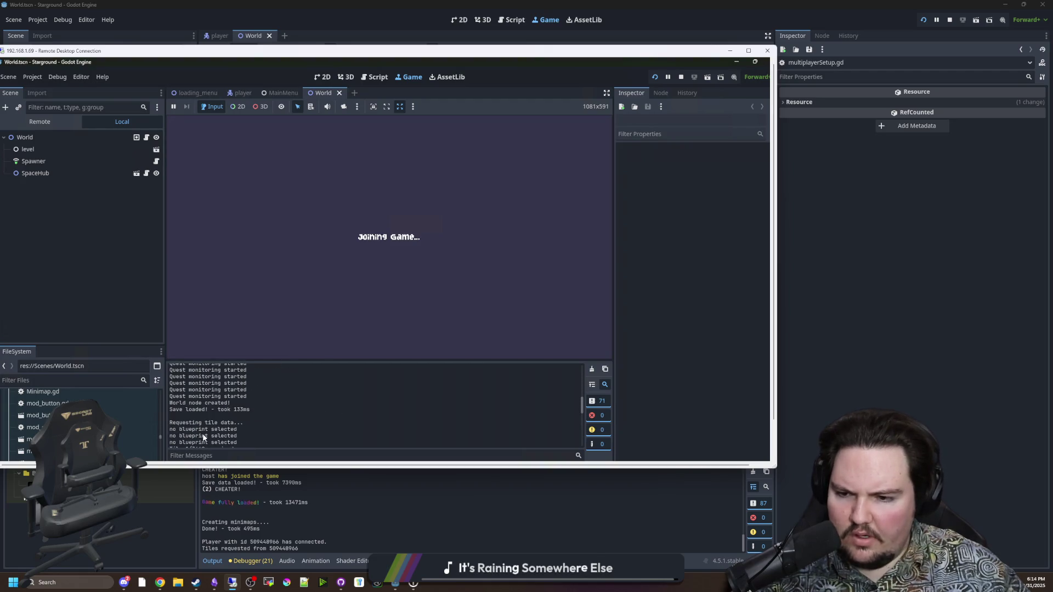
{"action": "scroll", "coordinate": [200, 436], "scroll_direction": "down", "scroll_amount": 8}
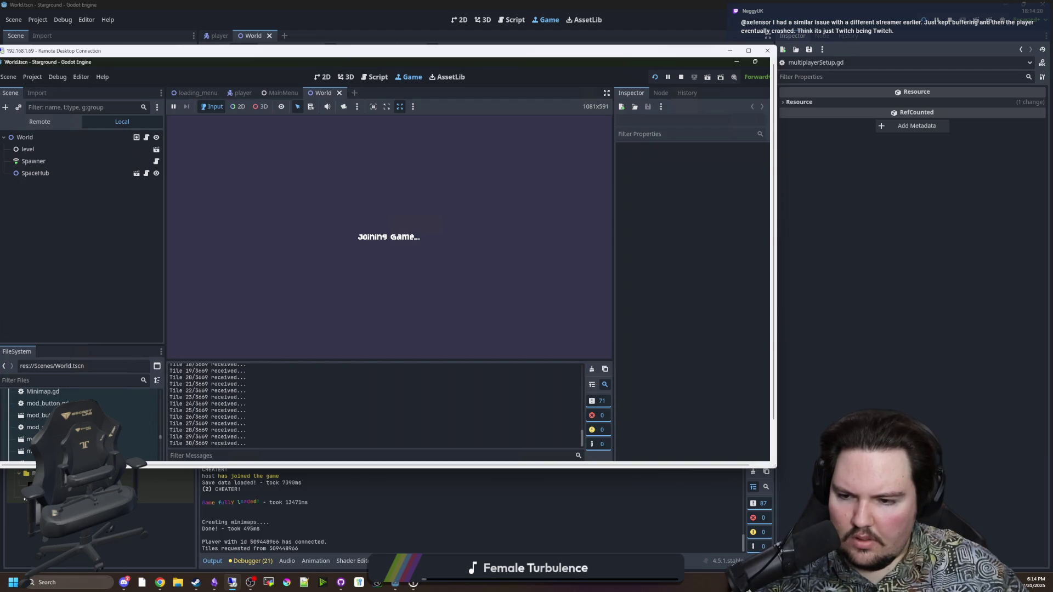
{"action": "left_click_drag", "start_coordinate": [265, 443], "coordinate": [227, 437]}
{"action": "left_click_drag", "start_coordinate": [323, 51], "coordinate": [465, 21]}
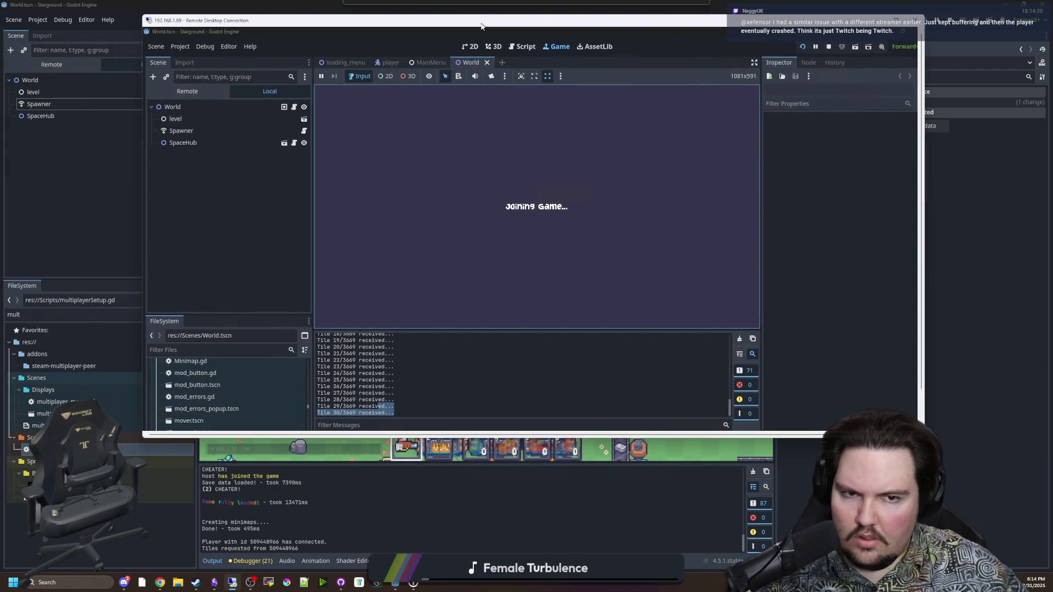
{"action": "left_click_drag", "start_coordinate": [450, 435], "coordinate": [439, 476]}
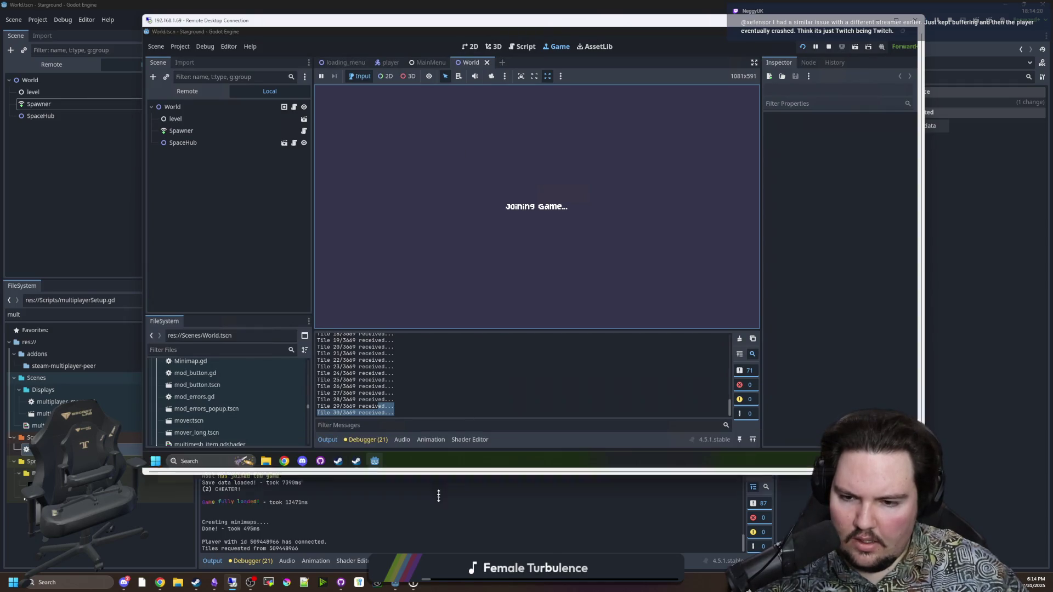
{"action": "scroll", "coordinate": [400, 406], "scroll_direction": "up", "scroll_amount": 8}
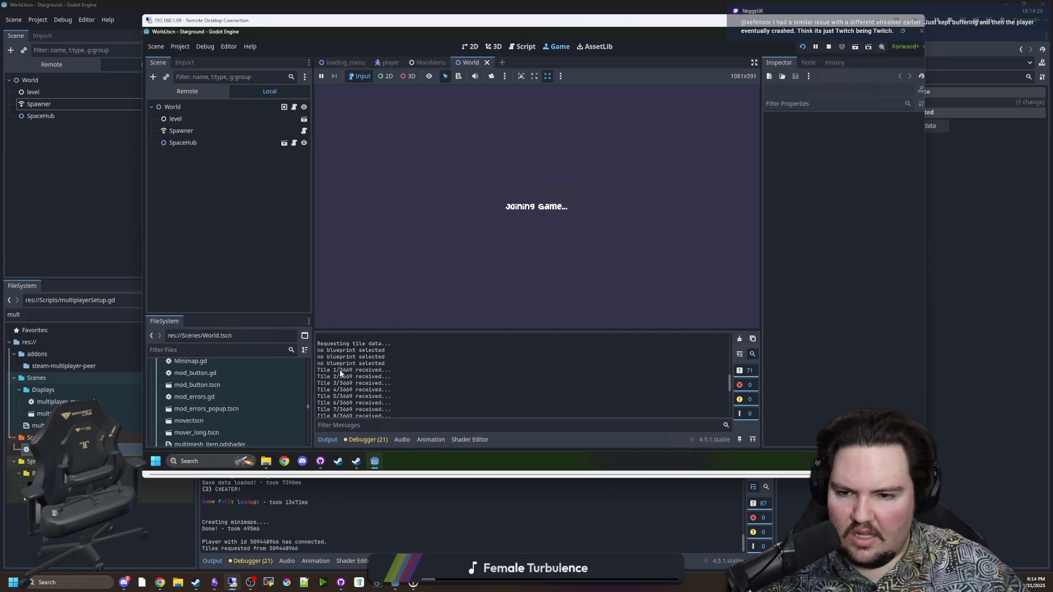
{"action": "left_click", "coordinate": [526, 497]}
{"action": "key", "text": "a"}
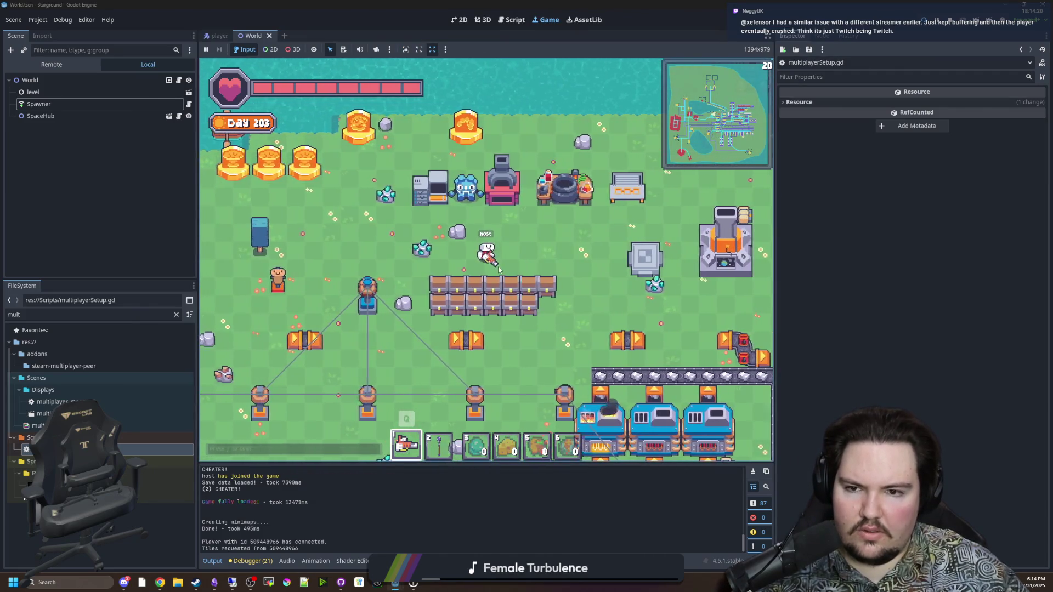
Zoom the game camera out and walk the host down, then up and right across the factory map.
{"action": "scroll", "coordinate": [498, 269], "scroll_direction": "down", "scroll_amount": 3}
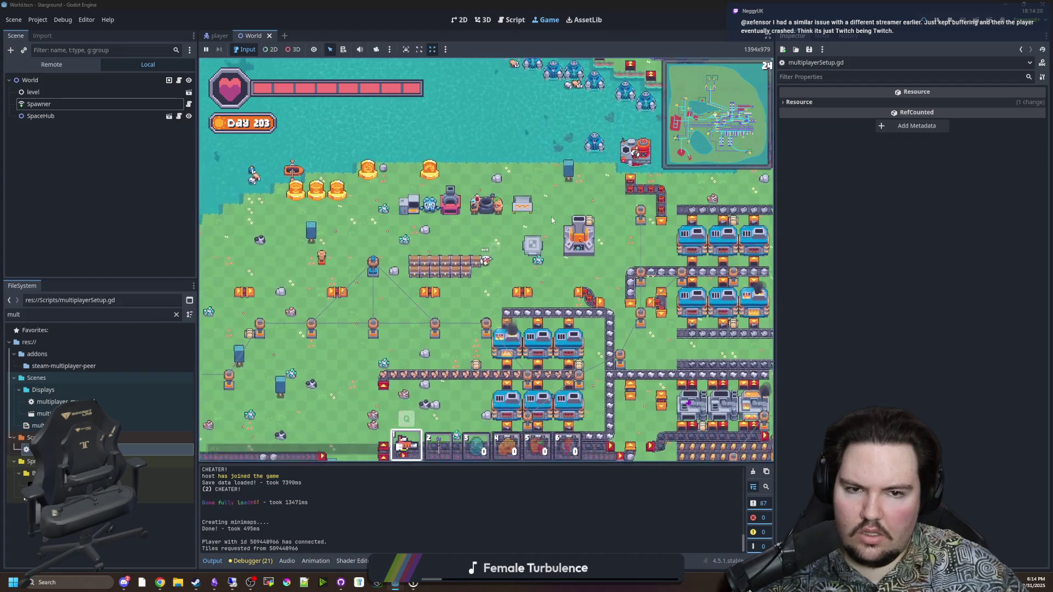
{"action": "key", "text": "s"}
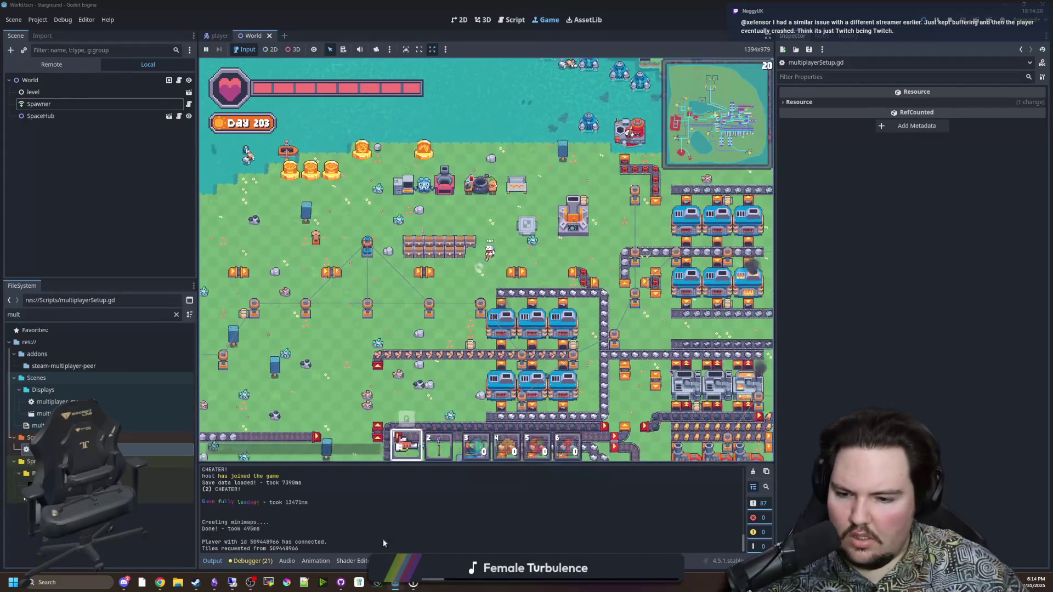
{"action": "key", "text": "w"}
{"action": "key", "text": "d"}
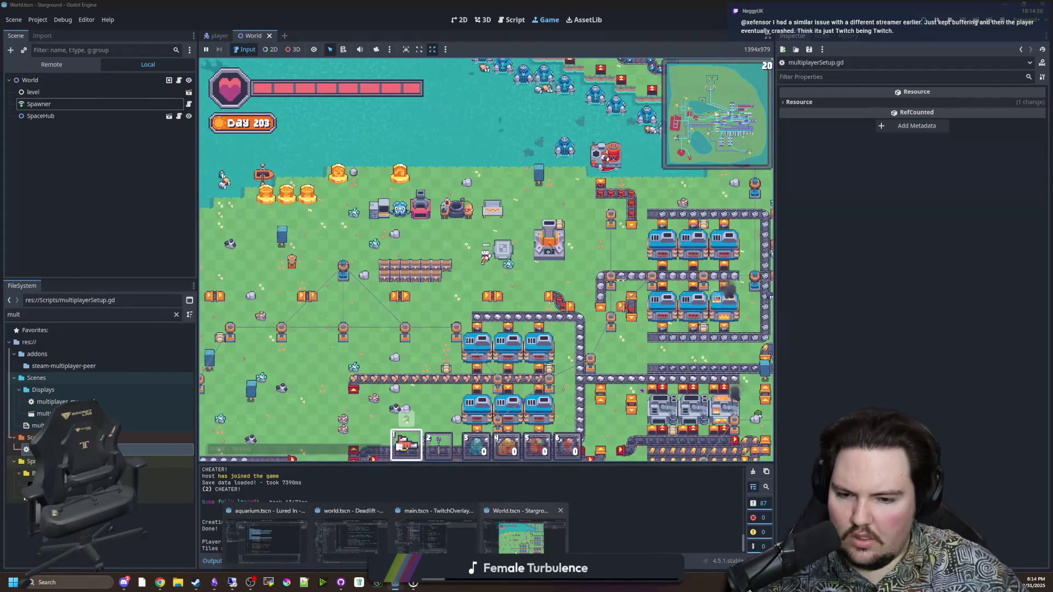
Bring the client's Remote Desktop session back to the front.
{"action": "mouse_move", "coordinate": [395, 581]}
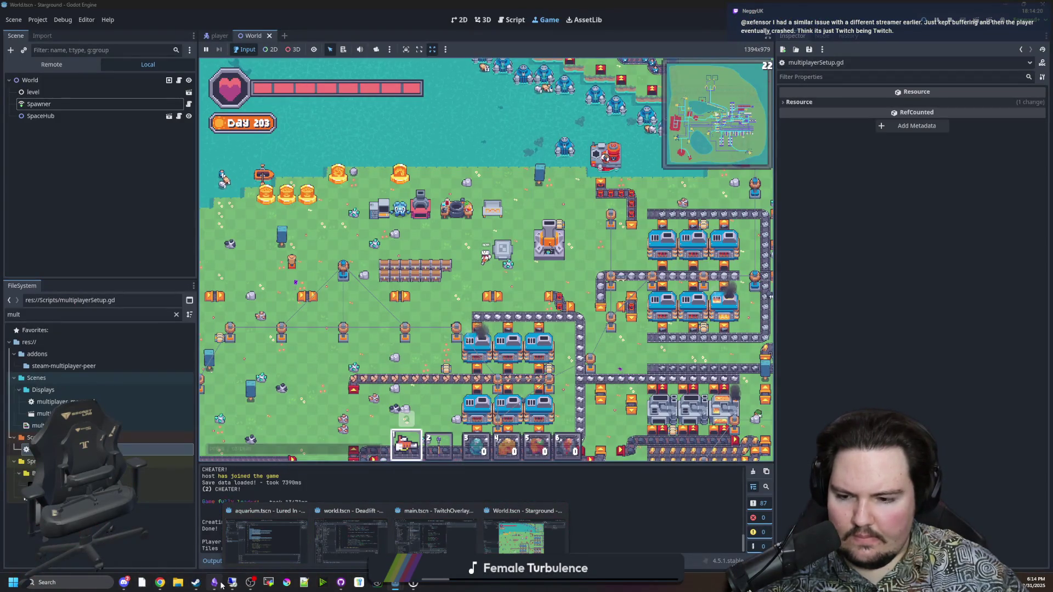
{"action": "mouse_move", "coordinate": [232, 582]}
{"action": "left_click", "coordinate": [233, 535]}
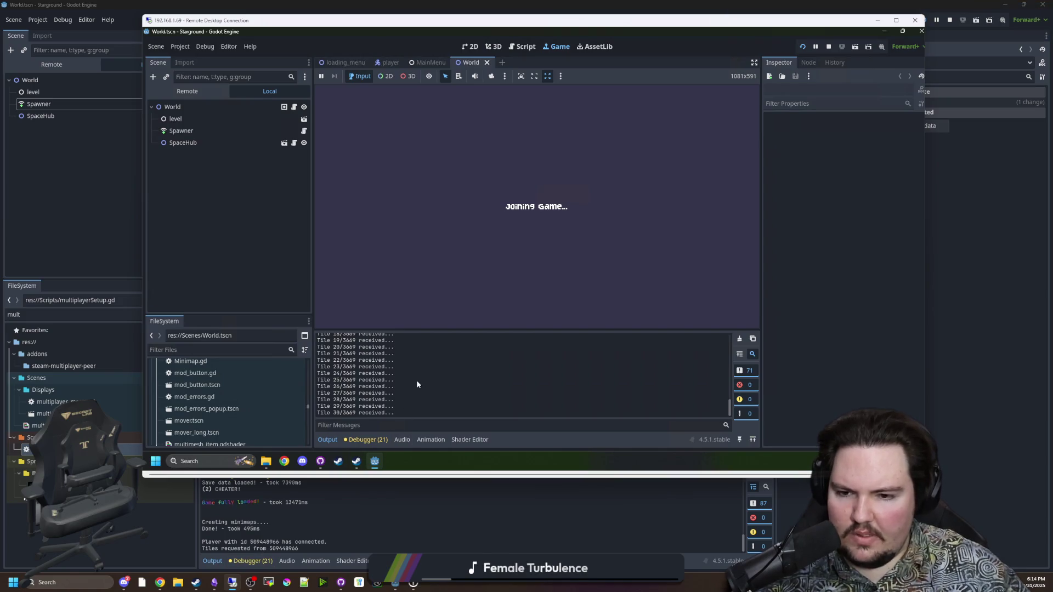
{"action": "left_click", "coordinate": [364, 439]}
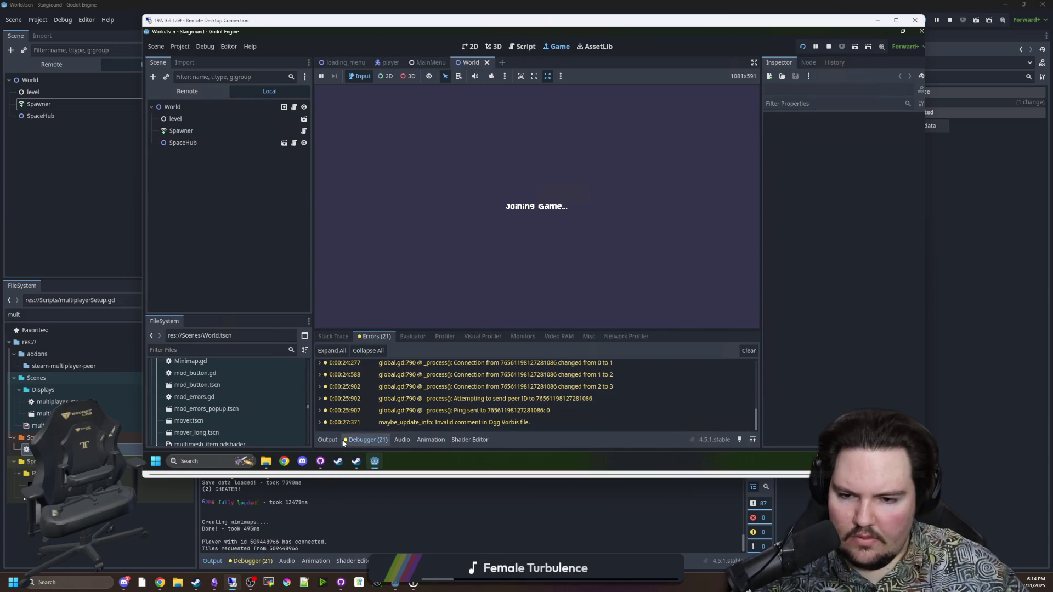
{"action": "left_click", "coordinate": [335, 440]}
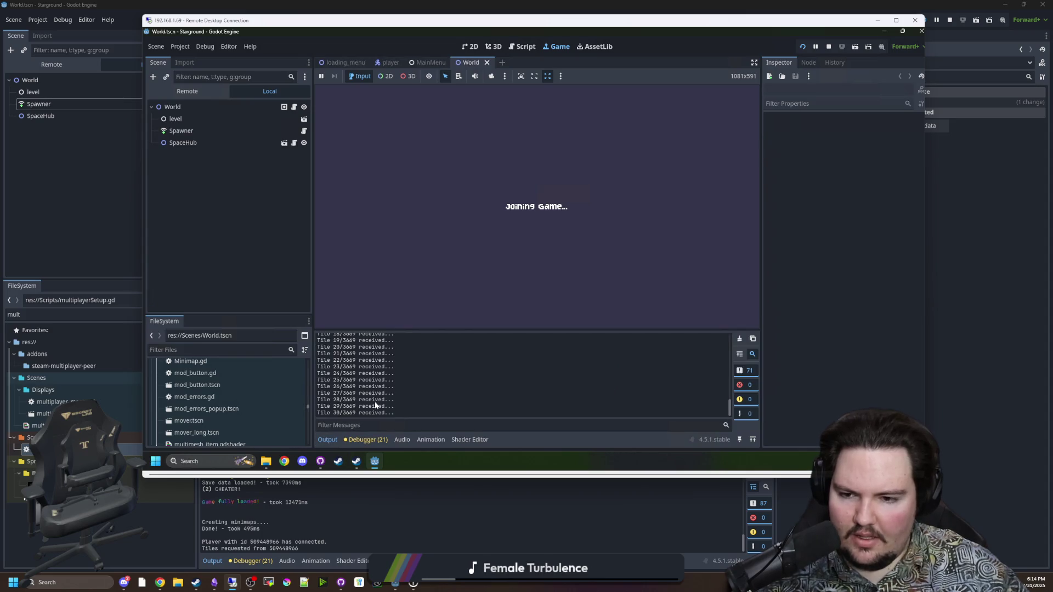
{"action": "left_click", "coordinate": [829, 181]}
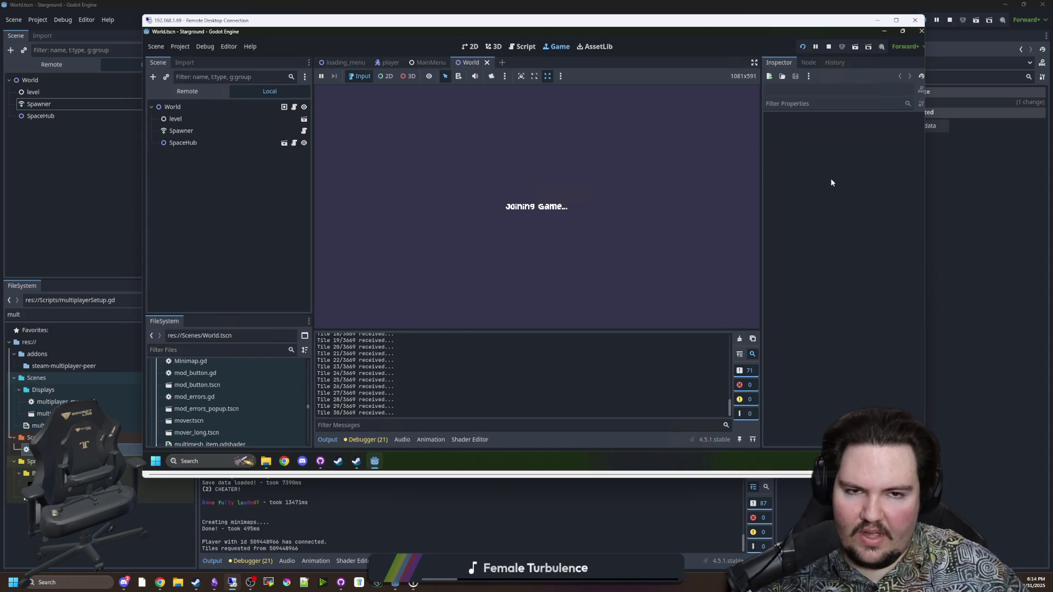
{"action": "left_click", "coordinate": [935, 176]}
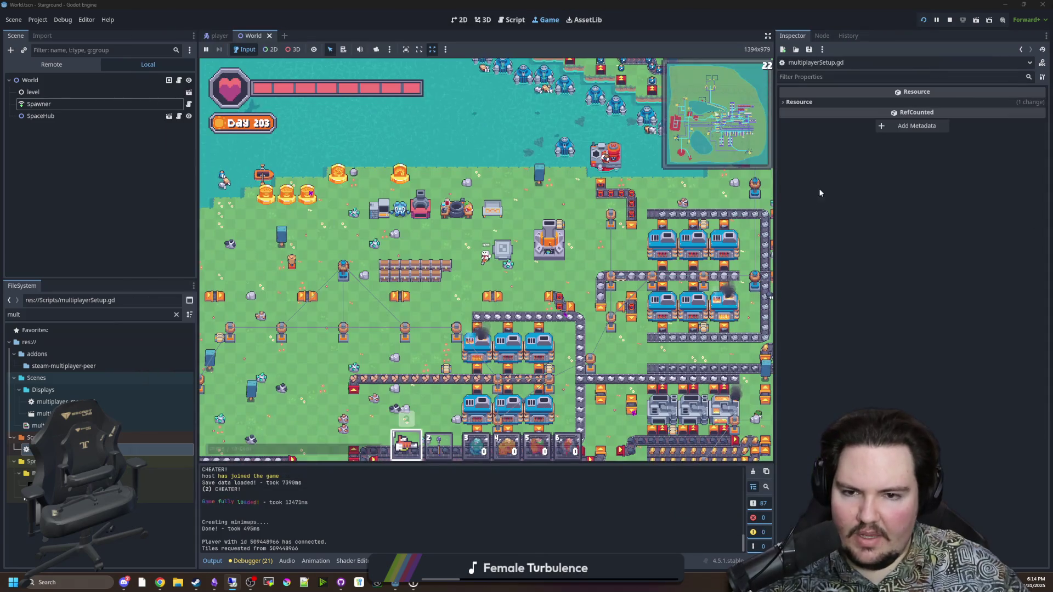
{"action": "left_click", "coordinate": [179, 81]}
{"action": "left_click", "coordinate": [437, 242]}
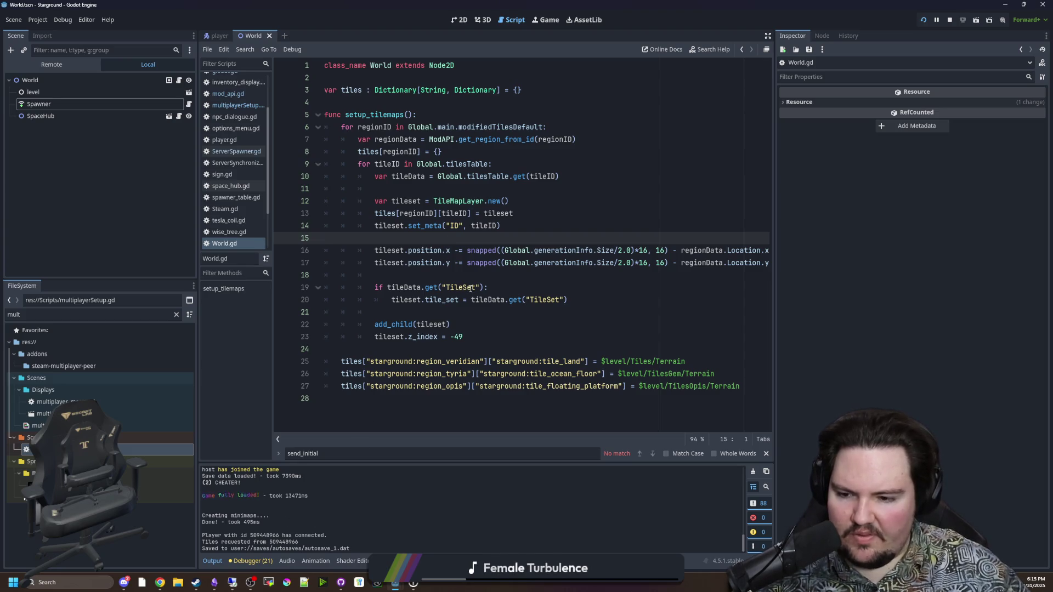
Open multiplayerSetup.gd and widen the code editing area.
{"action": "left_click", "coordinate": [513, 200]}
{"action": "left_click", "coordinate": [242, 105]}
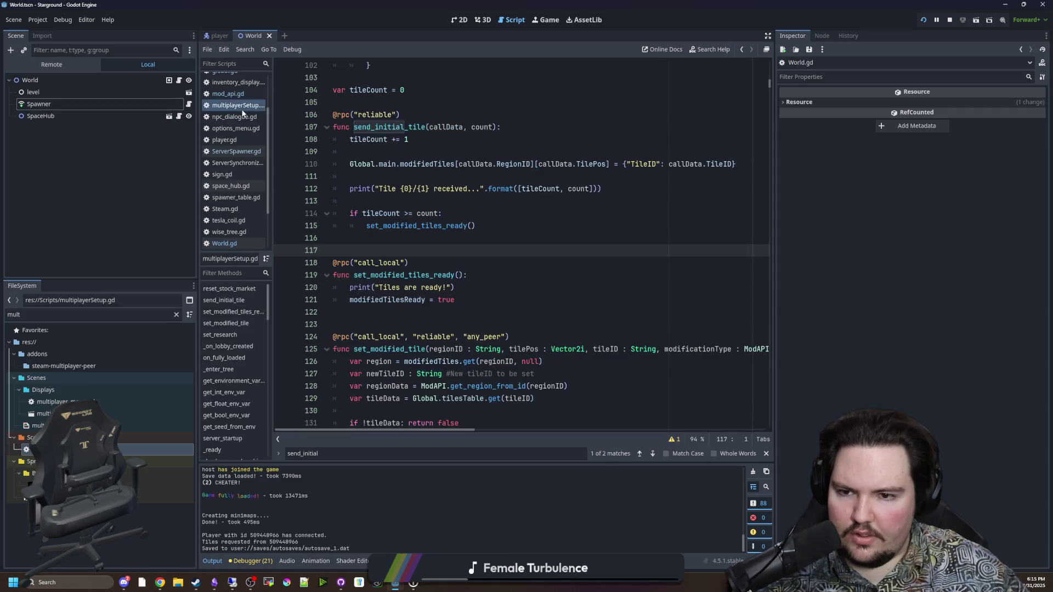
{"action": "left_click", "coordinate": [494, 262]}
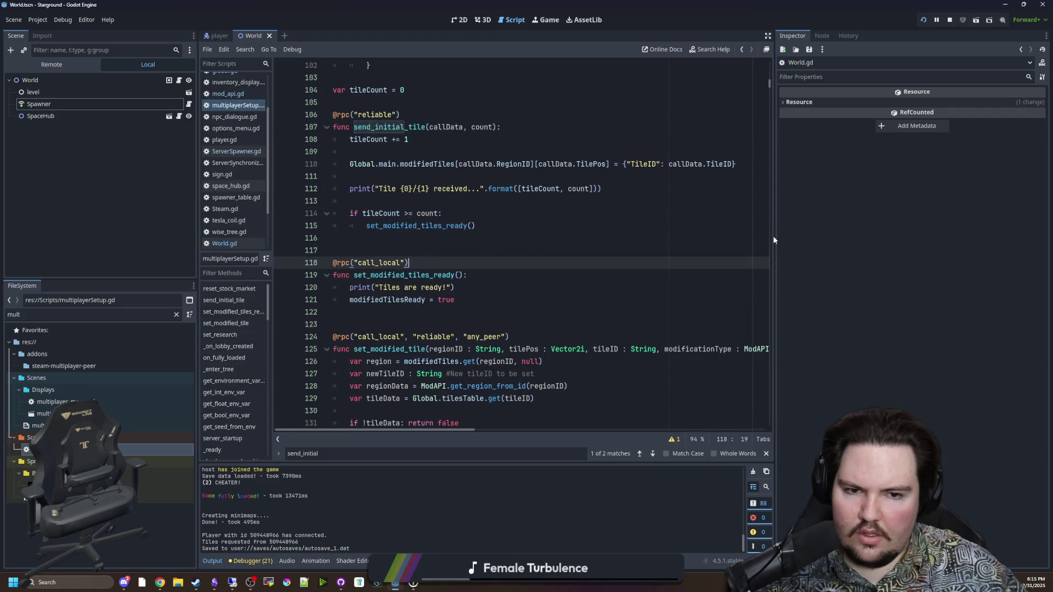
{"action": "left_click_drag", "start_coordinate": [773, 240], "coordinate": [961, 242]}
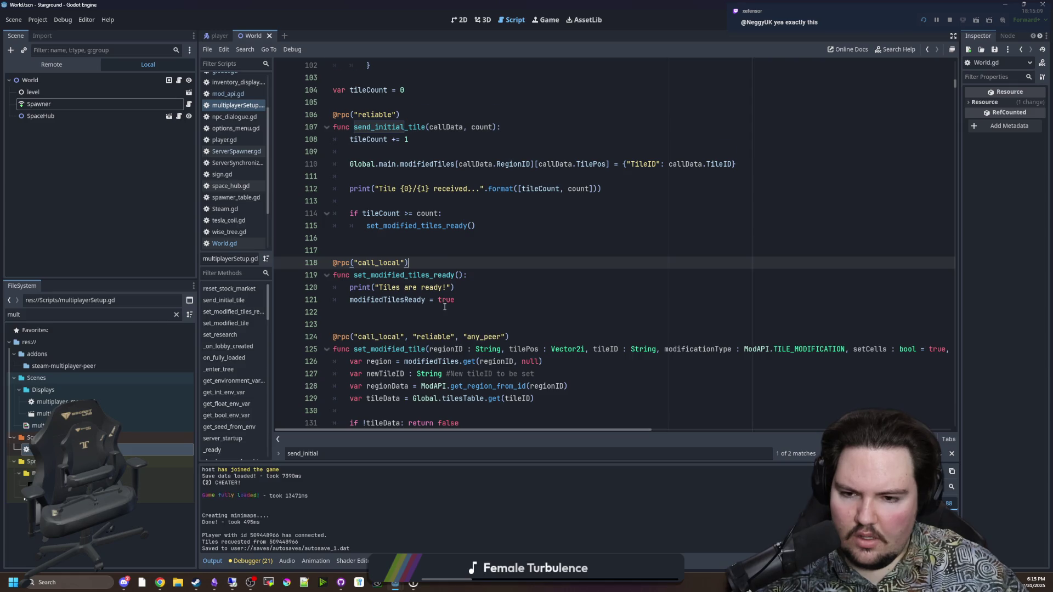
Search the script for send_initial_tile to reach its rpc_id call loop.
{"action": "scroll", "coordinate": [445, 307], "scroll_direction": "down", "scroll_amount": 7}
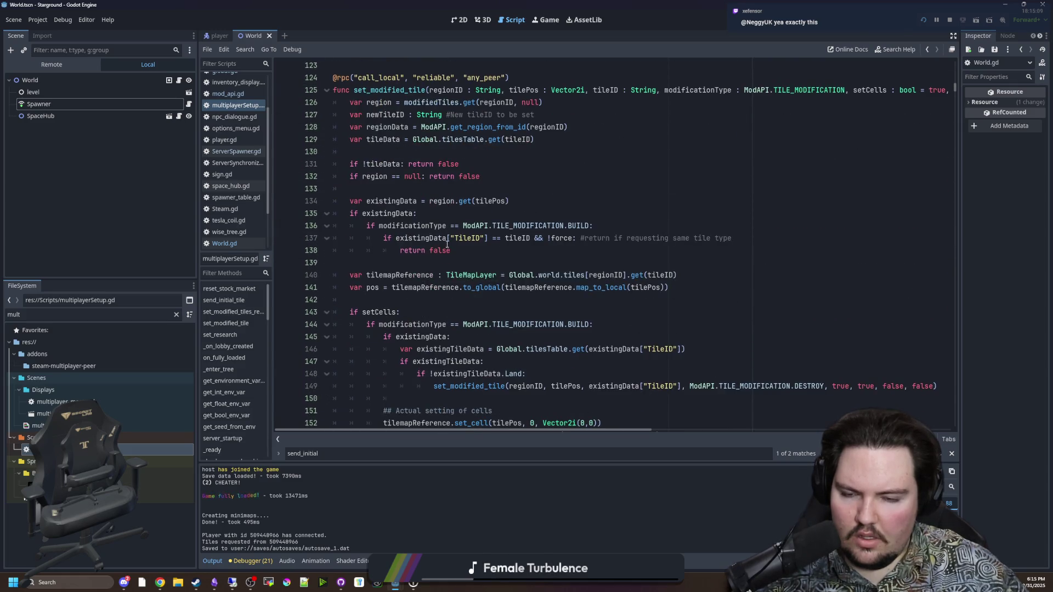
{"action": "left_click", "coordinate": [447, 242]}
{"action": "key", "text": "ctrl+f"}
{"action": "type", "text": "send_in"}
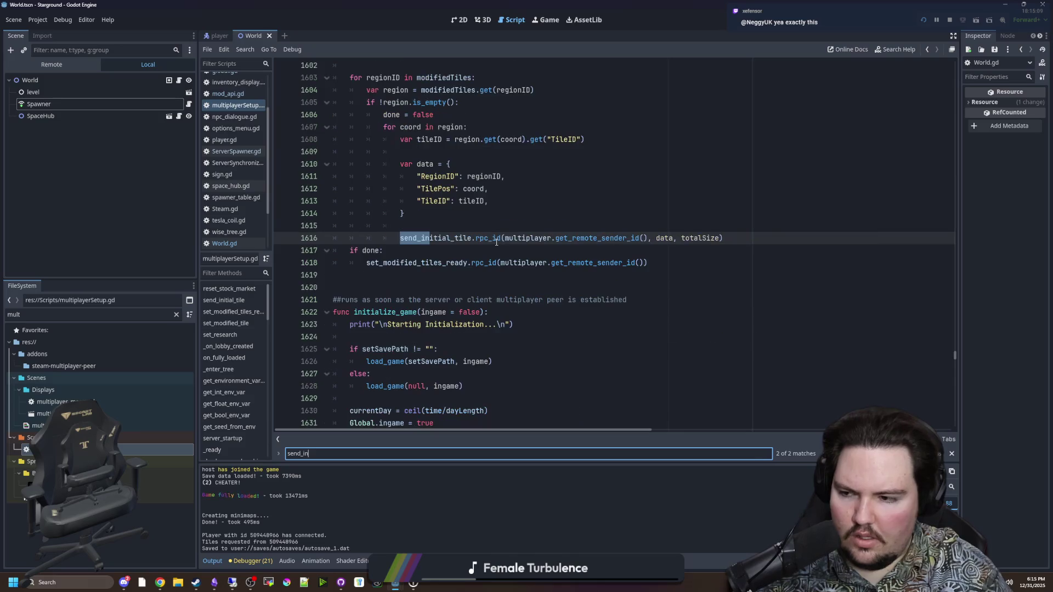
{"action": "type", "text": "itial_tile"}
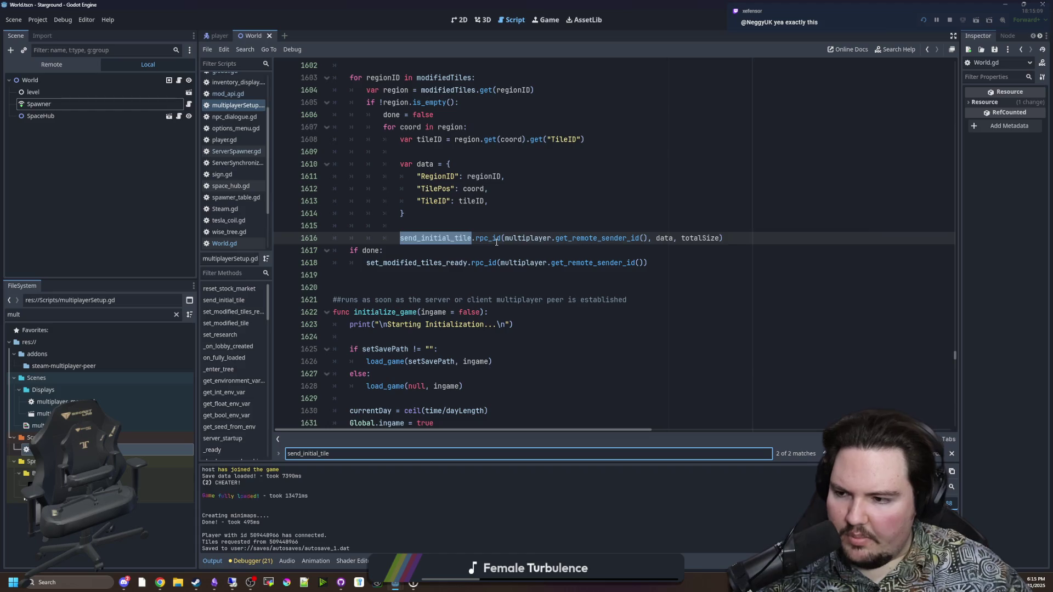
{"action": "left_click", "coordinate": [586, 274]}
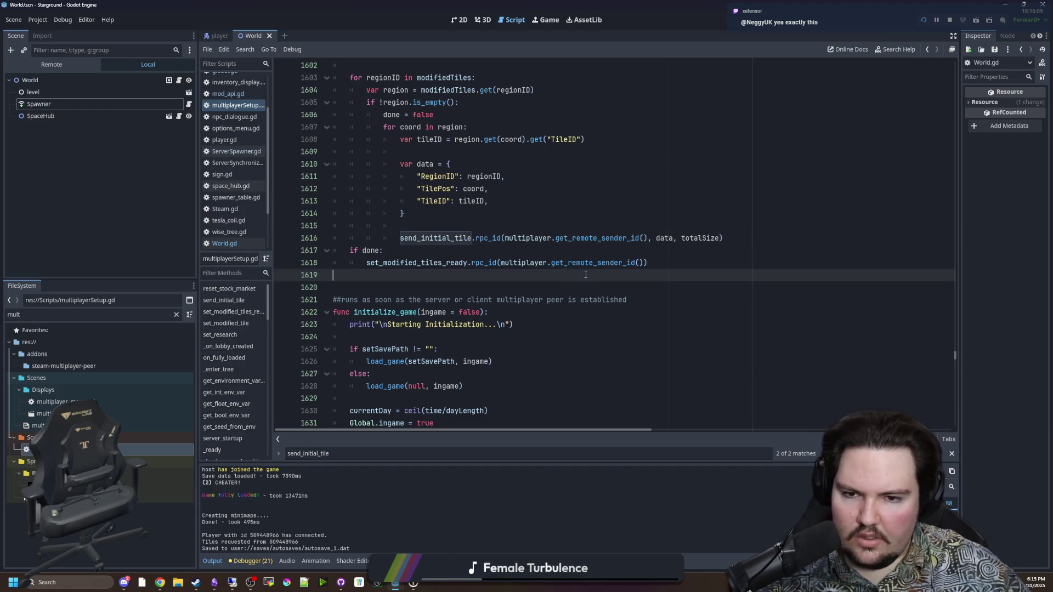
{"action": "scroll", "coordinate": [458, 238], "scroll_direction": "up", "scroll_amount": 2}
{"action": "scroll", "coordinate": [449, 225], "scroll_direction": "up", "scroll_amount": 3}
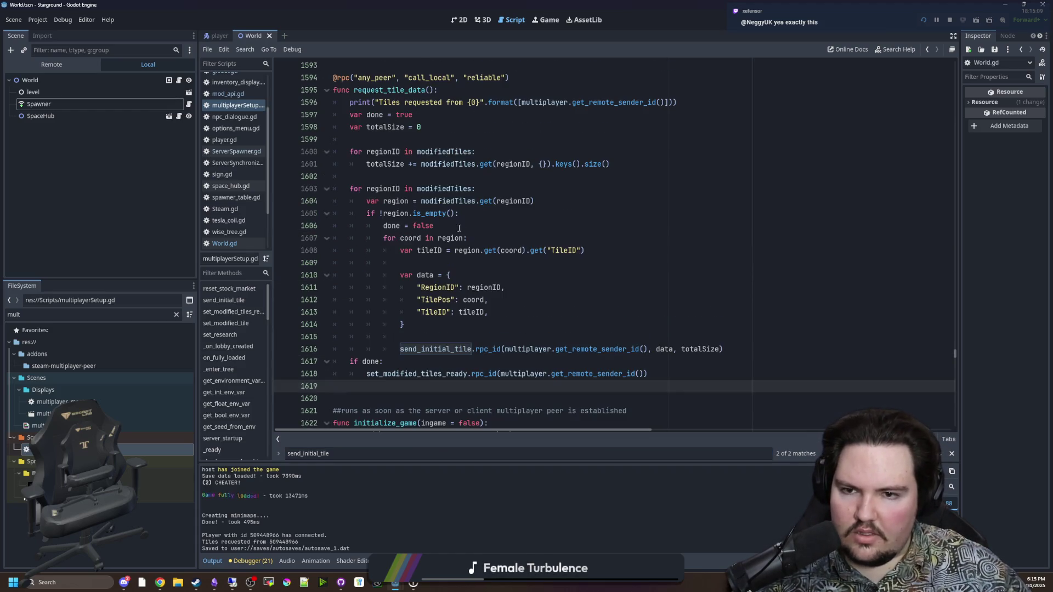
{"action": "scroll", "coordinate": [433, 182], "scroll_direction": "down", "scroll_amount": 2}
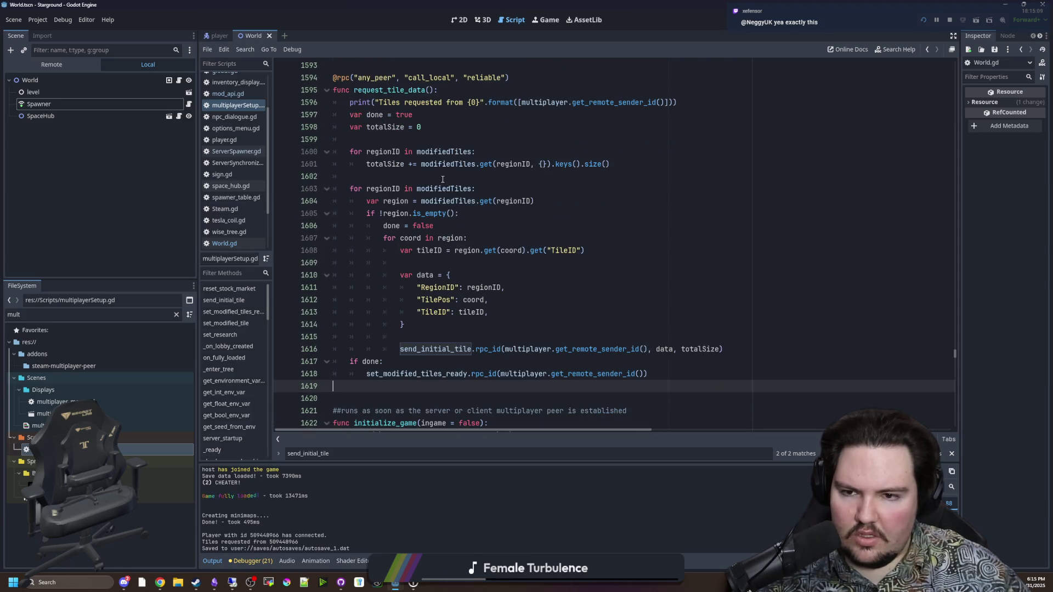
{"action": "left_click", "coordinate": [440, 177]}
{"action": "key", "text": "ctrl+s"}
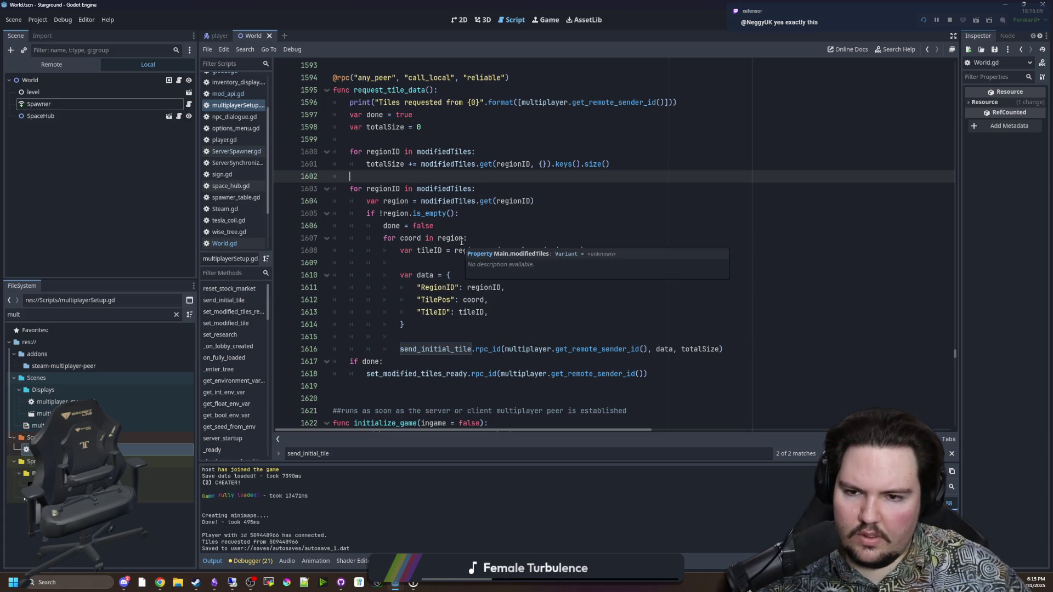
{"action": "left_click", "coordinate": [425, 264]}
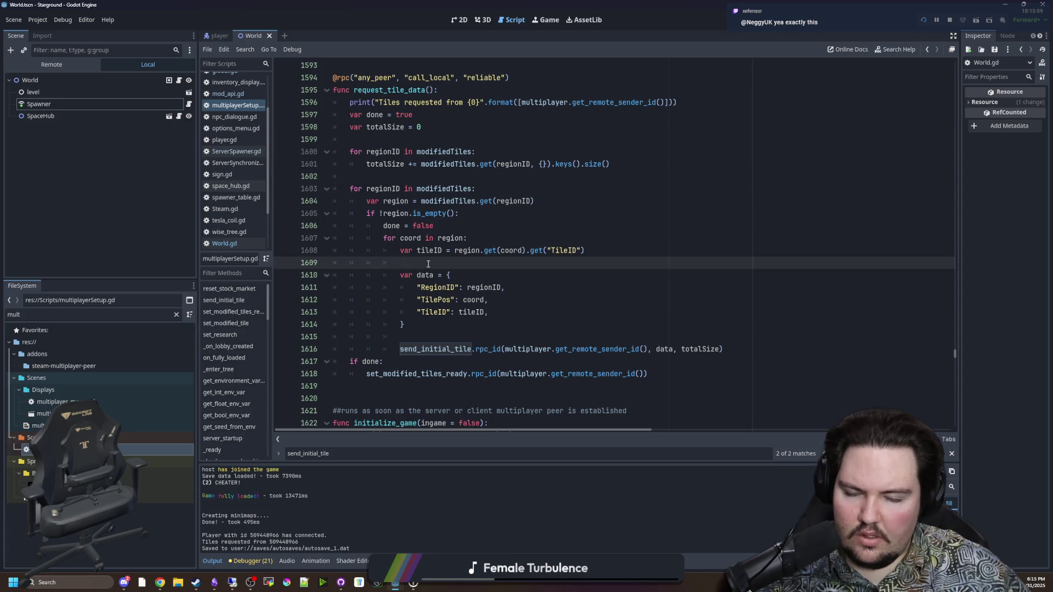
{"action": "left_click", "coordinate": [456, 225]}
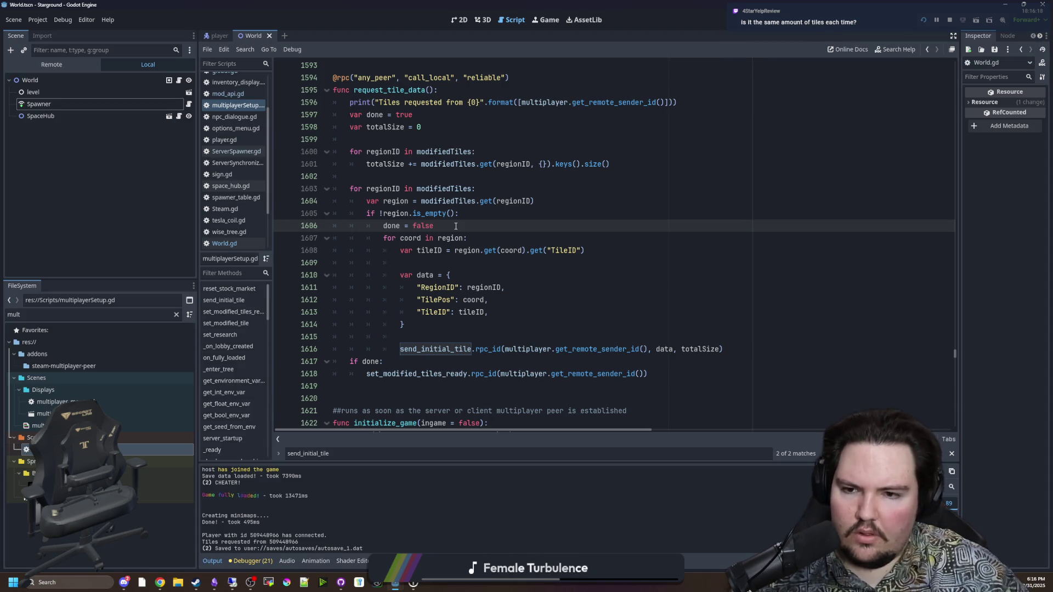
Add print("tilesnet") on line 1615 before the send_initial_tile call, save, and relaunch Starground.
{"action": "left_click", "coordinate": [459, 340]}
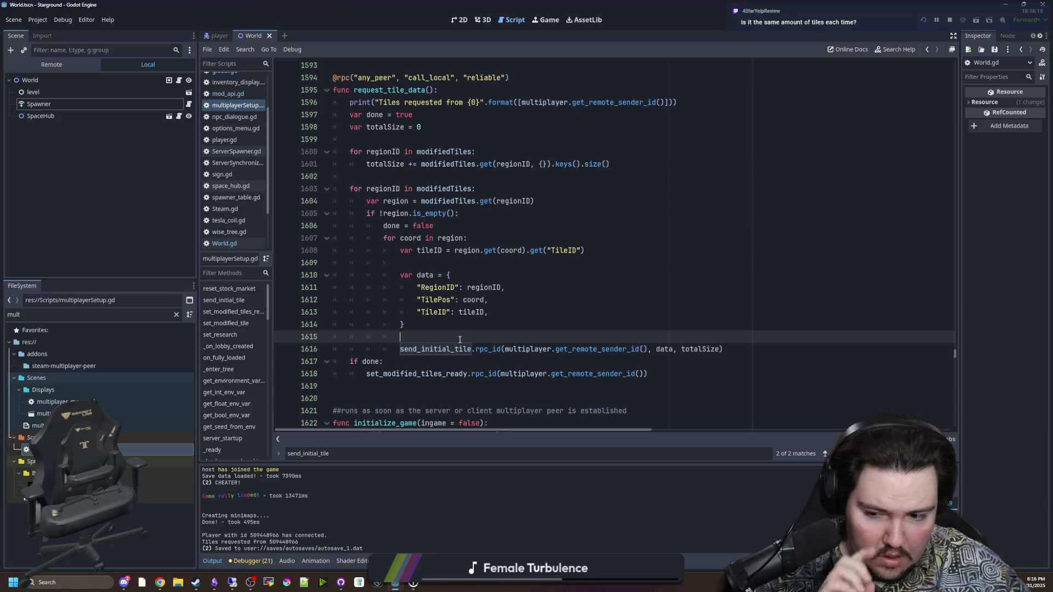
{"action": "type", "text": "print(tile"}
{"action": "key", "text": "BackSpace"}
{"action": "key", "text": "BackSpace"}
{"action": "key", "text": "BackSpace"}
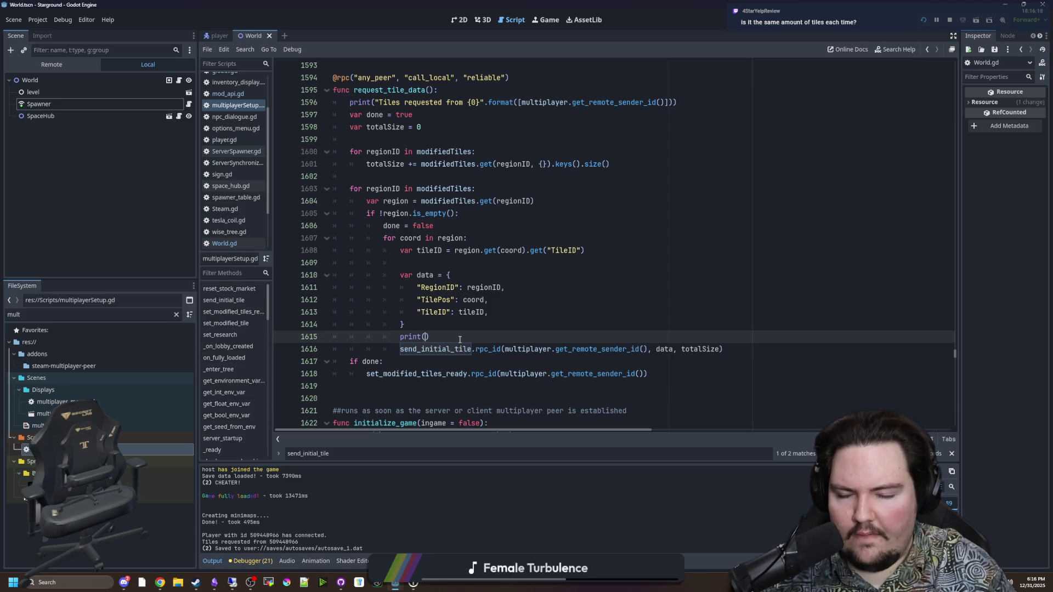
{"action": "type", "text": "\""}
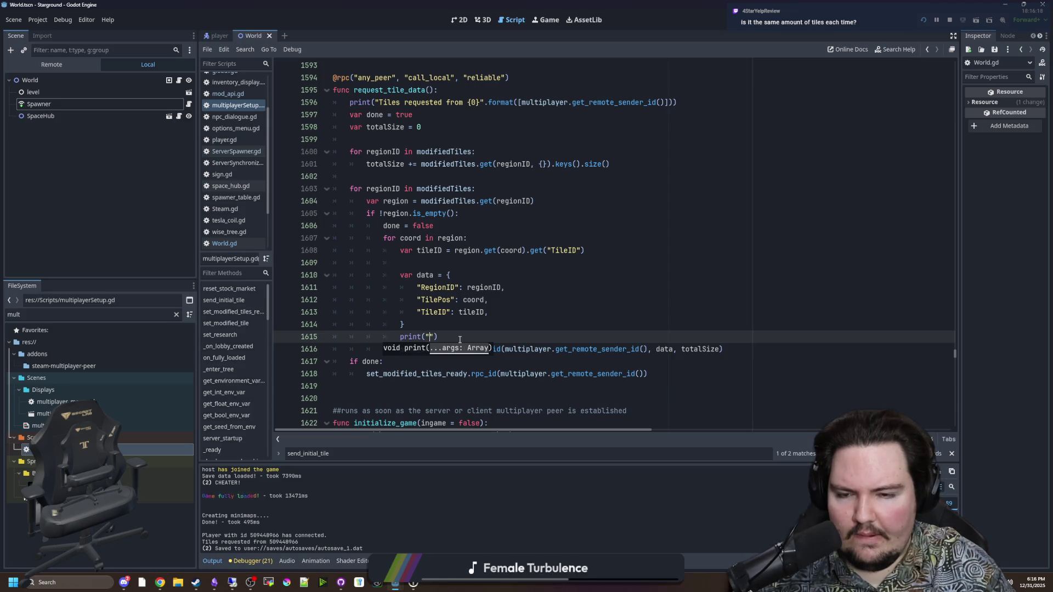
{"action": "type", "text": "tilesnet"}
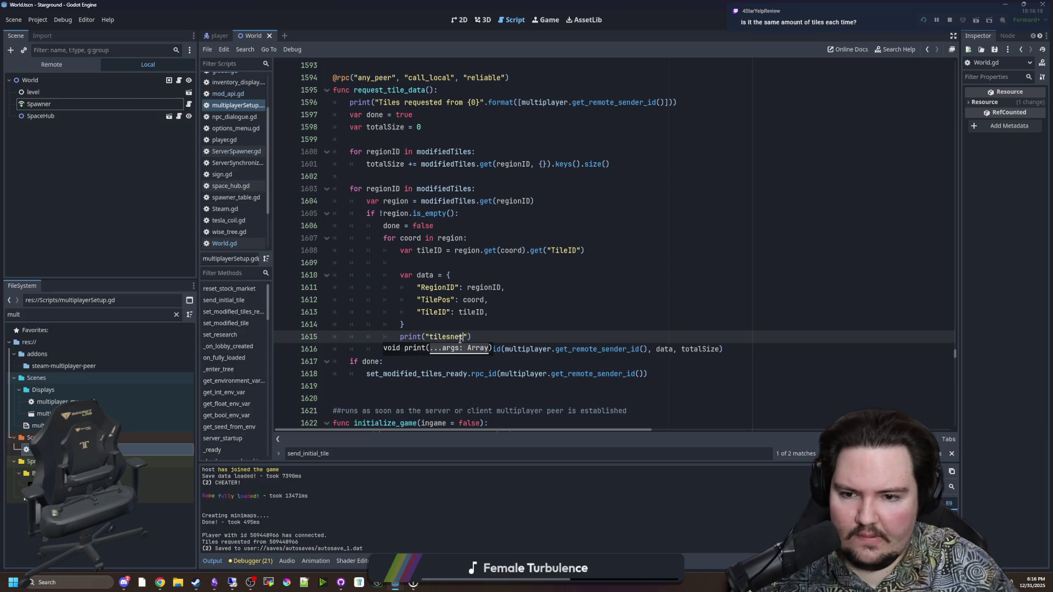
{"action": "left_click", "coordinate": [500, 328]}
{"action": "key", "text": "ctrl+s"}
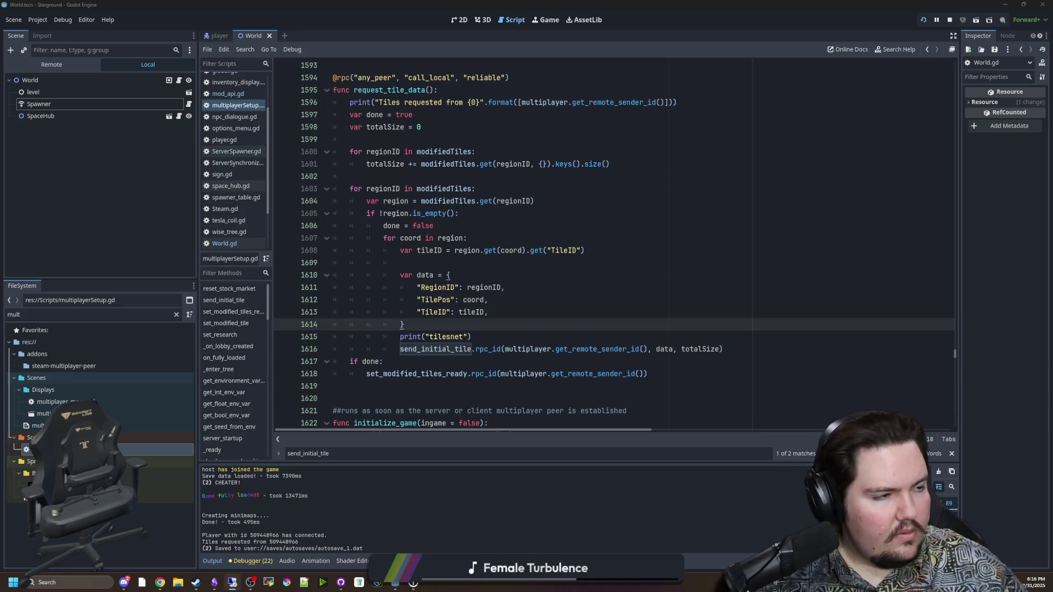
{"action": "left_click", "coordinate": [923, 19]}
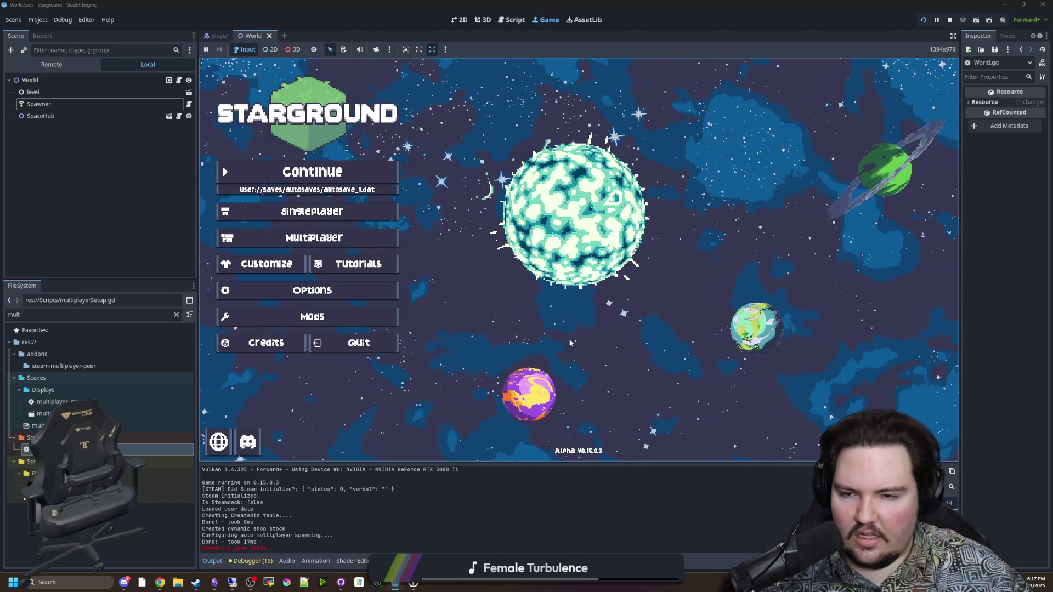
Host the Yes World 31 save through Multiplayer > Host Saved Game, searching 'yes'.
{"action": "left_click", "coordinate": [314, 237]}
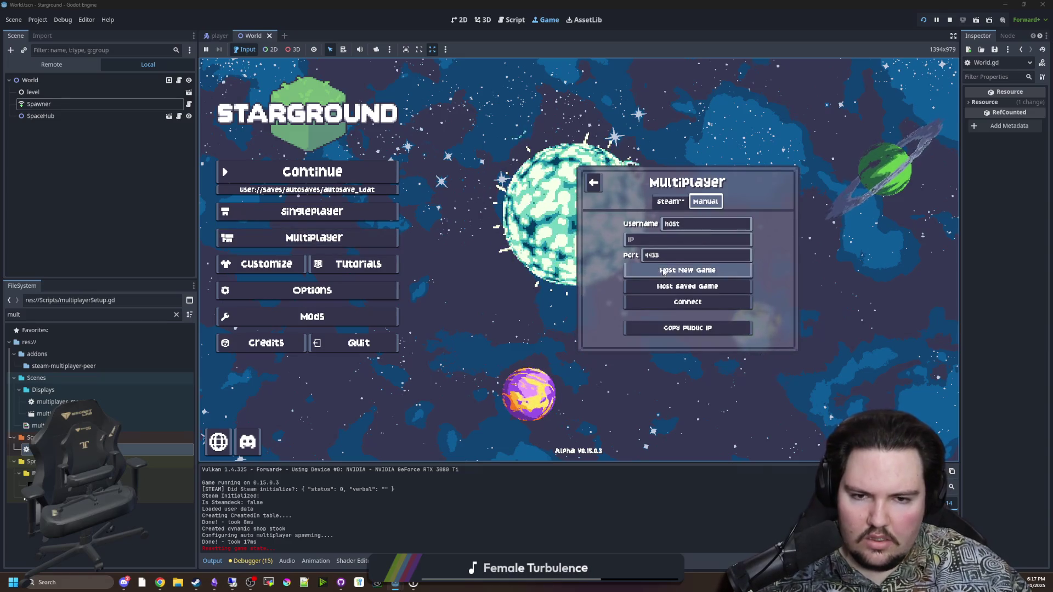
{"action": "left_click", "coordinate": [687, 287]}
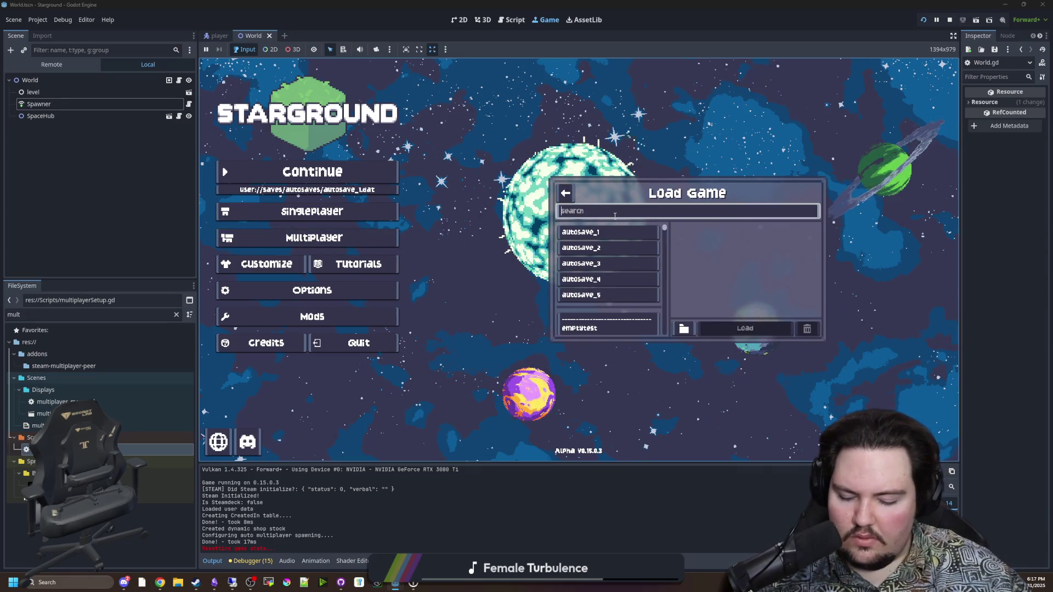
{"action": "type", "text": "yes"}
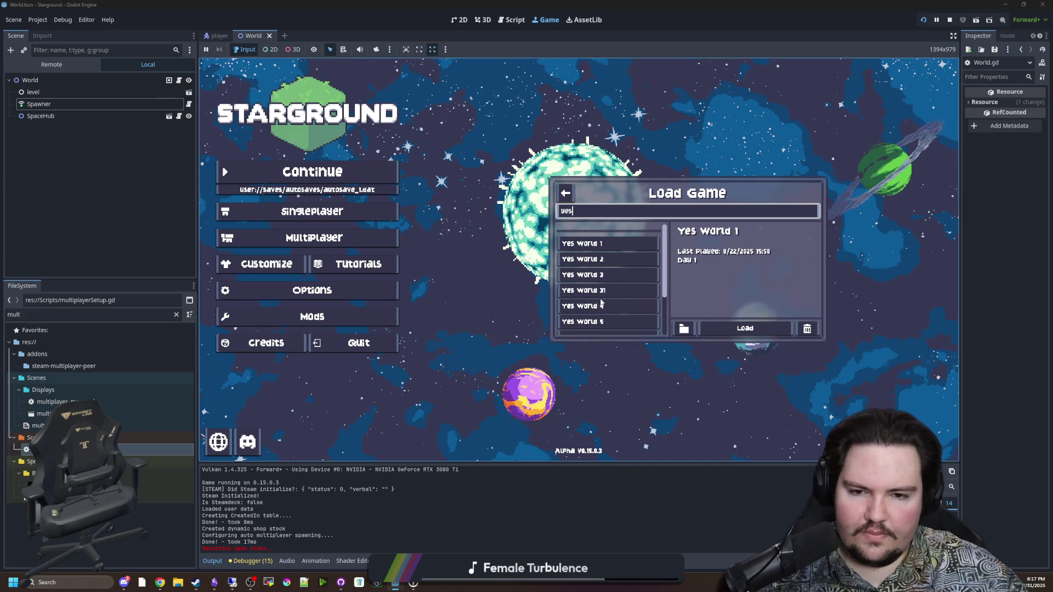
{"action": "left_click", "coordinate": [606, 290]}
{"action": "left_click", "coordinate": [759, 329]}
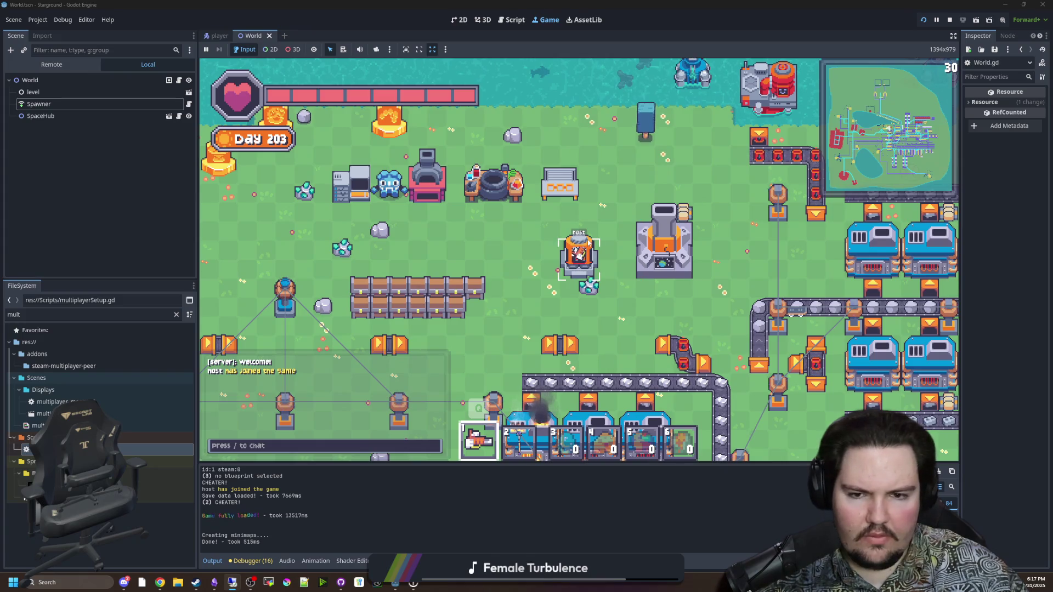
Walk the host left, then quit the game back to the main menu.
{"action": "key", "text": "a"}
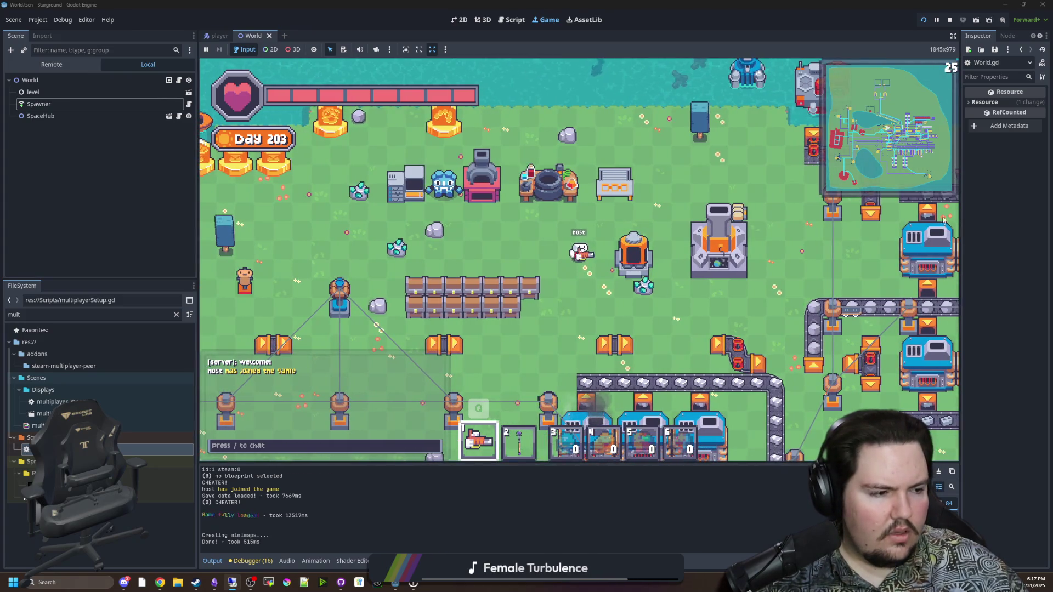
{"action": "key", "text": "Escape"}
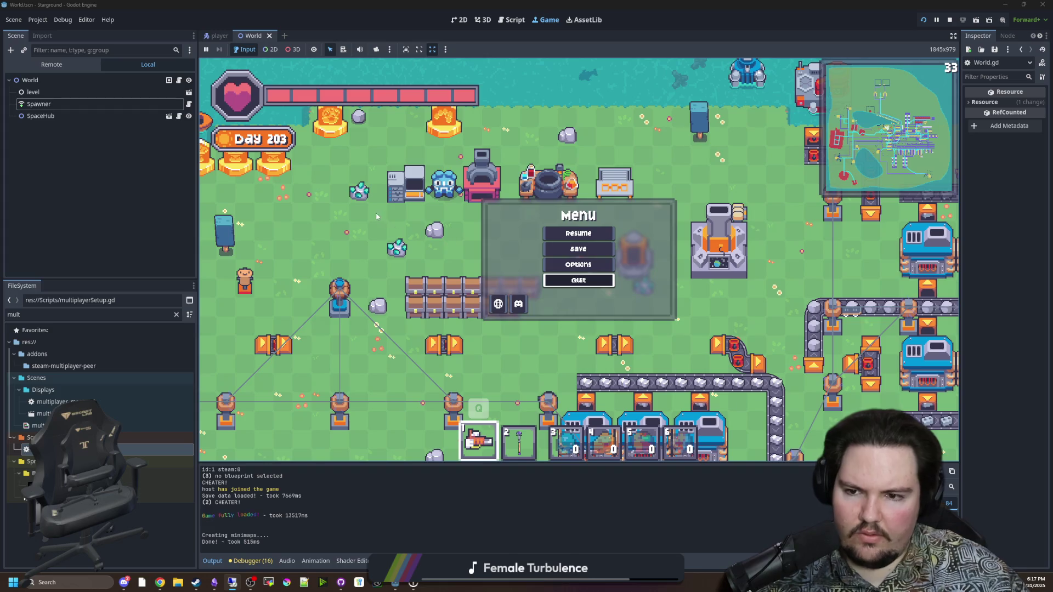
{"action": "key", "text": "Return"}
Host Yes World 31 again via Host Saved Game, then switch to the remote client's editor.
{"action": "left_click", "coordinate": [307, 238]}
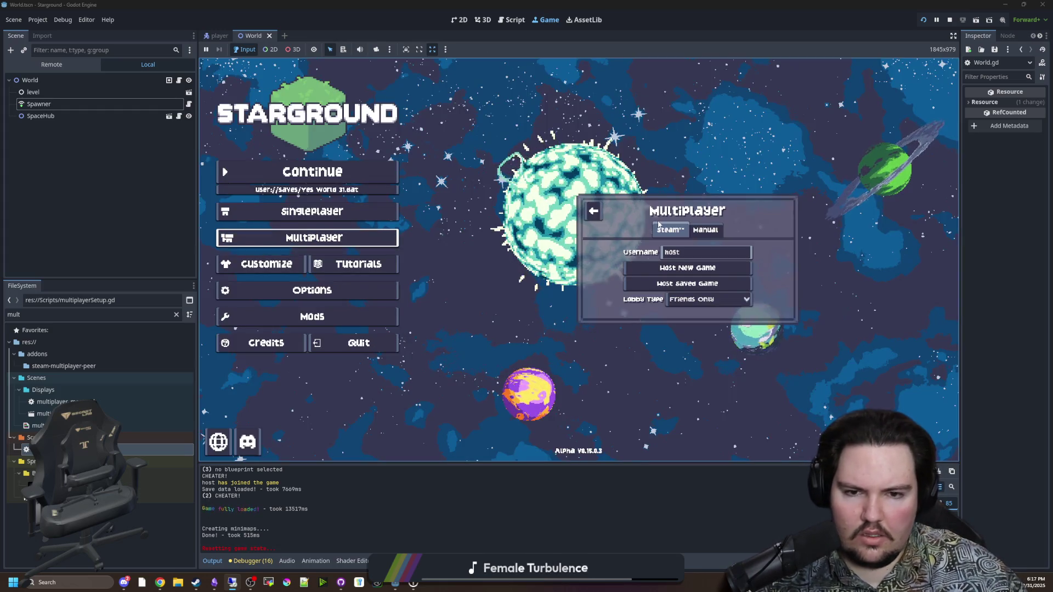
{"action": "left_click", "coordinate": [687, 283]}
{"action": "type", "text": "yes"}
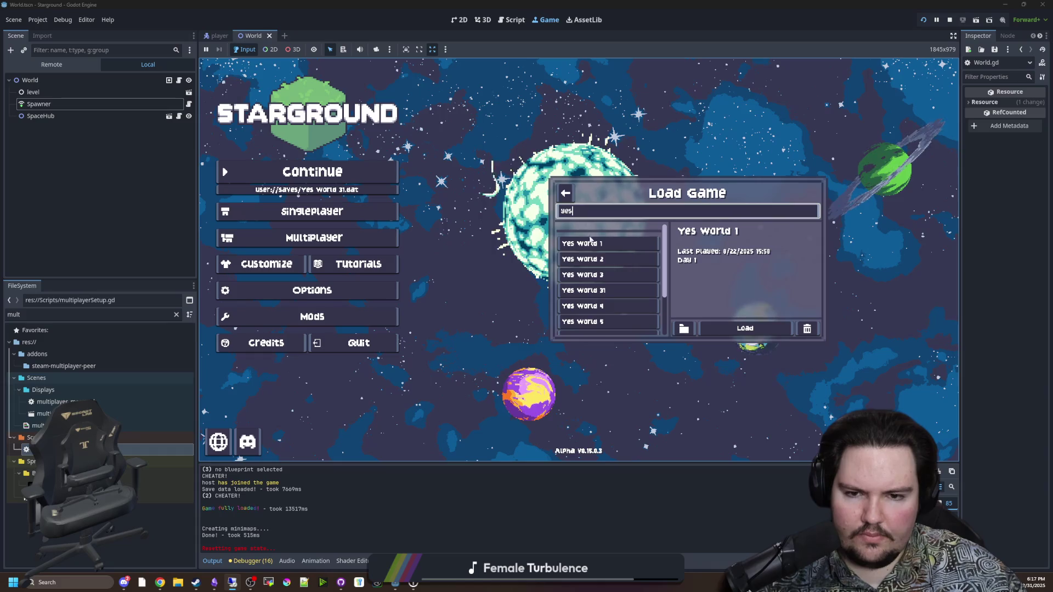
{"action": "left_click", "coordinate": [609, 290]}
{"action": "left_click", "coordinate": [745, 328]}
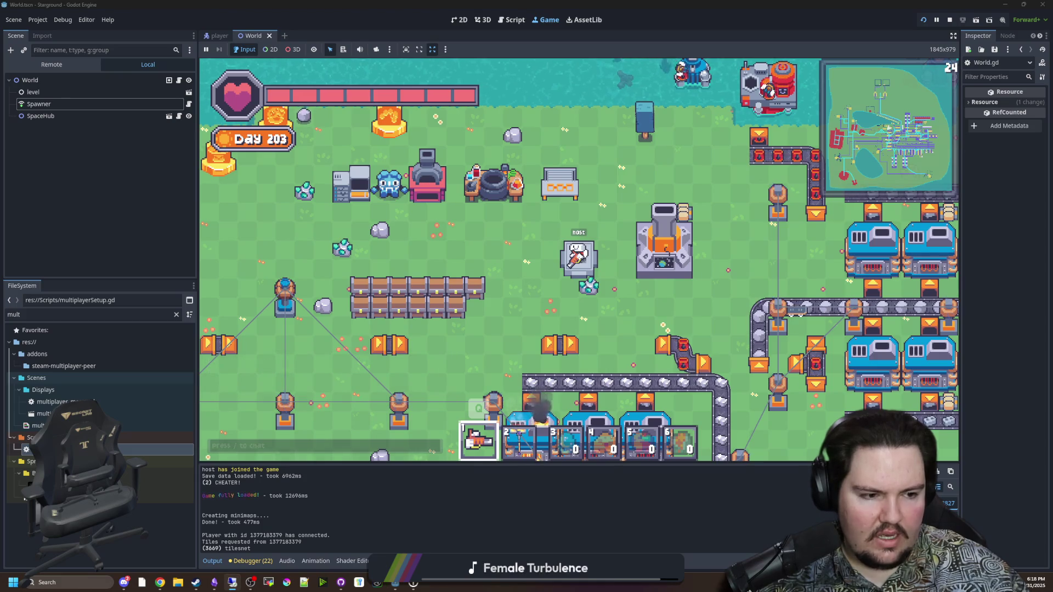
{"action": "key", "text": "alt+Tab"}
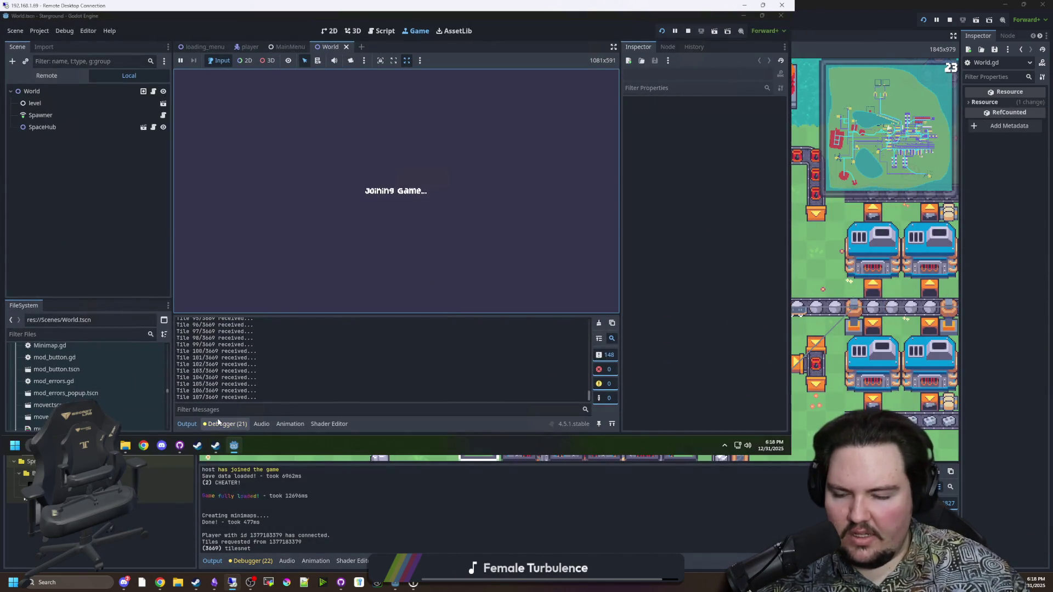
{"action": "left_click_drag", "start_coordinate": [192, 397], "coordinate": [241, 397]}
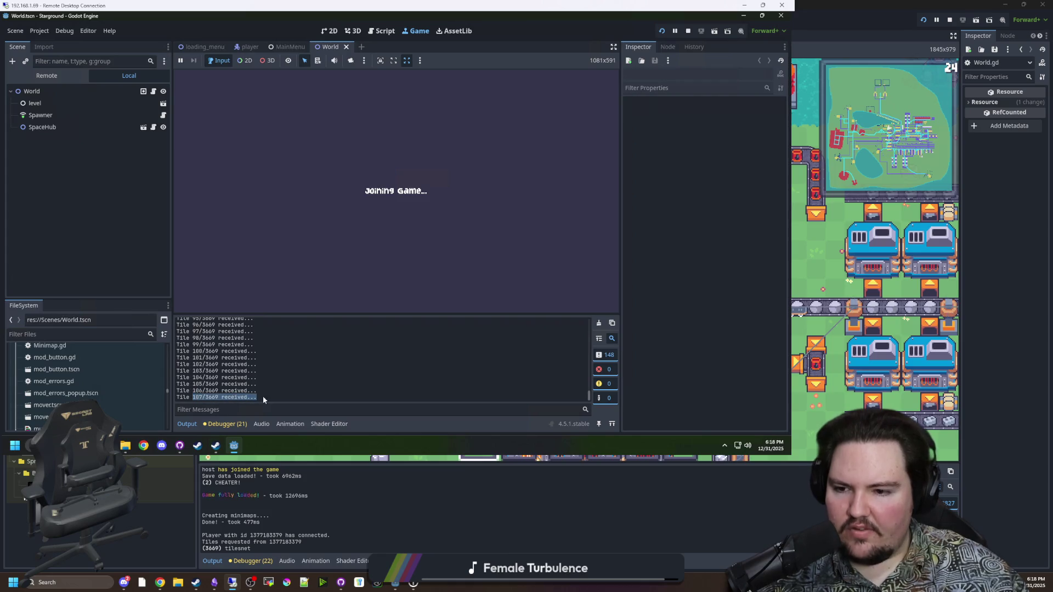
{"action": "left_click", "coordinate": [360, 170]}
{"action": "mouse_move", "coordinate": [286, 7]}
{"action": "left_mouse_down"}
{"action": "mouse_move", "coordinate": [400, 42]}
{"action": "mouse_move", "coordinate": [400, 0]}
{"action": "left_mouse_up"}
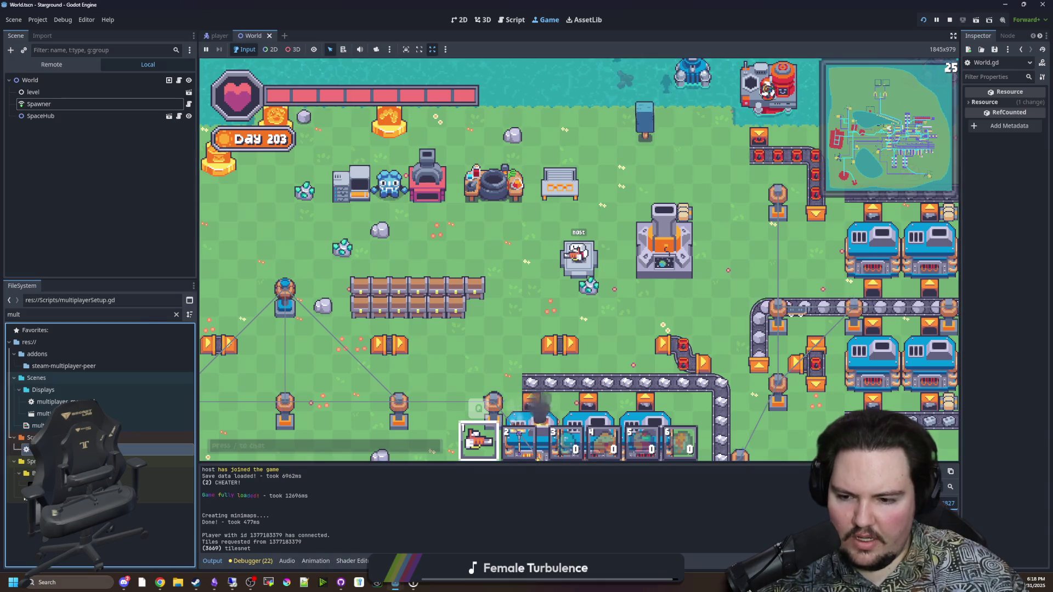
Delete the print("tilesnet") line from request_tile_data in multiplayerSetup.gd.
{"action": "key", "text": "ctrl+F3"}
{"action": "left_click", "coordinate": [554, 306]}
{"action": "scroll", "coordinate": [554, 306], "scroll_direction": "down", "scroll_amount": 2}
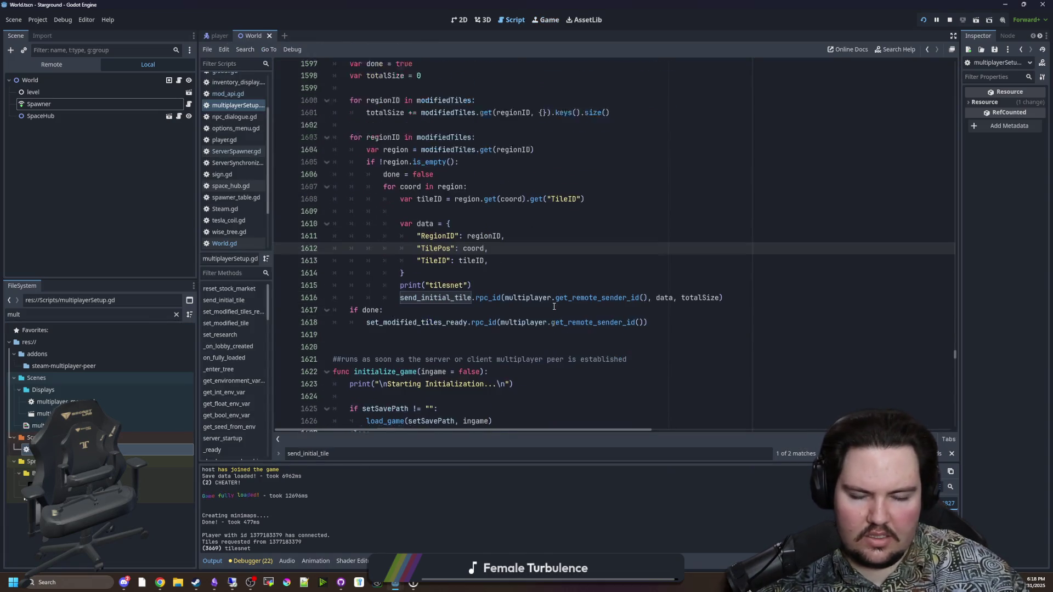
{"action": "left_click", "coordinate": [565, 288]}
{"action": "scroll", "coordinate": [568, 329], "scroll_direction": "up", "scroll_amount": 1}
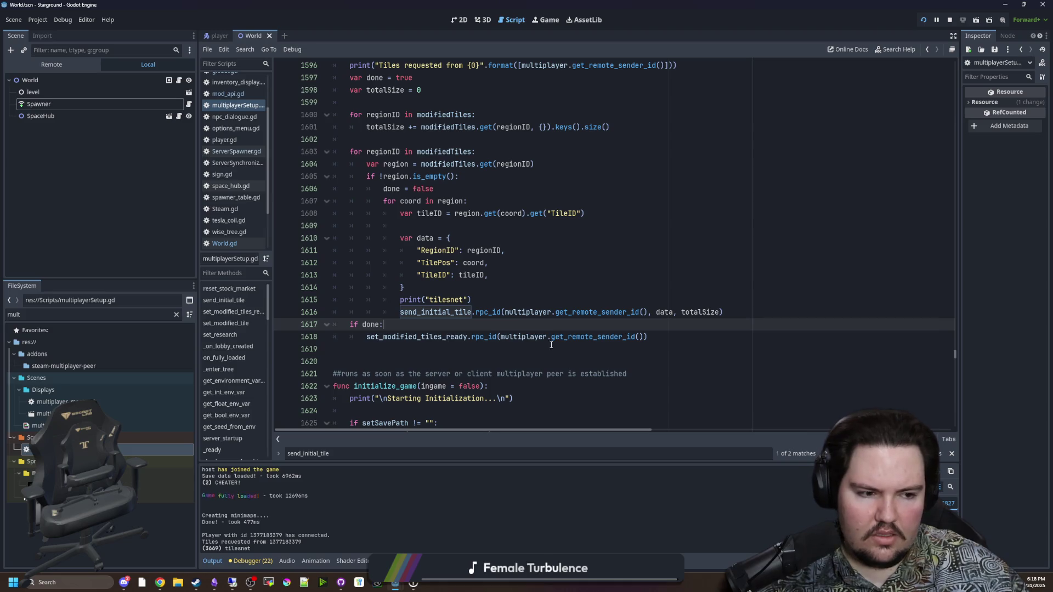
{"action": "left_click", "coordinate": [513, 301]}
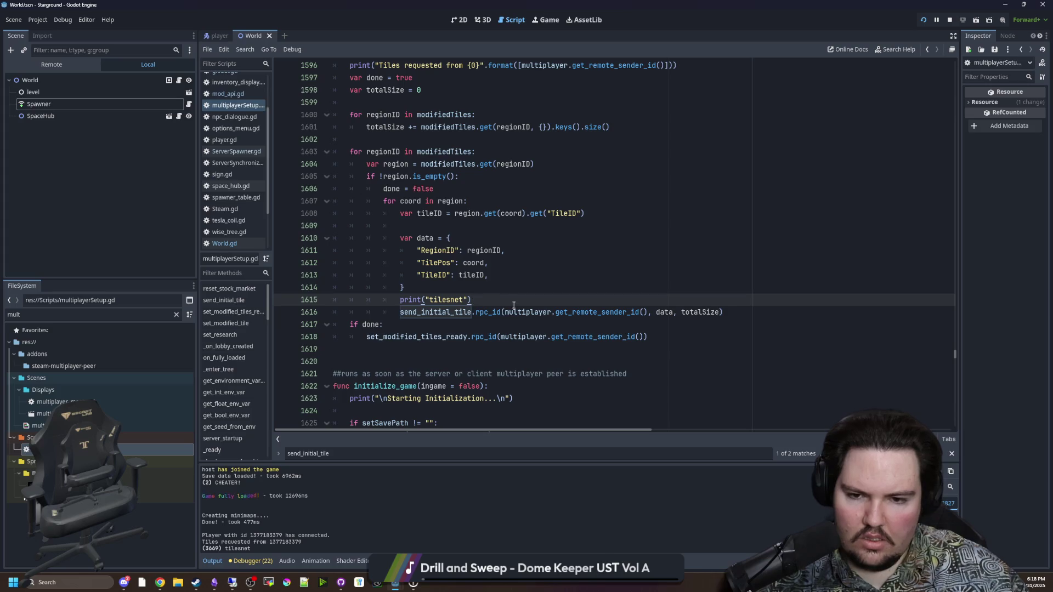
{"action": "left_click", "coordinate": [467, 299]}
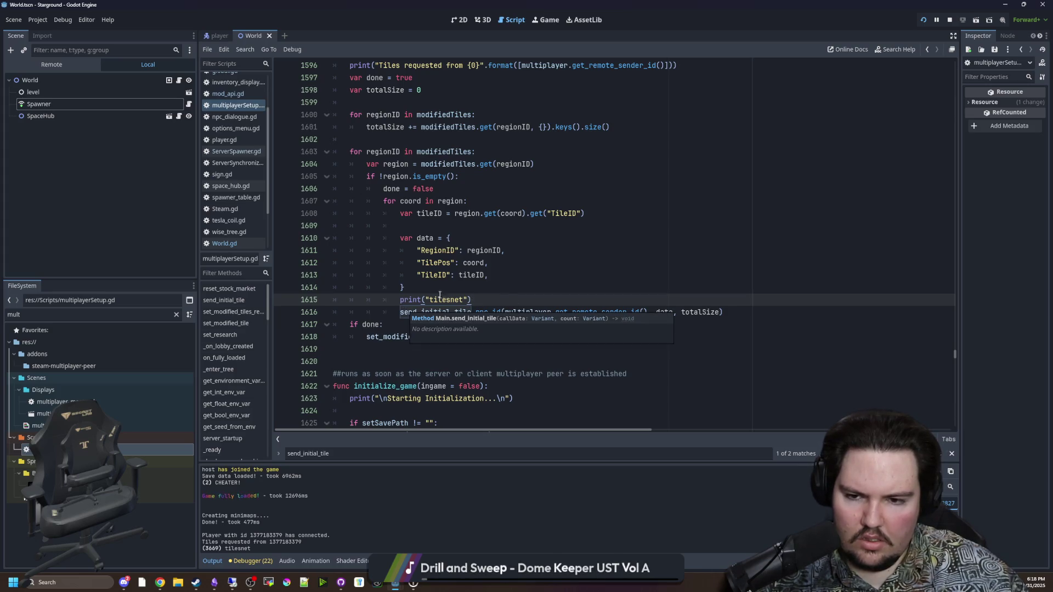
{"action": "key", "text": "Down"}
{"action": "key", "text": "Up"}
{"action": "key", "text": "Up"}
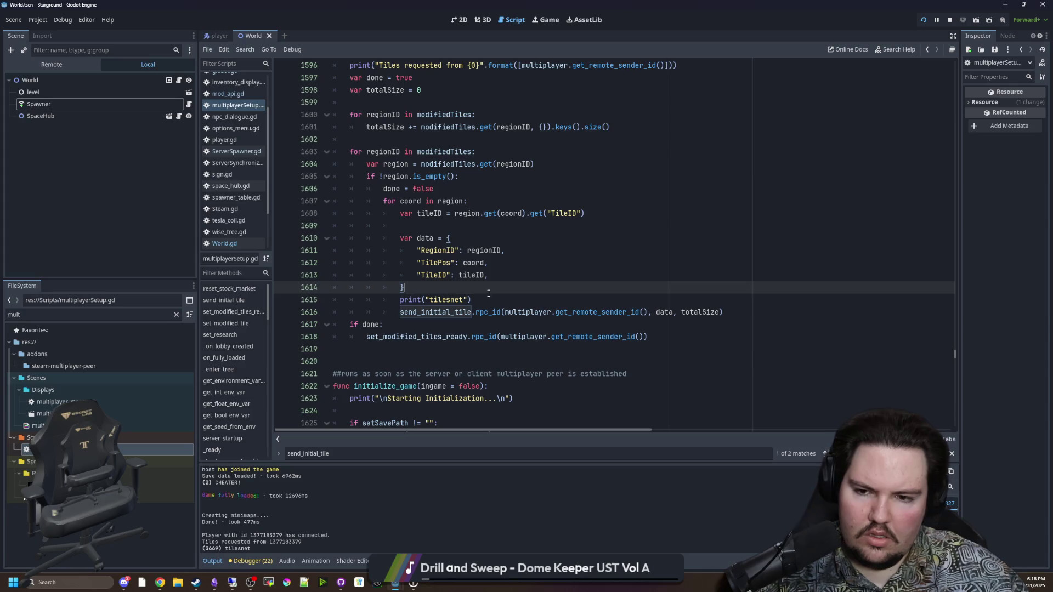
{"action": "key", "text": "Down"}
{"action": "left_click_drag", "start_coordinate": [470, 299], "coordinate": [312, 303]}
{"action": "key", "text": "BackSpace"}
{"action": "key", "text": "BackSpace"}
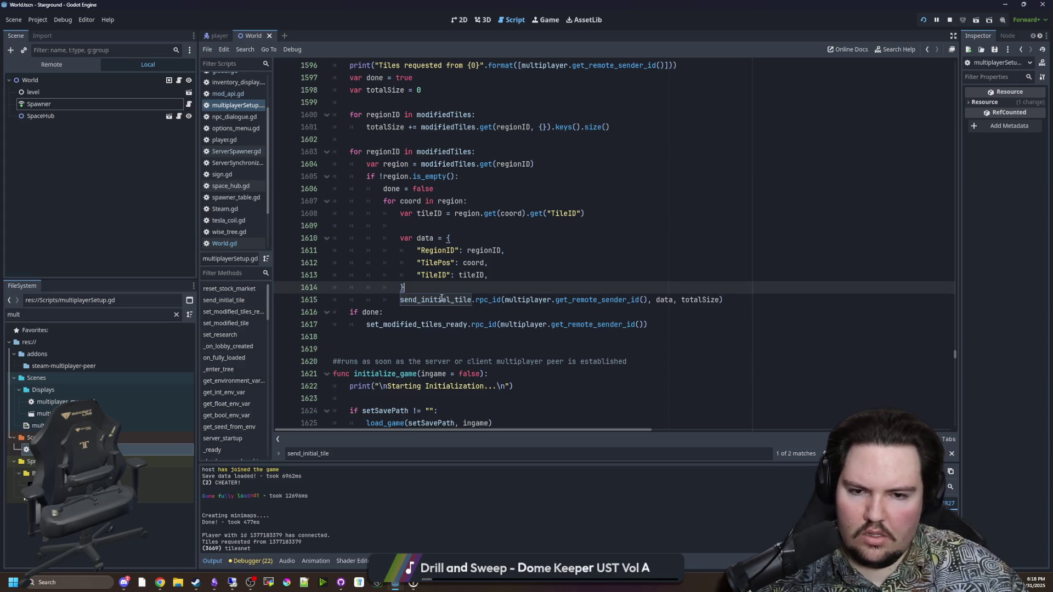
{"action": "left_click", "coordinate": [441, 301], "text": "ctrl"}
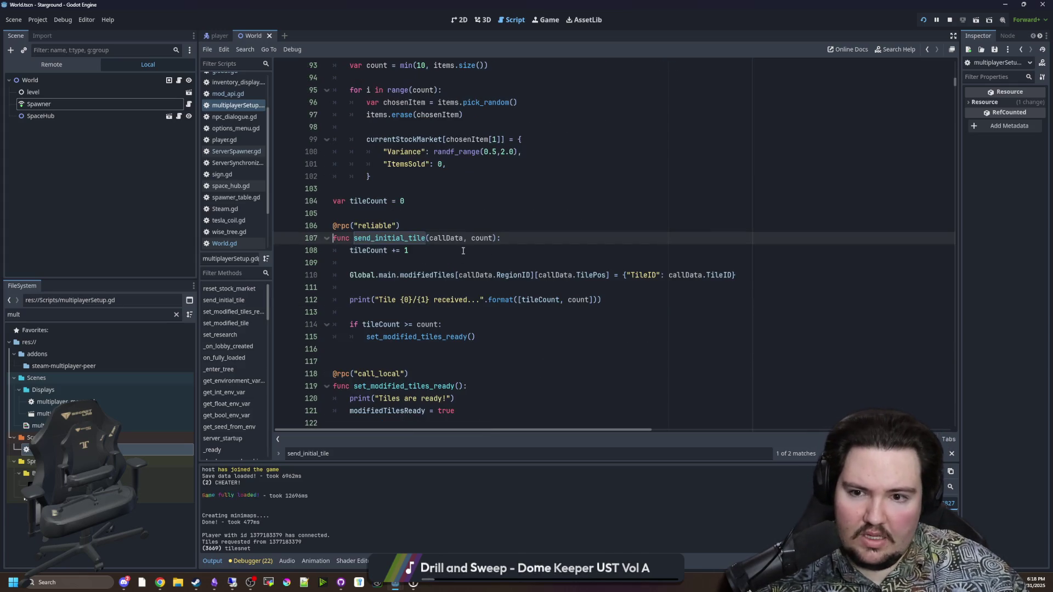
{"action": "key", "text": "Down"}
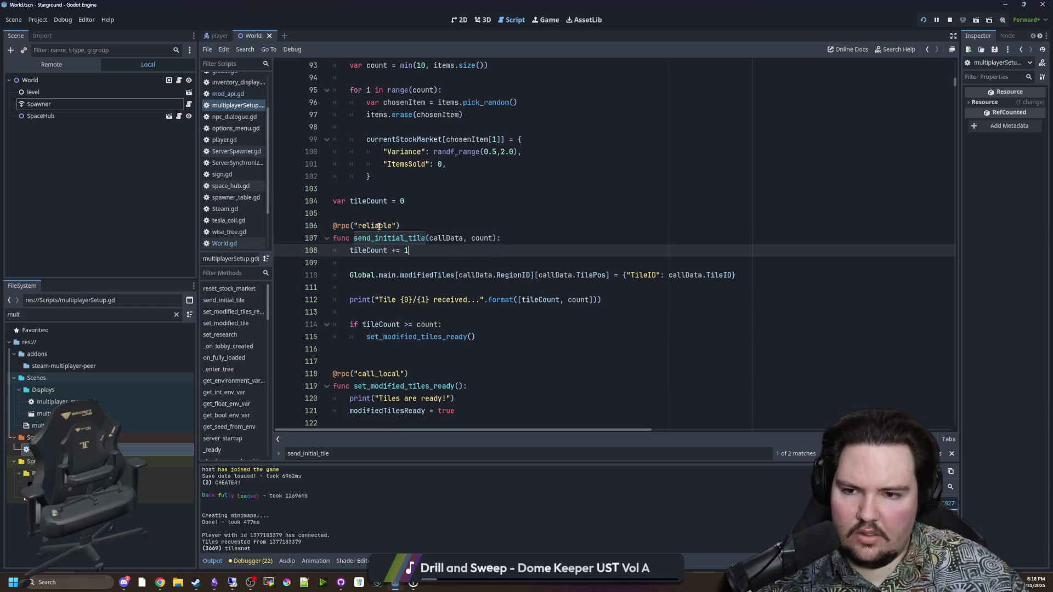
{"action": "left_click", "coordinate": [339, 225], "text": "ctrl"}
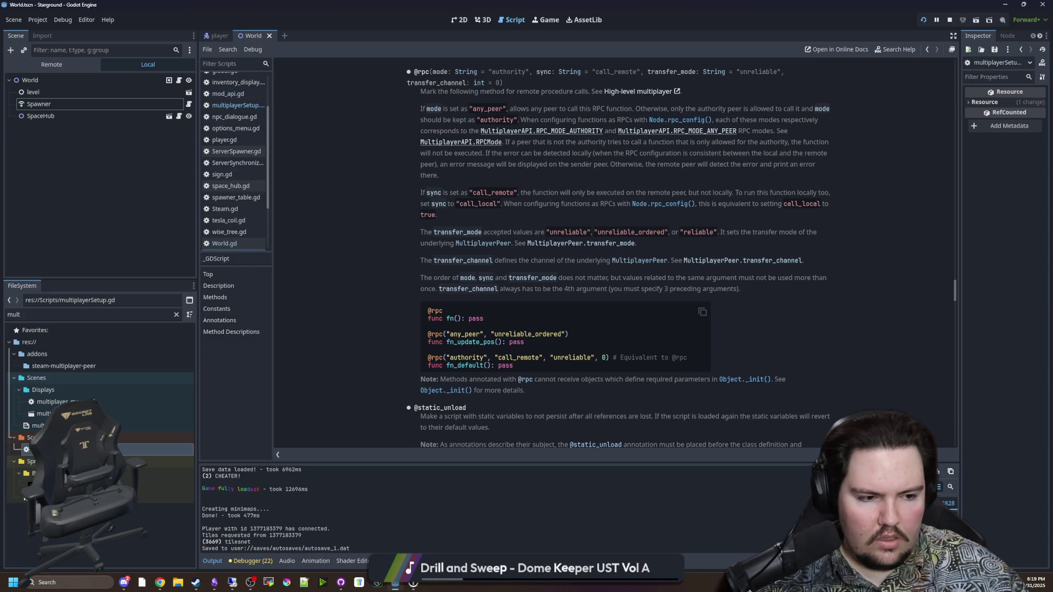
{"action": "key", "text": "alt+Tab"}
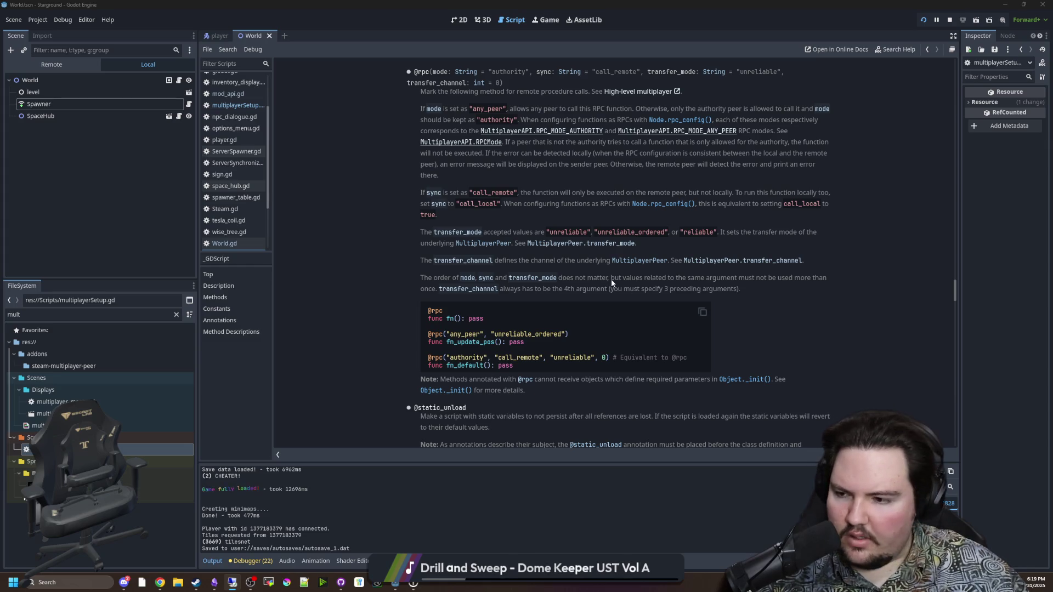
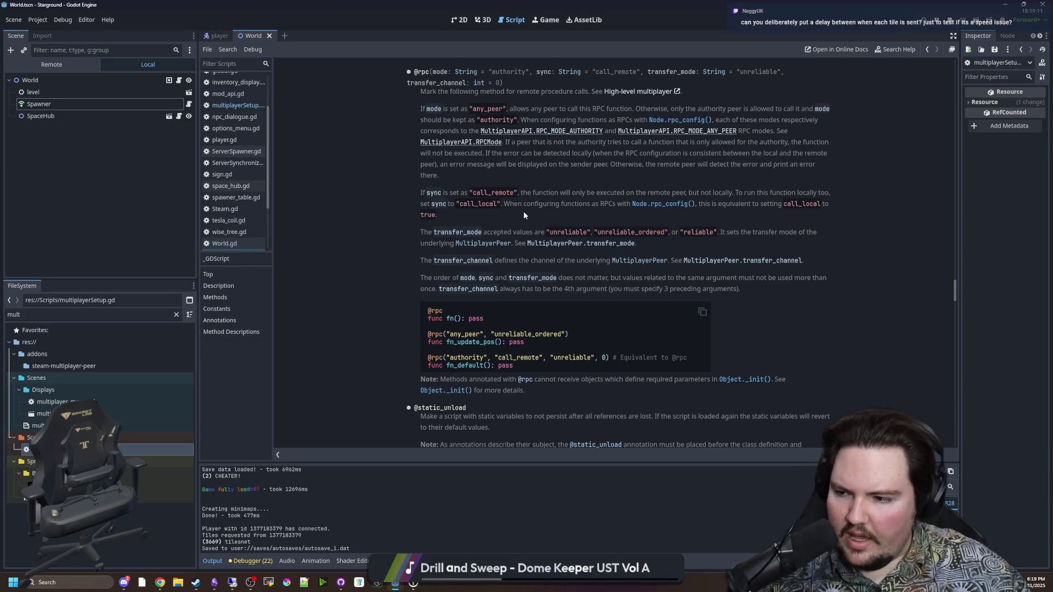
{"action": "key", "text": "alt+Left"}
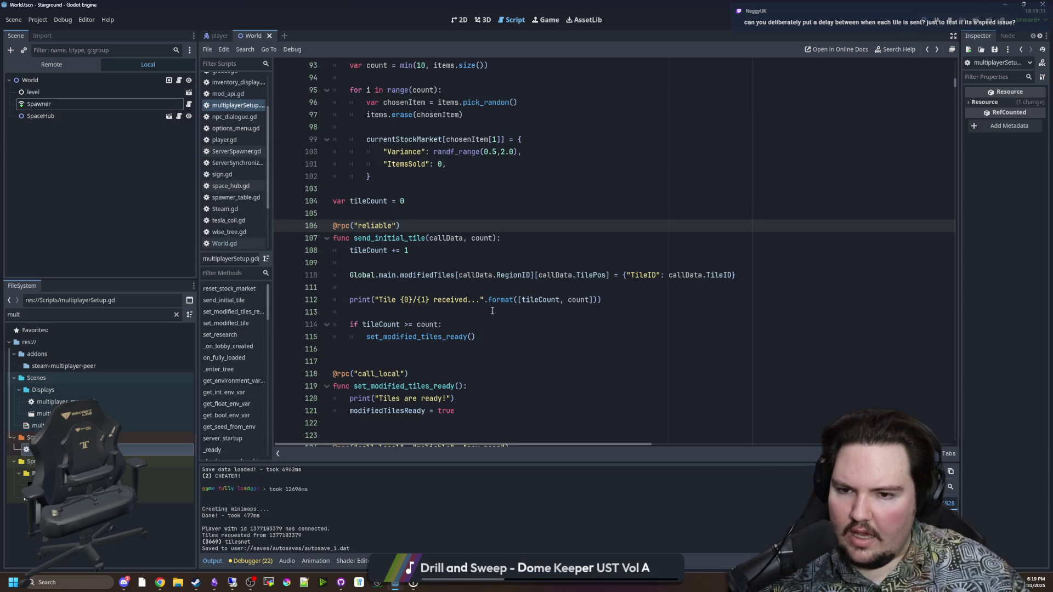
{"action": "left_click", "coordinate": [398, 267]}
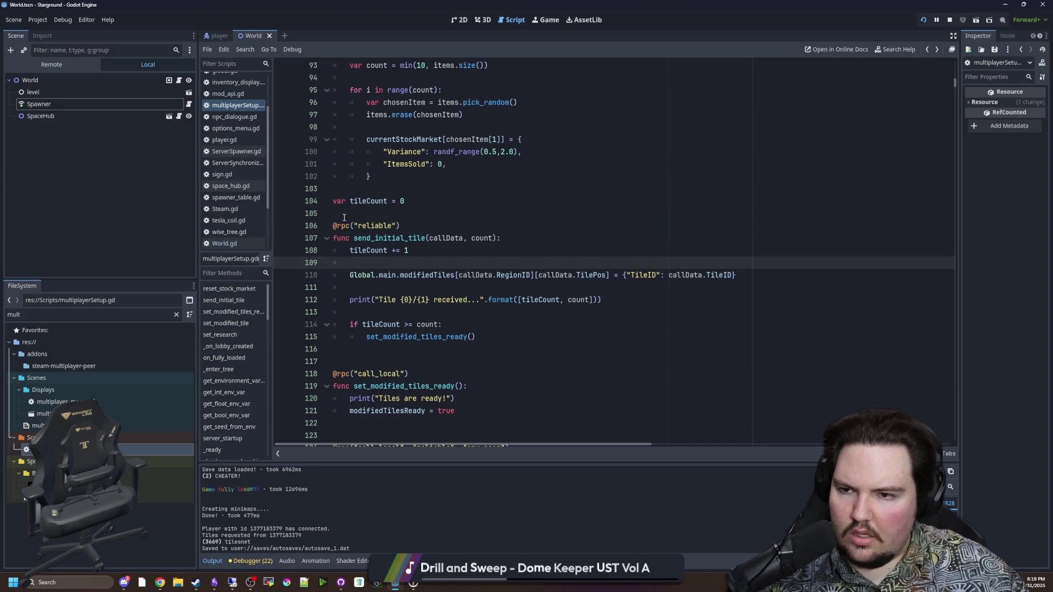
{"action": "left_click", "coordinate": [241, 244]}
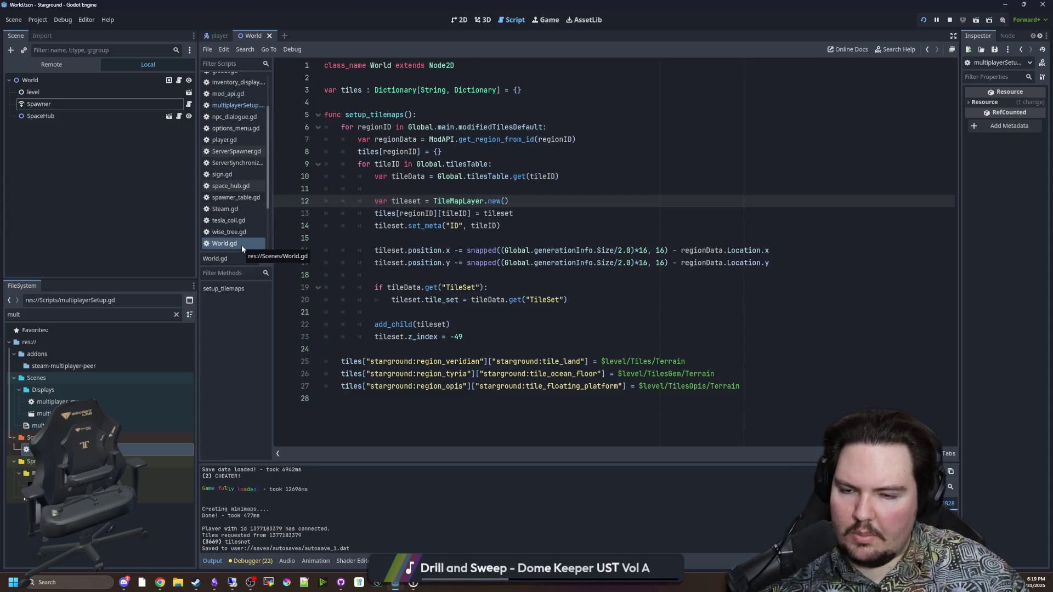
{"action": "left_click", "coordinate": [438, 274]}
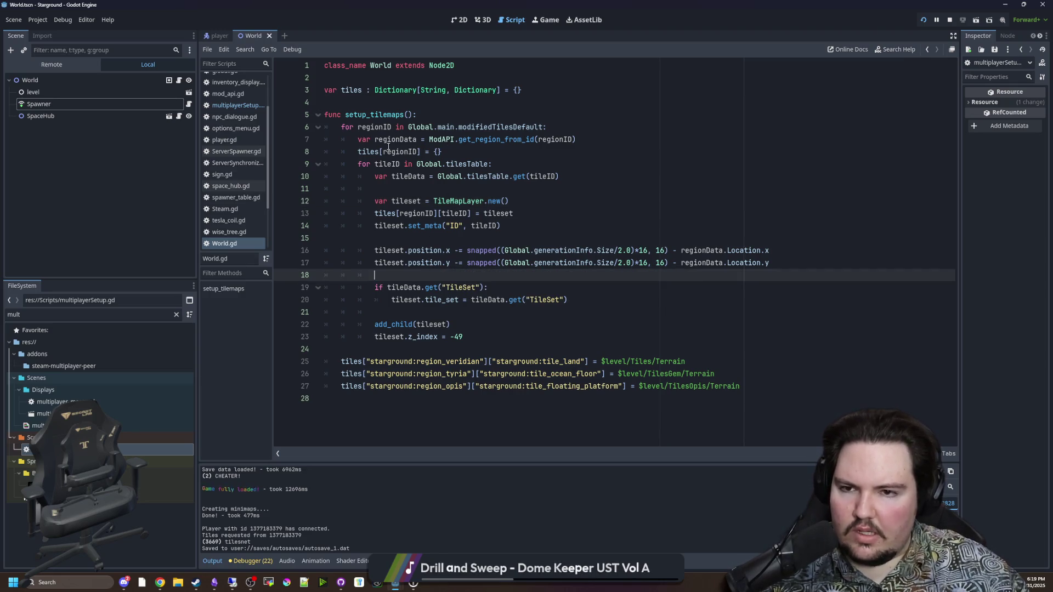
{"action": "left_click_drag", "start_coordinate": [408, 127], "coordinate": [580, 158]}
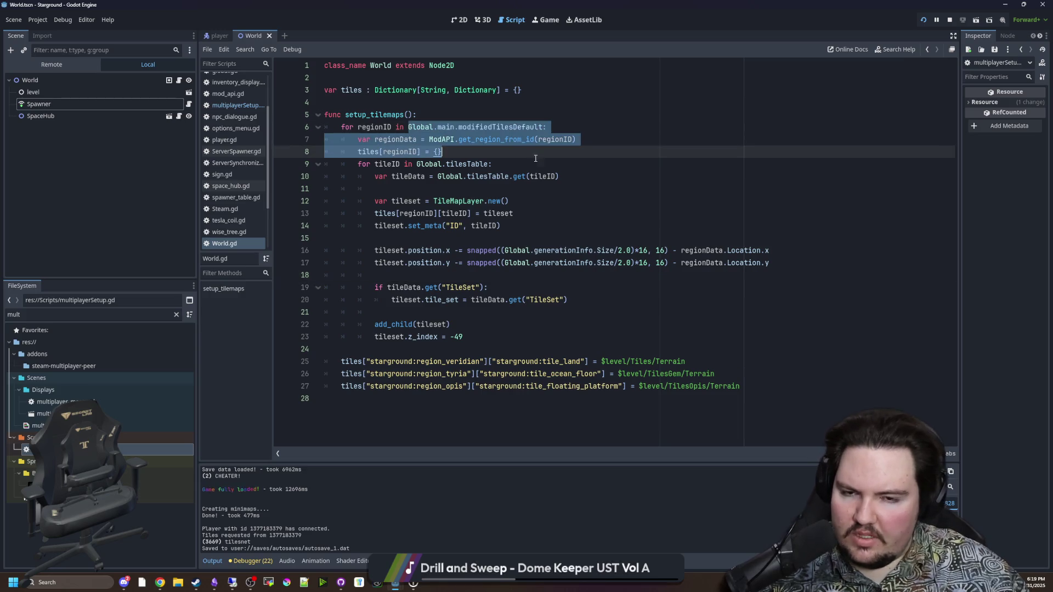
{"action": "left_click", "coordinate": [580, 158]}
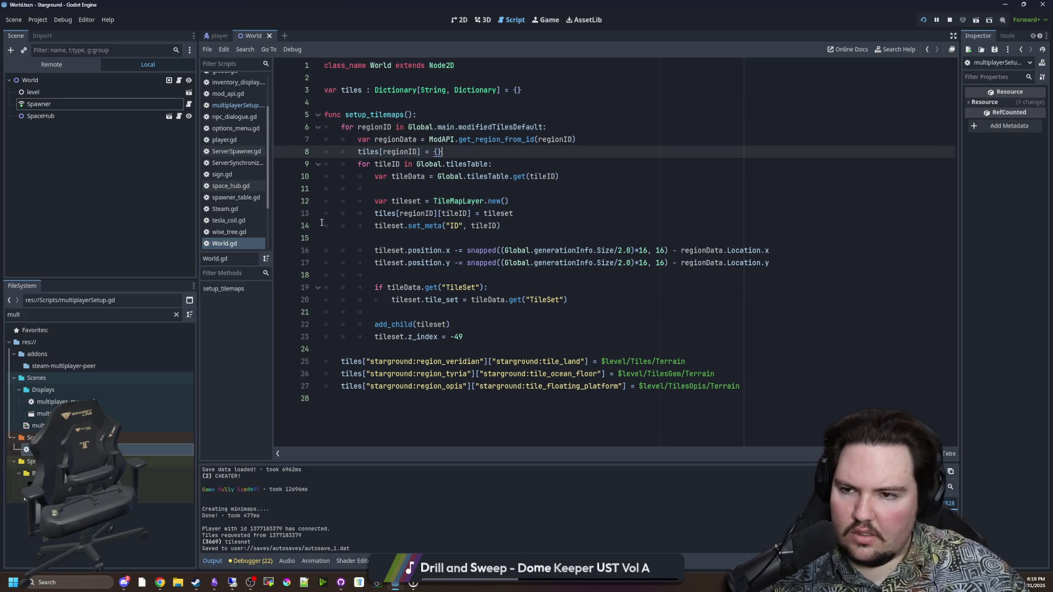
Return to multiplayerSetup.gd and bring the send_initial_tile function into view.
{"action": "left_click", "coordinate": [236, 105]}
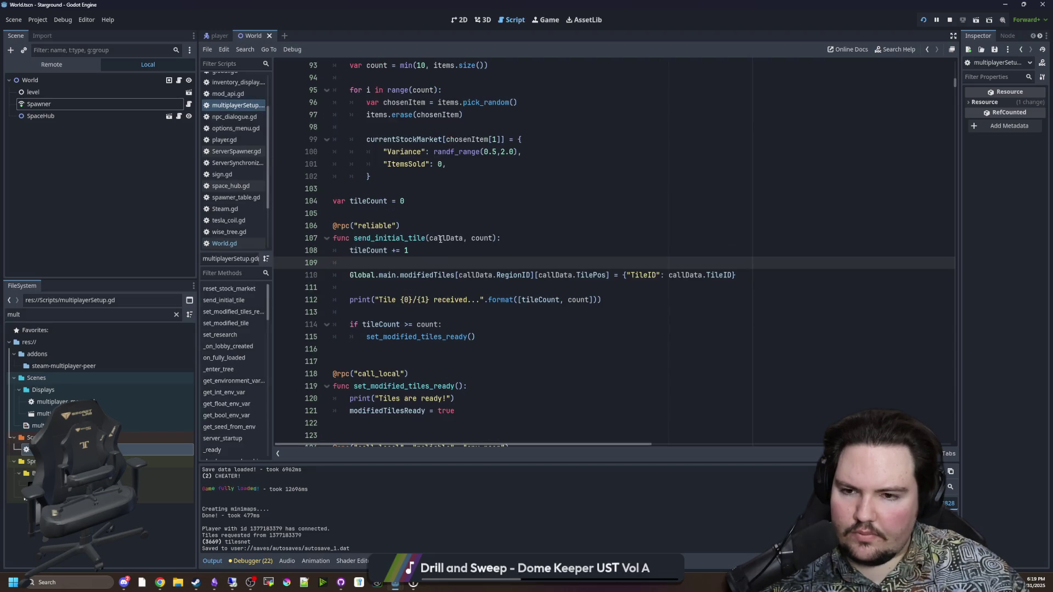
{"action": "left_click", "coordinate": [395, 213]}
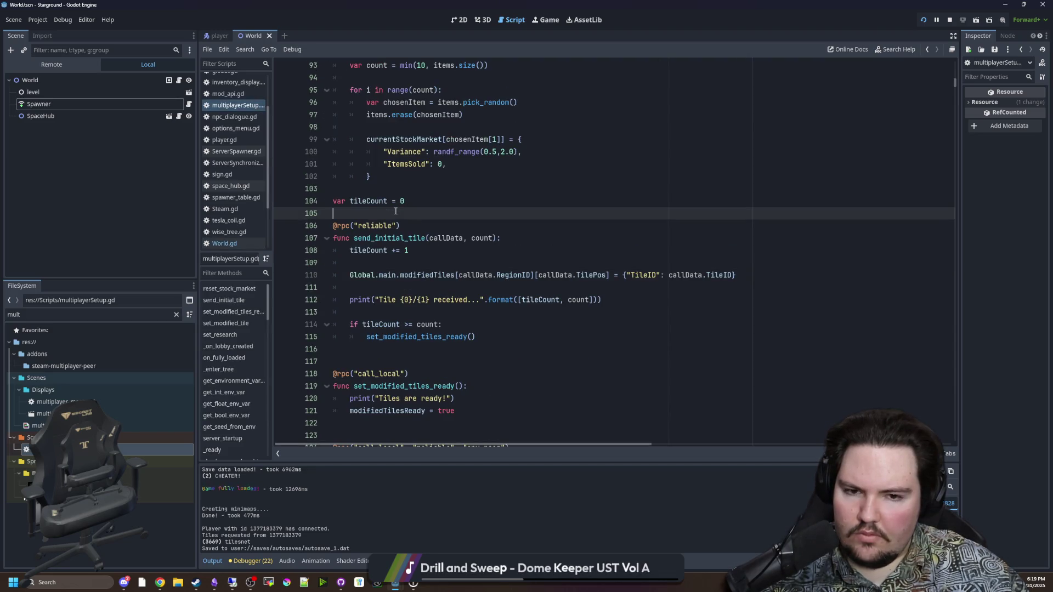
{"action": "scroll", "coordinate": [396, 211], "scroll_direction": "up", "scroll_amount": 1}
{"action": "scroll", "coordinate": [396, 211], "scroll_direction": "up", "scroll_amount": 1}
{"action": "scroll", "coordinate": [395, 212], "scroll_direction": "down", "scroll_amount": 2}
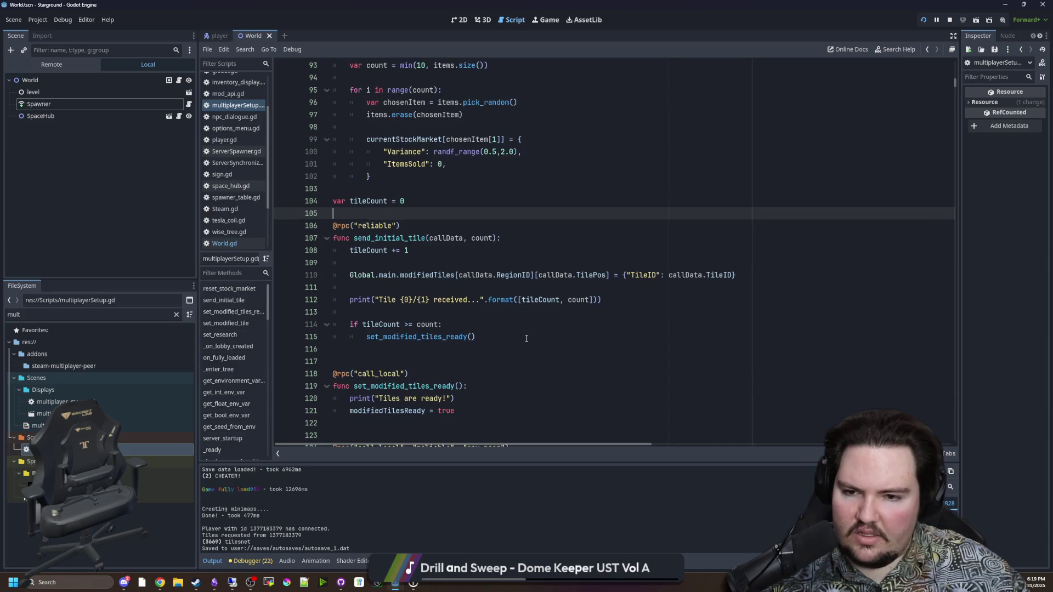
{"action": "left_click_drag", "start_coordinate": [476, 337], "coordinate": [337, 232]}
{"action": "key", "text": "Up"}
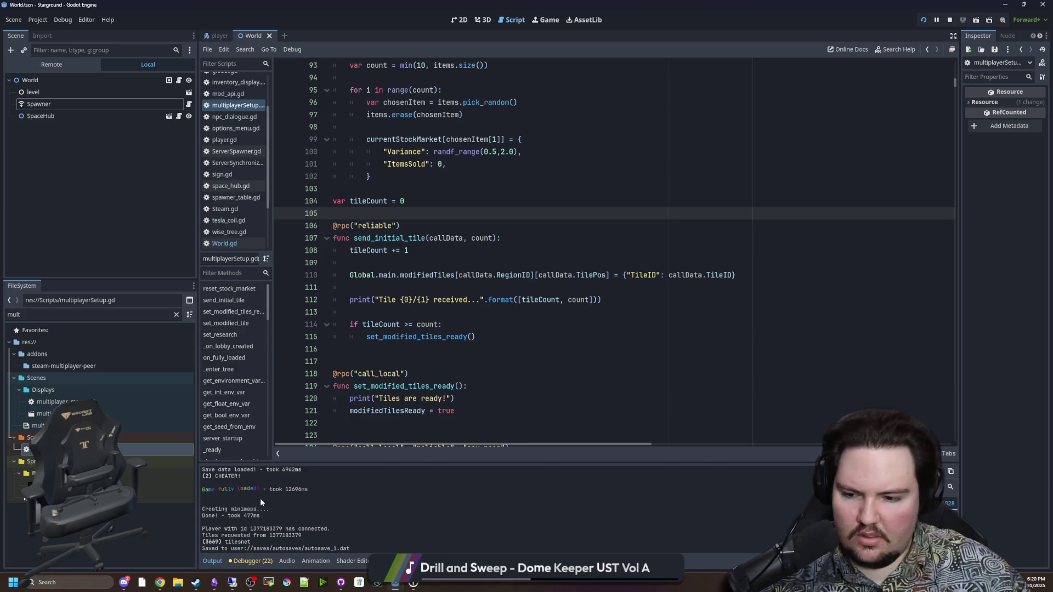
Search Google in a new Chrome tab for 'godot max number of rpcs in one frame'.
{"action": "mouse_move", "coordinate": [164, 585]}
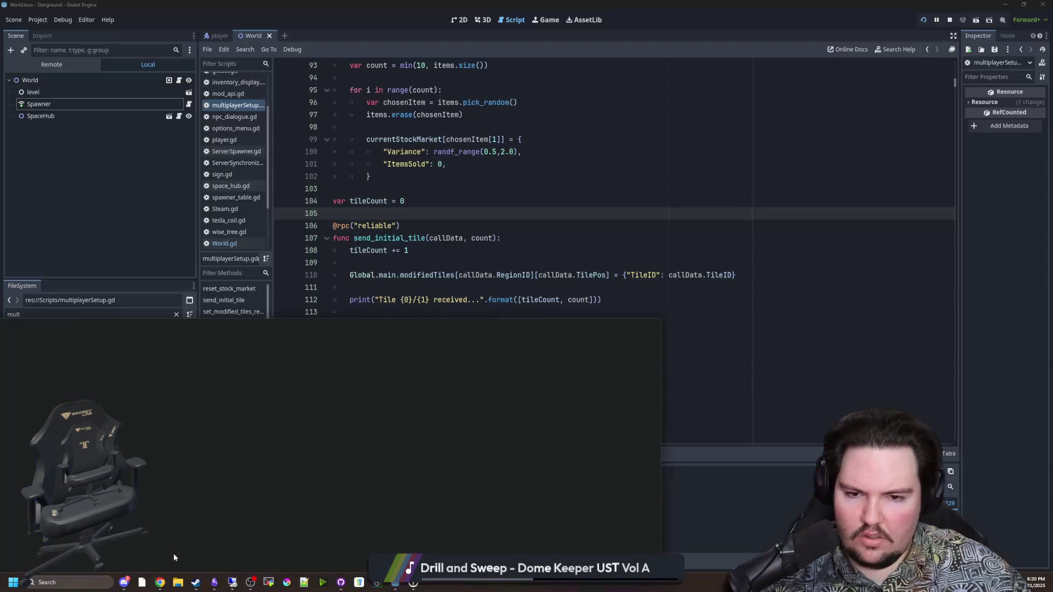
{"action": "left_click", "coordinate": [170, 556]}
{"action": "left_click", "coordinate": [577, 327]}
{"action": "left_click_drag", "start_coordinate": [609, 326], "coordinate": [820, 88]}
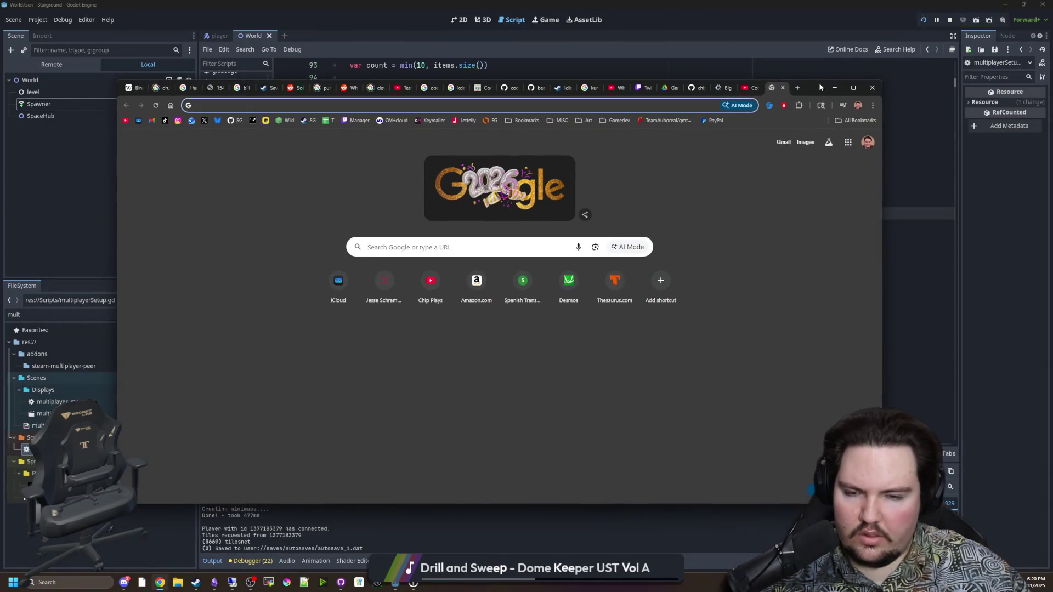
{"action": "type", "text": "godot max number"}
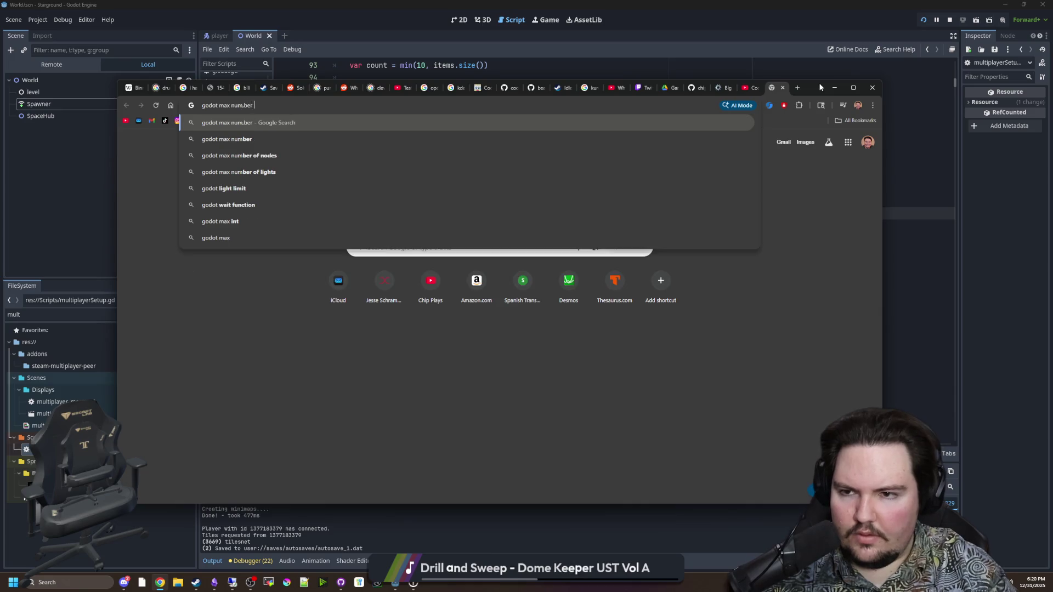
{"action": "type", "text": " of rpcs in one frame"}
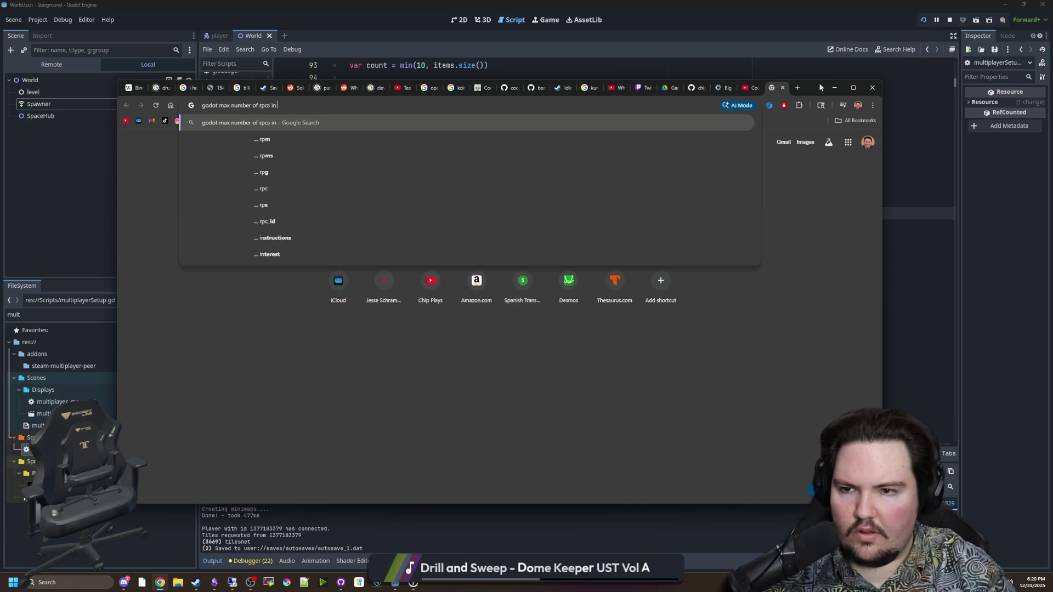
{"action": "key", "text": "Return"}
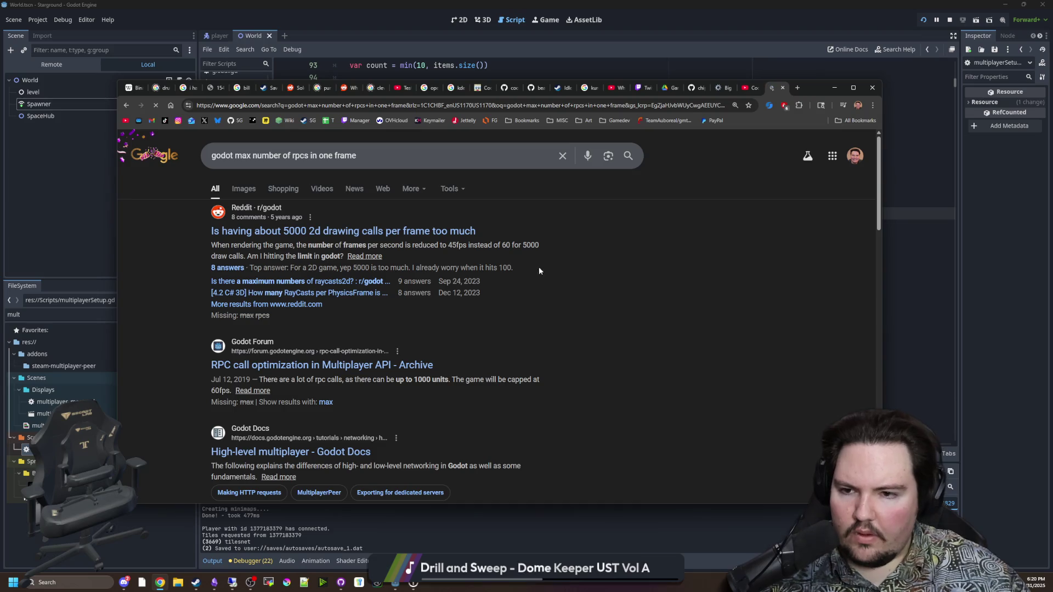
Open and read the RPC call optimization forum thread.
{"action": "middle_click", "coordinate": [373, 364]}
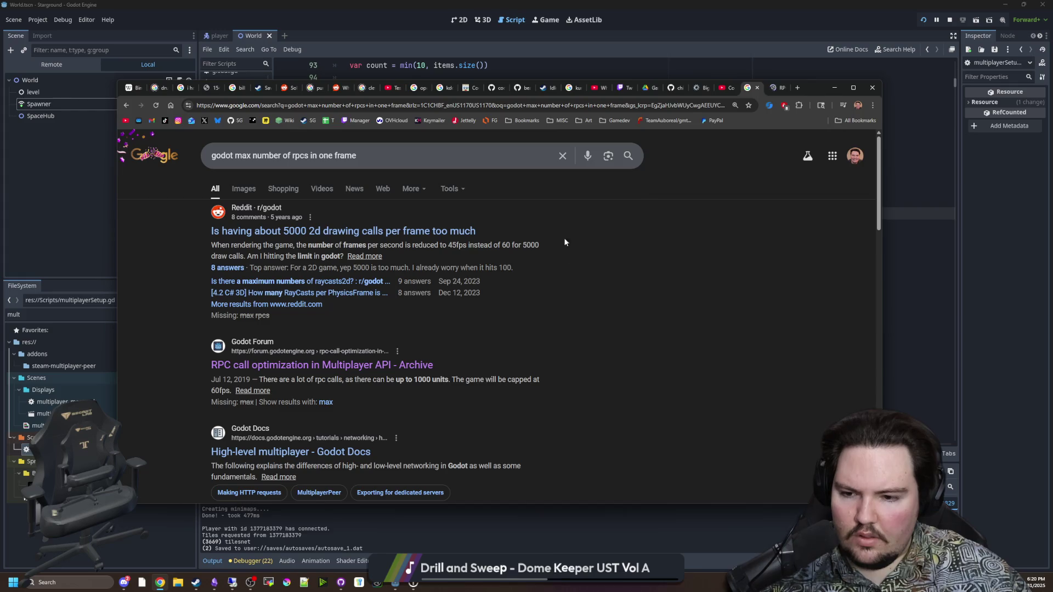
{"action": "scroll", "coordinate": [459, 348], "scroll_direction": "down", "scroll_amount": 2}
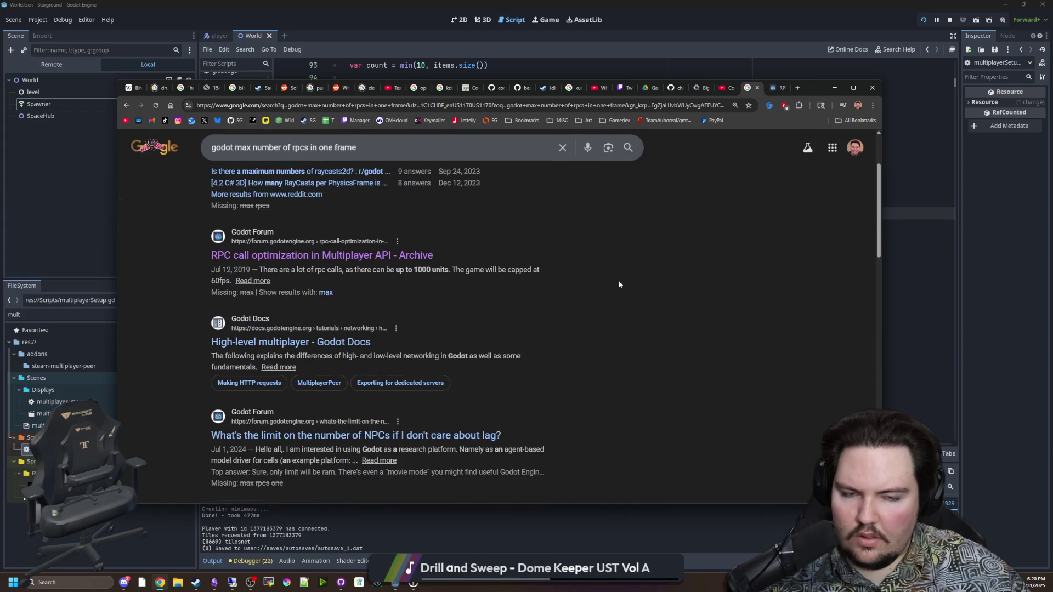
{"action": "scroll", "coordinate": [591, 298], "scroll_direction": "up", "scroll_amount": 2}
{"action": "left_click", "coordinate": [777, 89]}
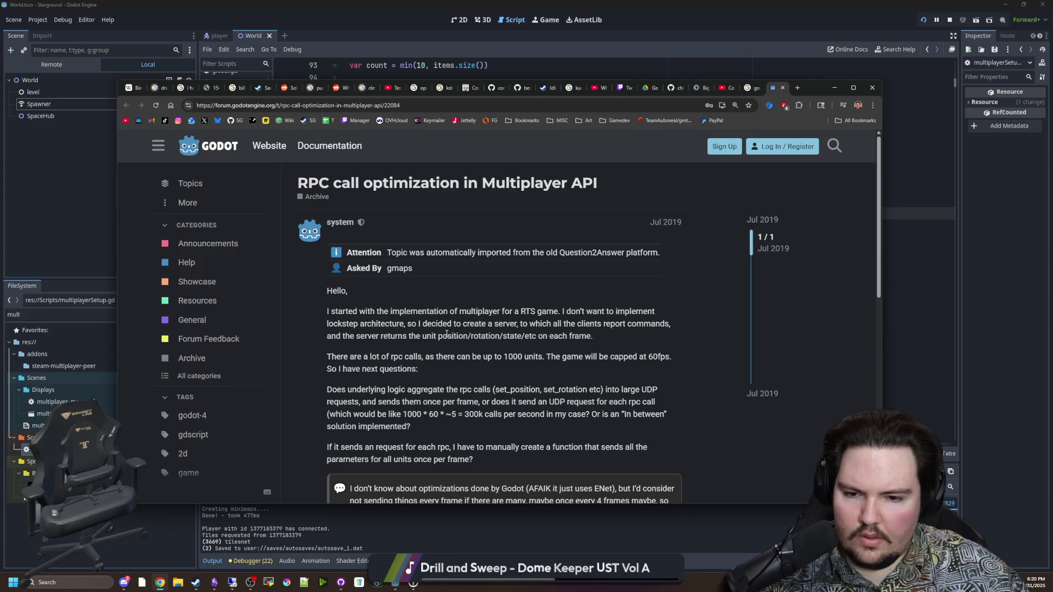
{"action": "scroll", "coordinate": [447, 333], "scroll_direction": "down", "scroll_amount": 8}
{"action": "scroll", "coordinate": [577, 279], "scroll_direction": "up", "scroll_amount": 5}
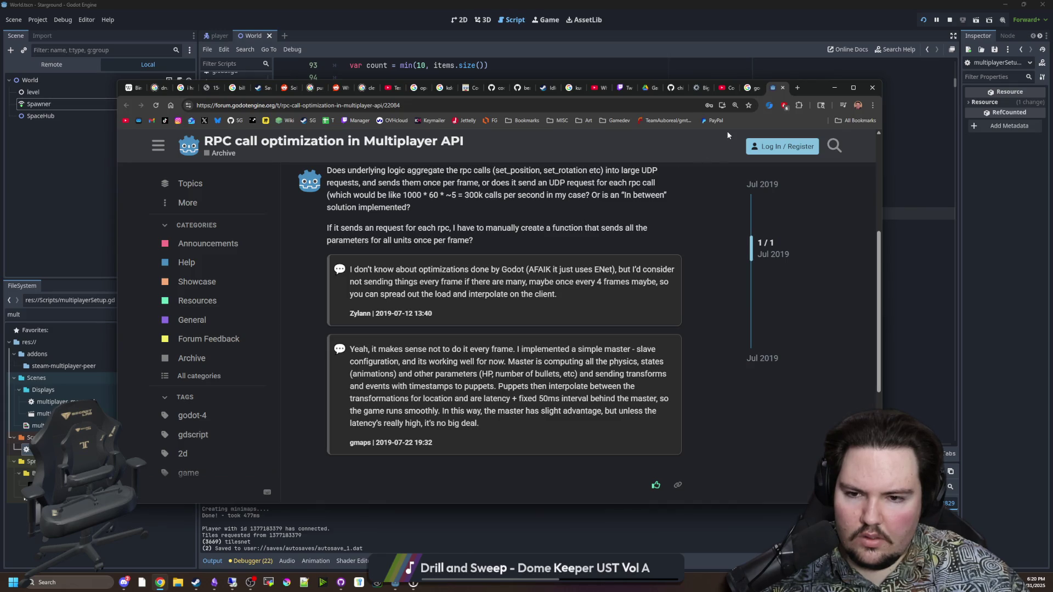
Scan the remaining search results, then minimize Chrome and go back to Godot.
{"action": "left_click", "coordinate": [751, 90]}
{"action": "scroll", "coordinate": [384, 318], "scroll_direction": "down", "scroll_amount": 3}
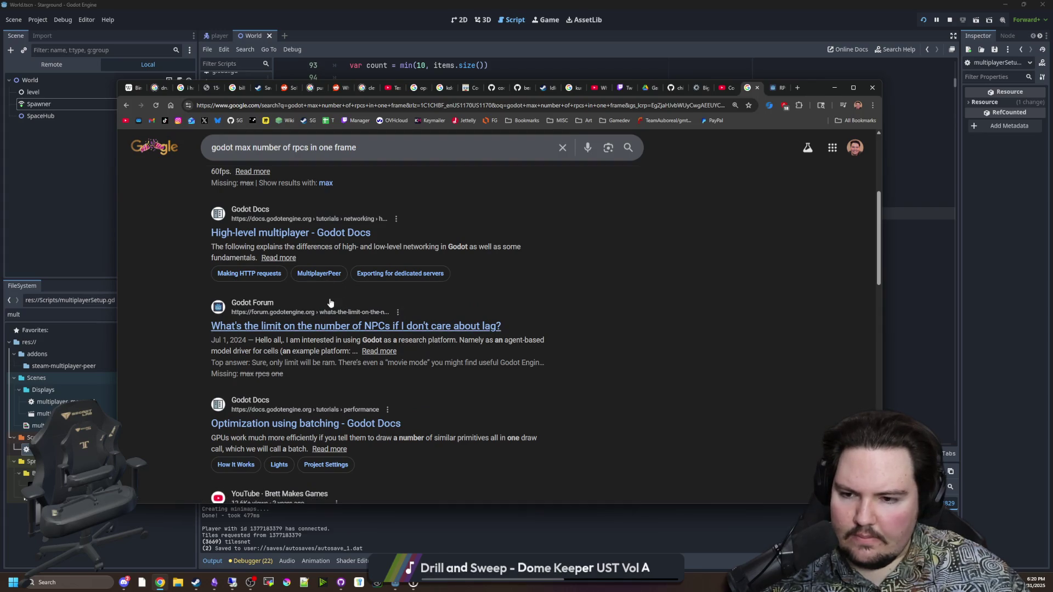
{"action": "scroll", "coordinate": [330, 298], "scroll_direction": "down", "scroll_amount": 3}
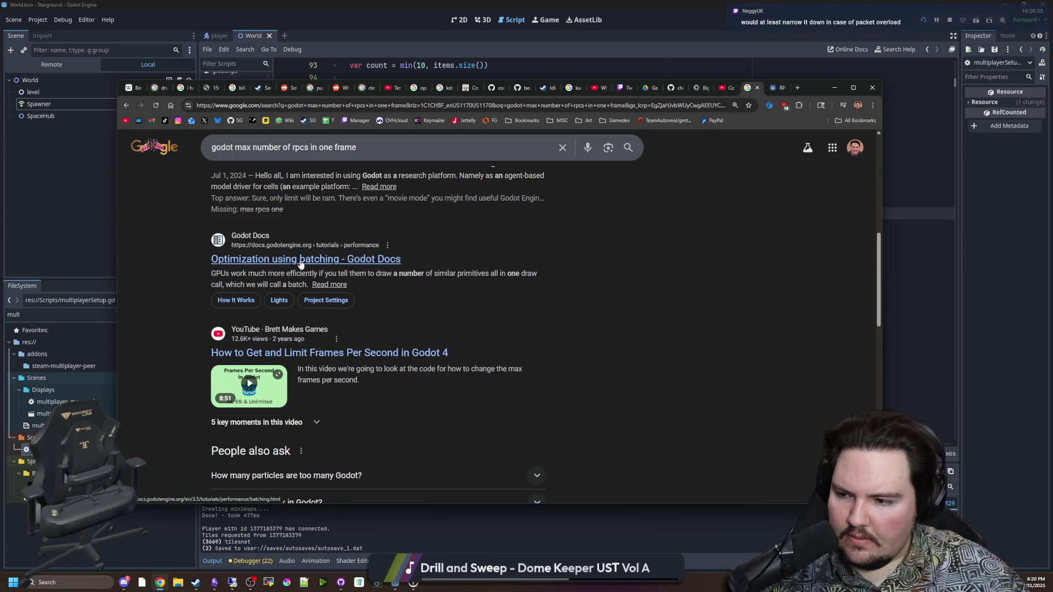
{"action": "scroll", "coordinate": [300, 264], "scroll_direction": "down", "scroll_amount": 4}
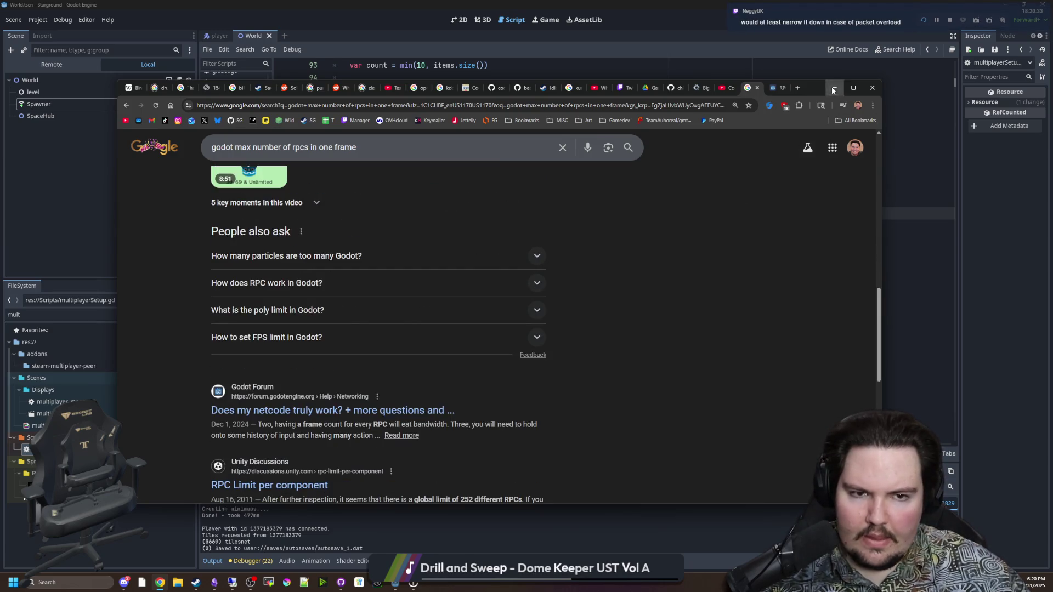
{"action": "left_click", "coordinate": [833, 88]}
{"action": "left_click", "coordinate": [437, 237]}
{"action": "left_click", "coordinate": [426, 314]}
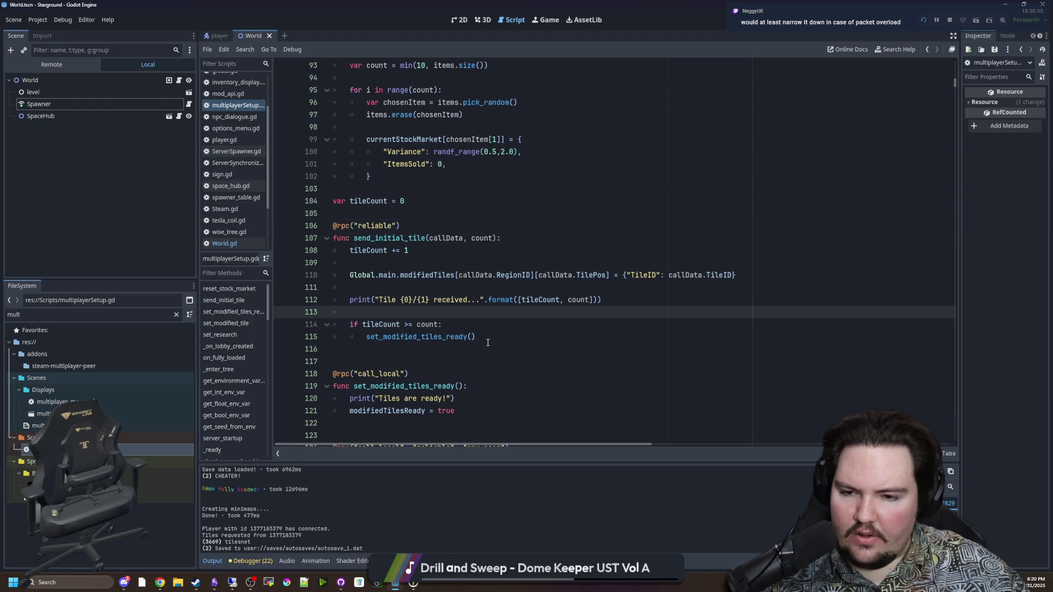
Search the script for send_initial_tile to reach its call in the tile-sending loop.
{"action": "left_click", "coordinate": [403, 287]}
{"action": "left_click", "coordinate": [451, 217]}
{"action": "key", "text": "ctrl+f"}
{"action": "type", "text": "sen"}
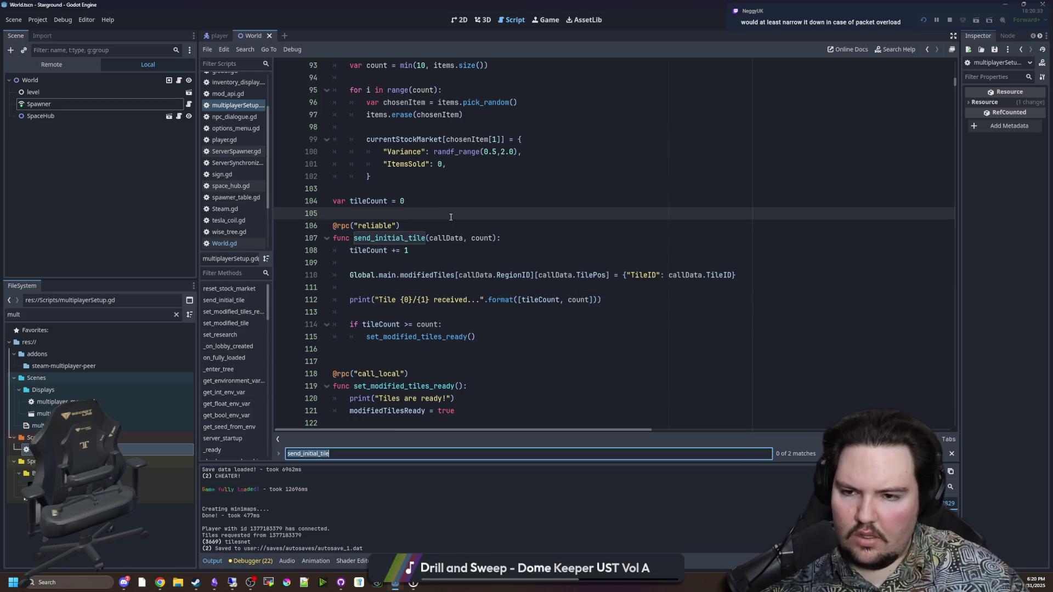
{"action": "type", "text": "d_initial_tile"}
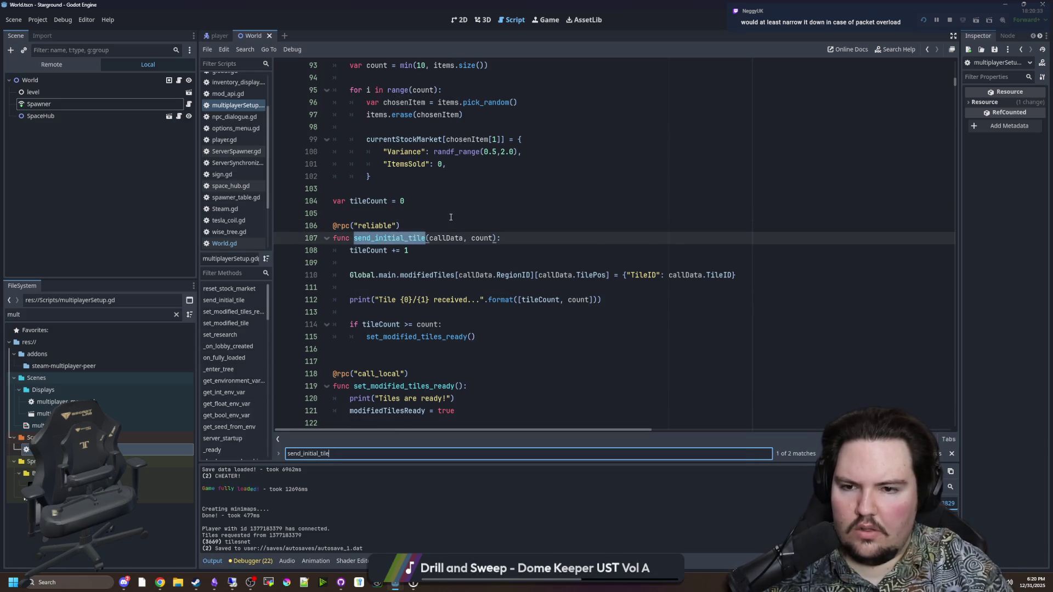
{"action": "key", "text": "Return"}
{"action": "scroll", "coordinate": [439, 312], "scroll_direction": "up", "scroll_amount": 2}
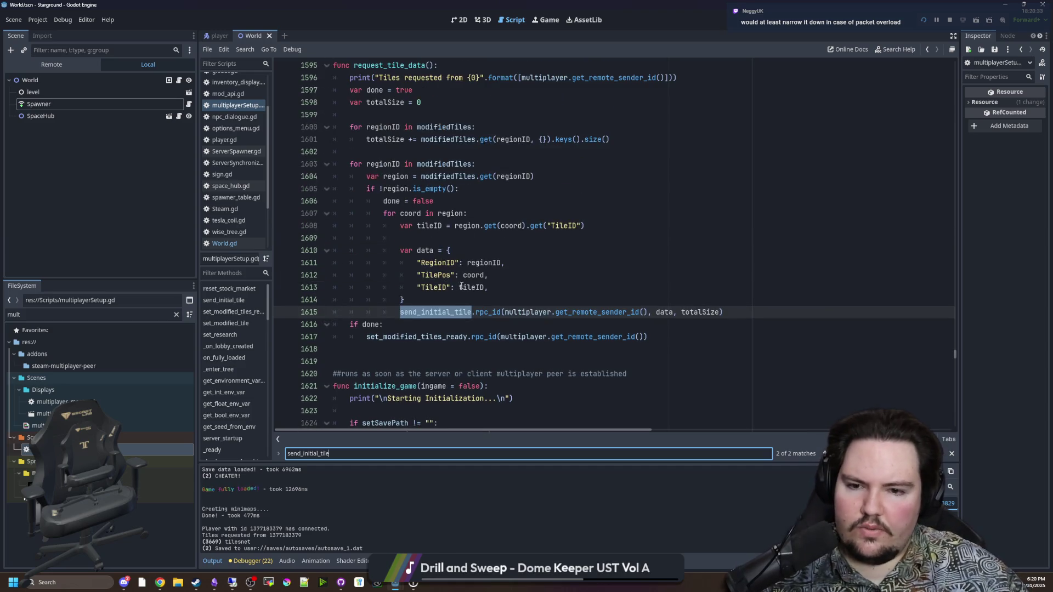
{"action": "left_click", "coordinate": [425, 298]}
Add 'await get_tree().physics_frame' after the send_initial_tile call on line 1616, and save.
{"action": "left_click", "coordinate": [778, 308]}
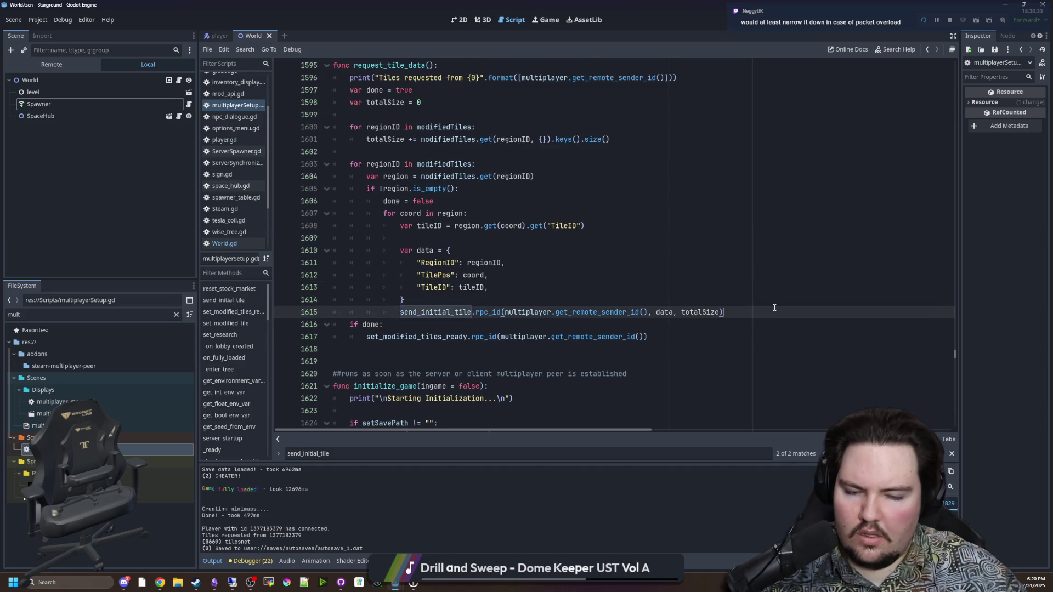
{"action": "key", "text": "Return"}
{"action": "type", "text": "get_tree().proce"}
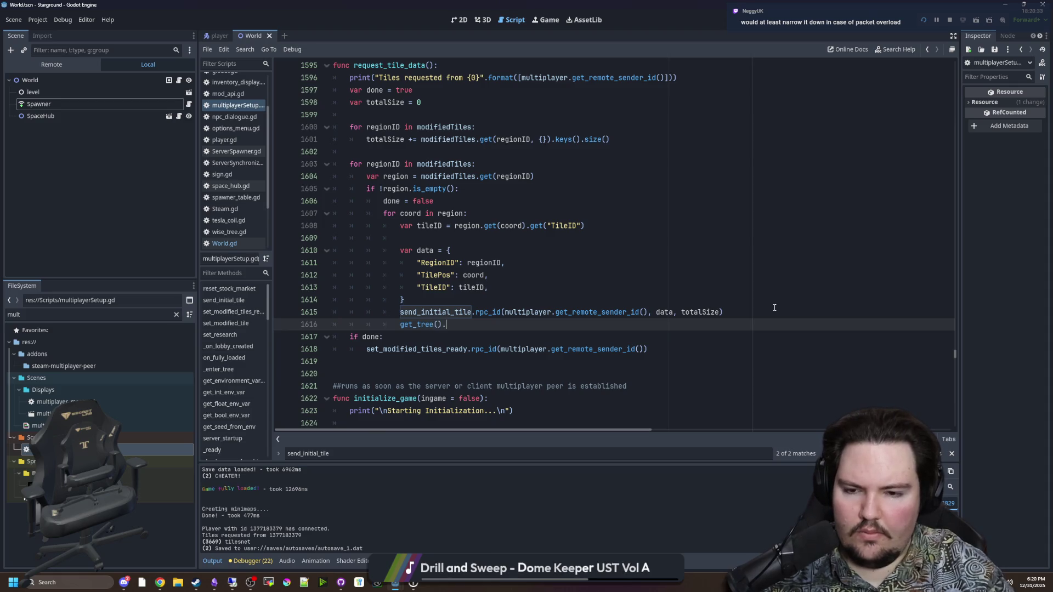
{"action": "type", "text": "ss_phy"}
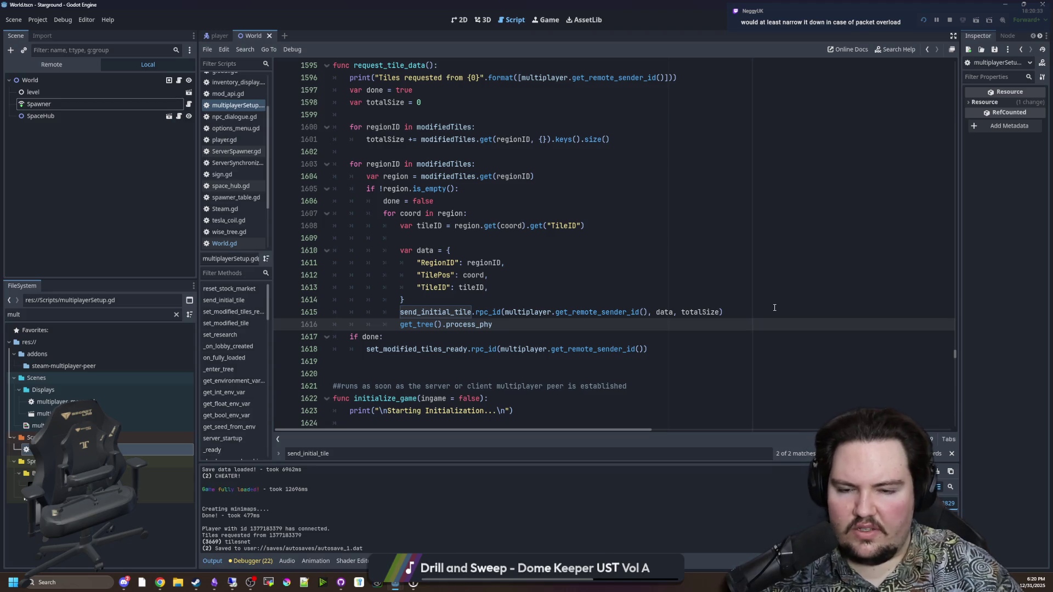
{"action": "key", "text": "BackSpace"}
{"action": "key", "text": "BackSpace"}
{"action": "key", "text": "BackSpace"}
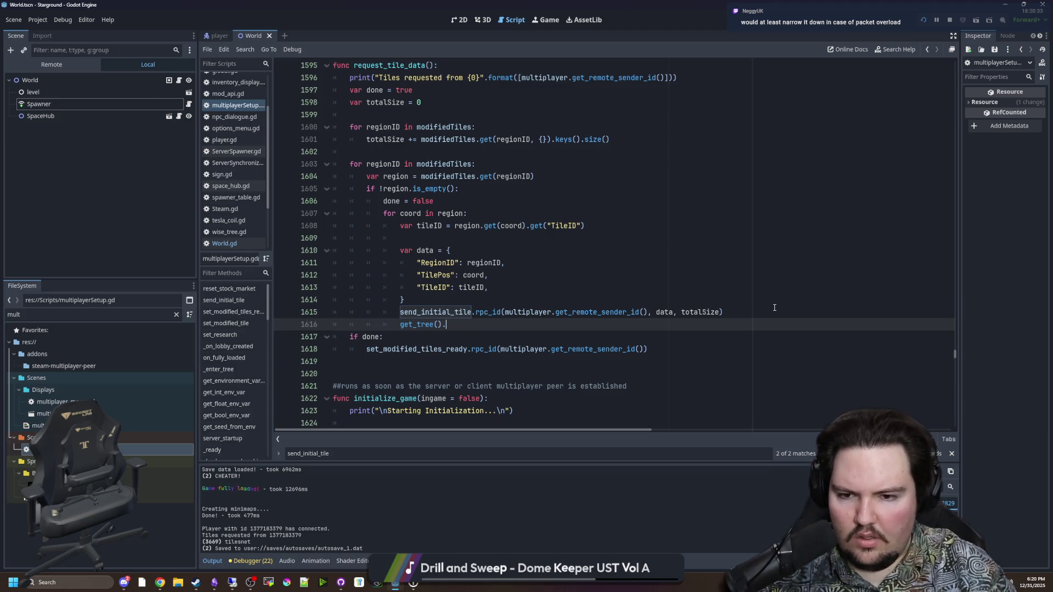
{"action": "type", "text": "phy"}
{"action": "key", "text": "Return"}
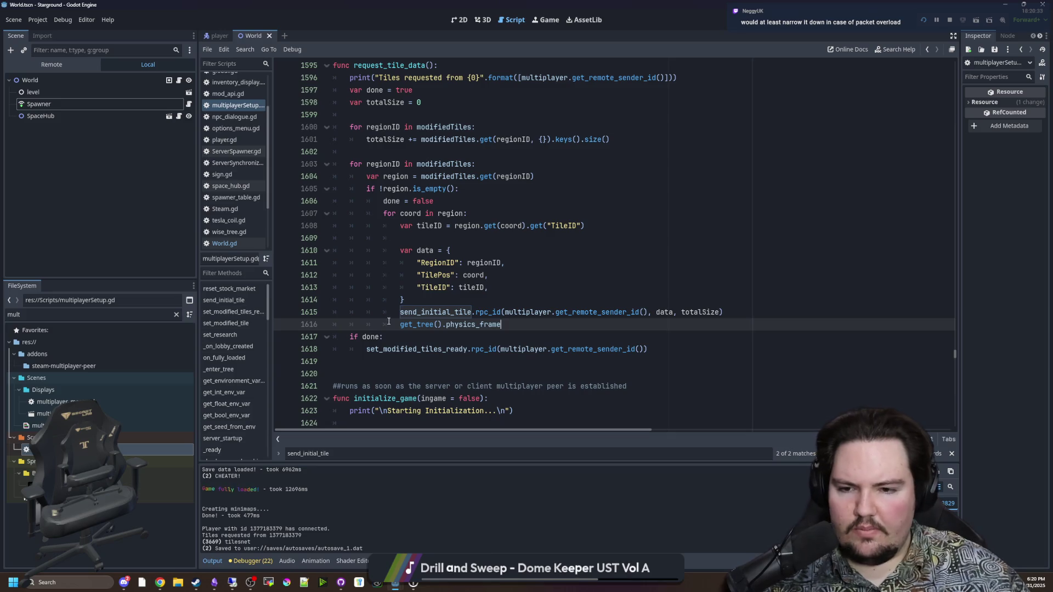
{"action": "type", "text": "await"}
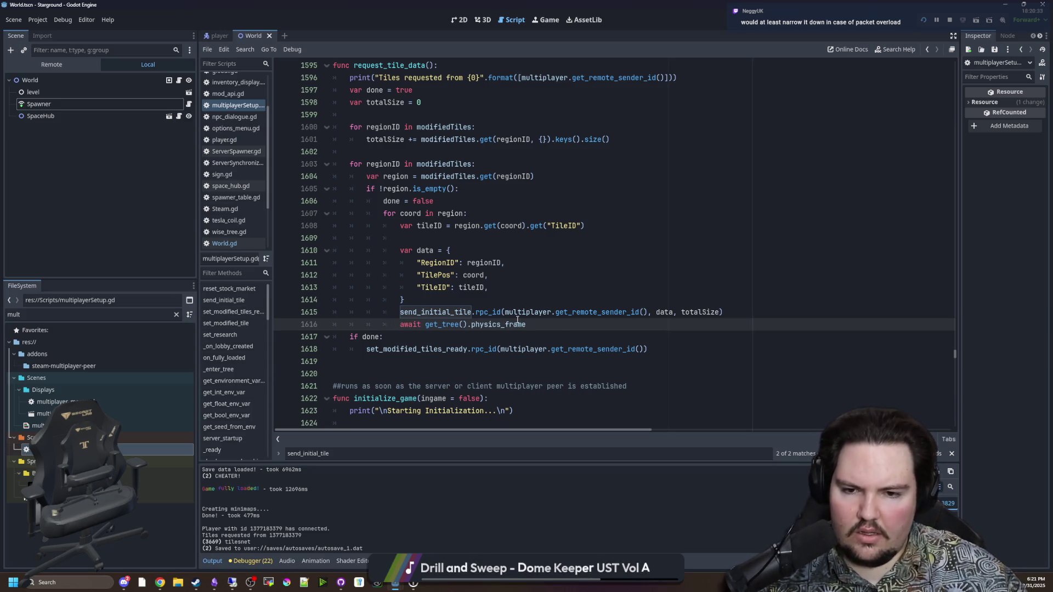
{"action": "key", "text": "ctrl+s"}
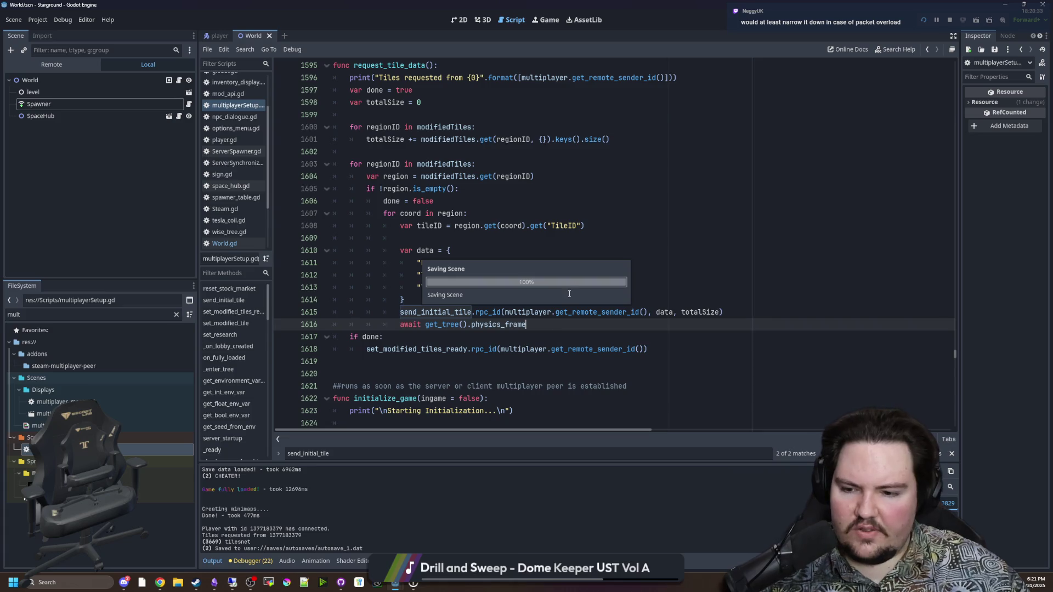
{"action": "left_click", "coordinate": [408, 300]}
{"action": "key", "text": "ctrl+s"}
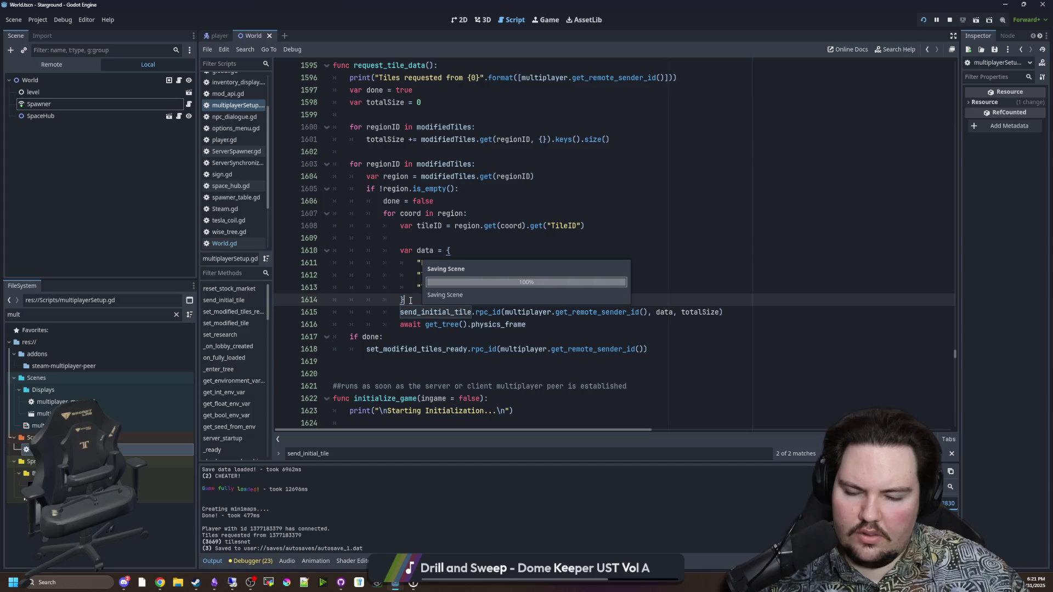
Stop the running game, then save and relaunch the project with the new await.
{"action": "left_click", "coordinate": [946, 22]}
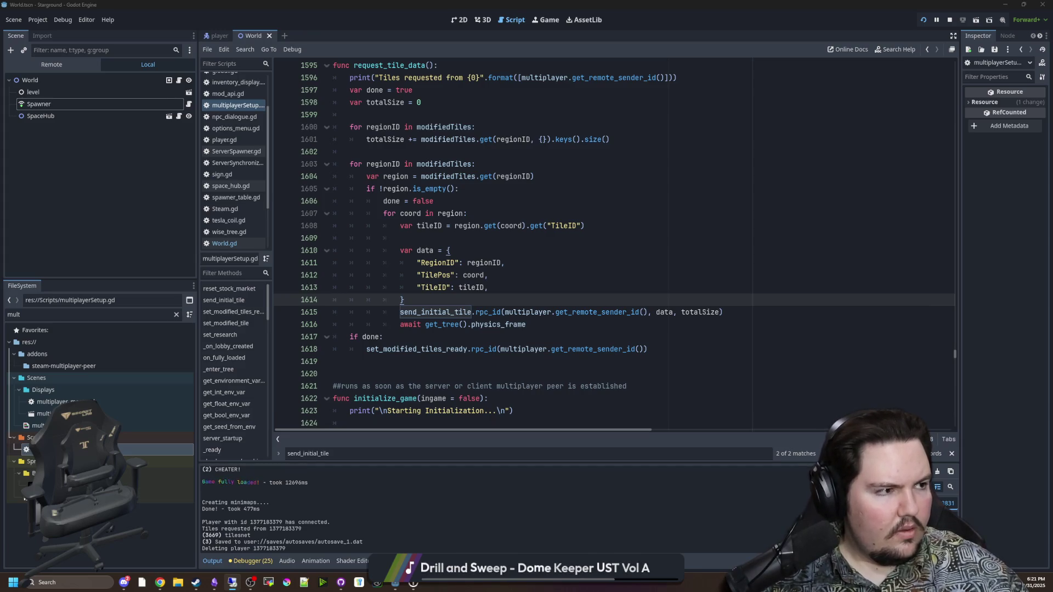
{"action": "left_click", "coordinate": [660, 284]}
{"action": "left_click", "coordinate": [447, 297]}
{"action": "key", "text": "ctrl+s"}
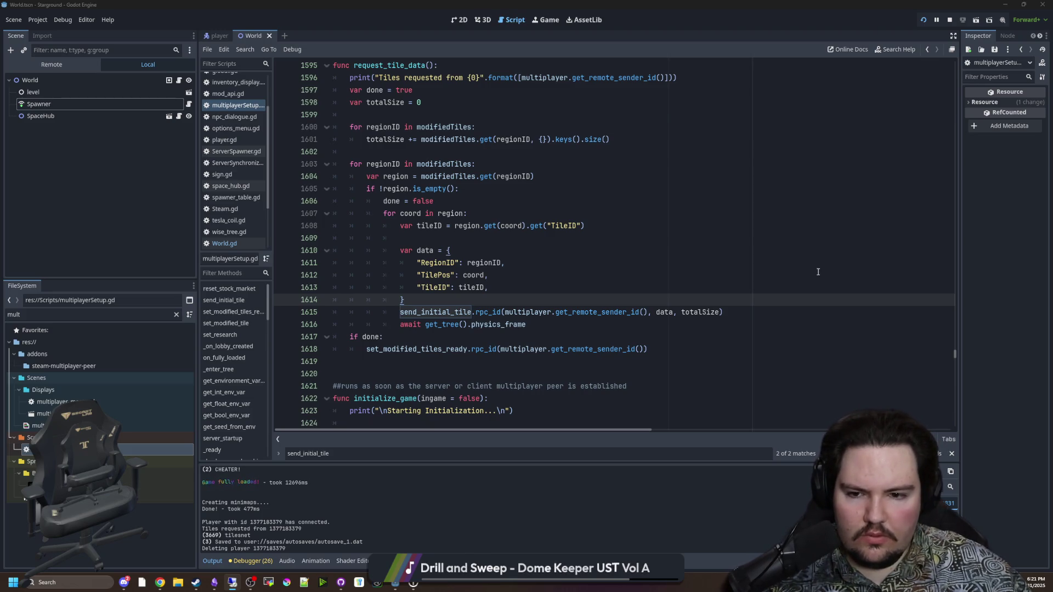
{"action": "left_click", "coordinate": [552, 324]}
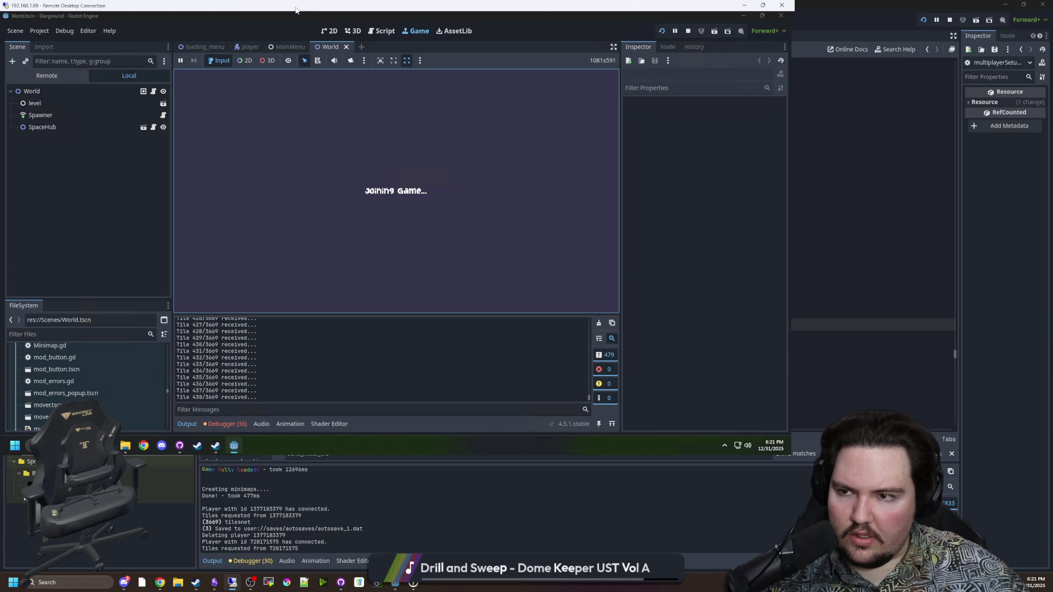
Resize the Remote Desktop window, check the client's Errors and Output logs, then return to local Godot.
{"action": "key", "text": "super+Down"}
{"action": "left_click_drag", "start_coordinate": [429, 490], "coordinate": [429, 540]}
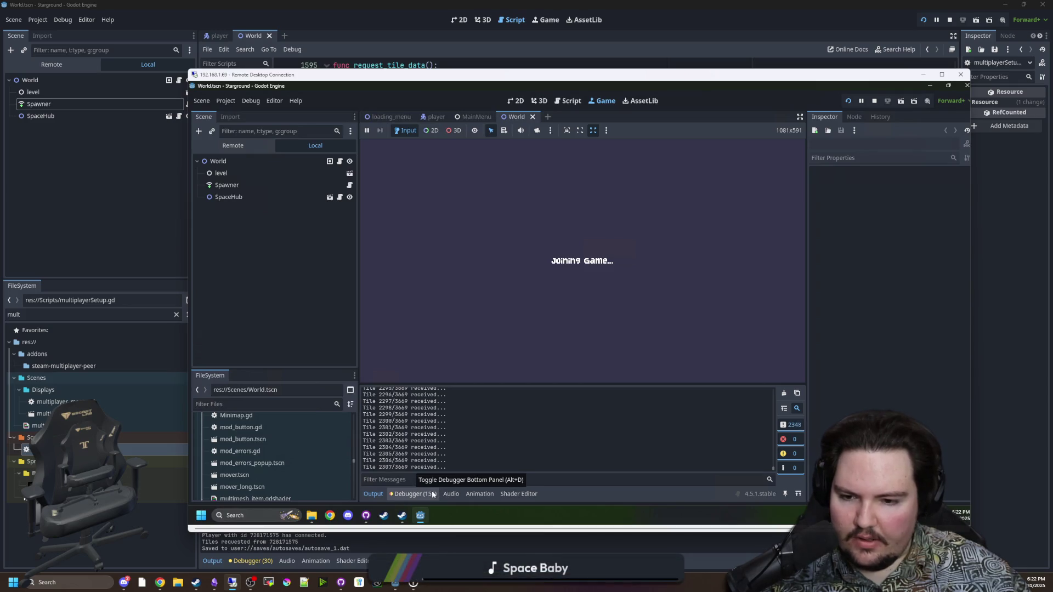
{"action": "left_click", "coordinate": [414, 493]}
{"action": "scroll", "coordinate": [516, 465], "scroll_direction": "down", "scroll_amount": 15}
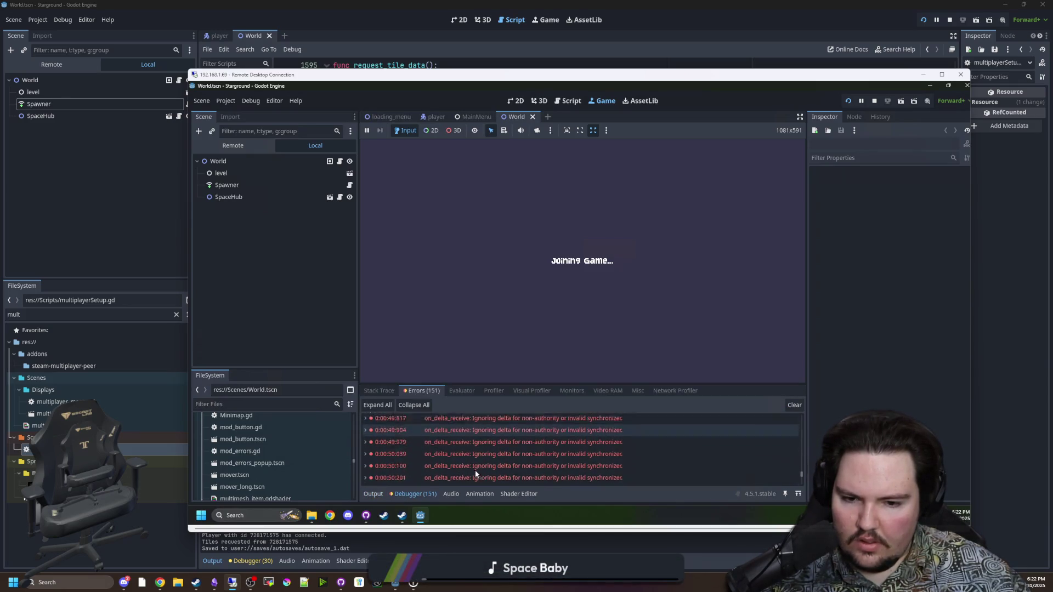
{"action": "left_click", "coordinate": [374, 495]}
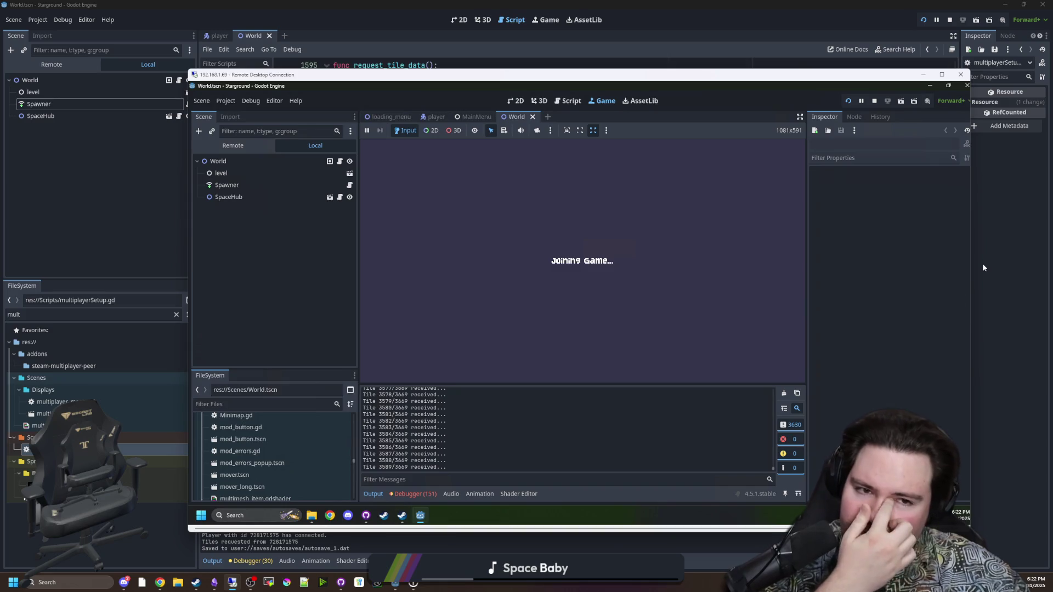
{"action": "left_click", "coordinate": [1011, 232]}
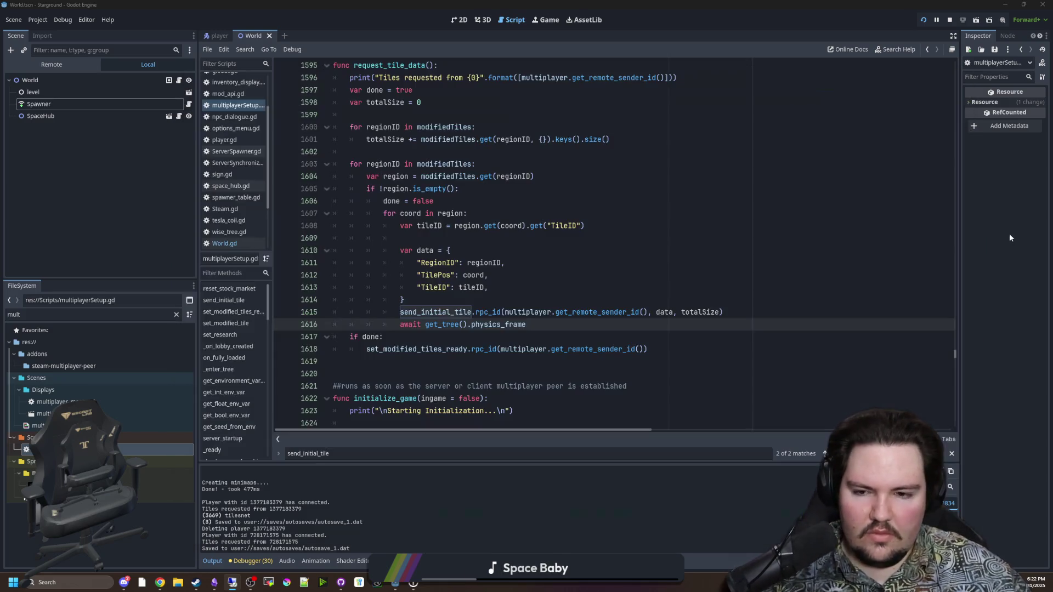
{"action": "mouse_move", "coordinate": [161, 582]}
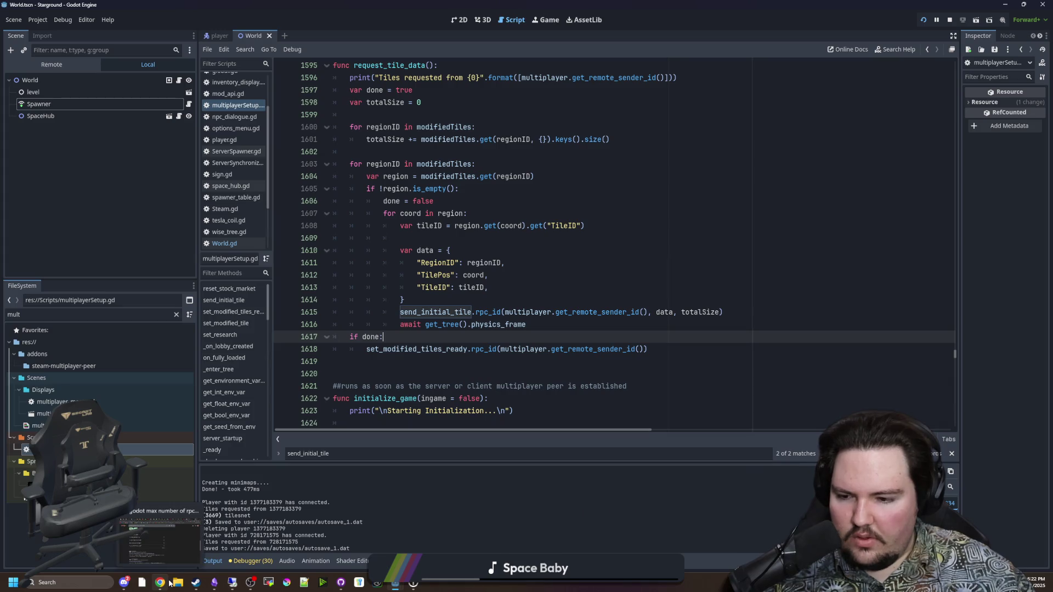
{"action": "left_click", "coordinate": [161, 534]}
{"action": "key", "text": "super+shift+Right"}
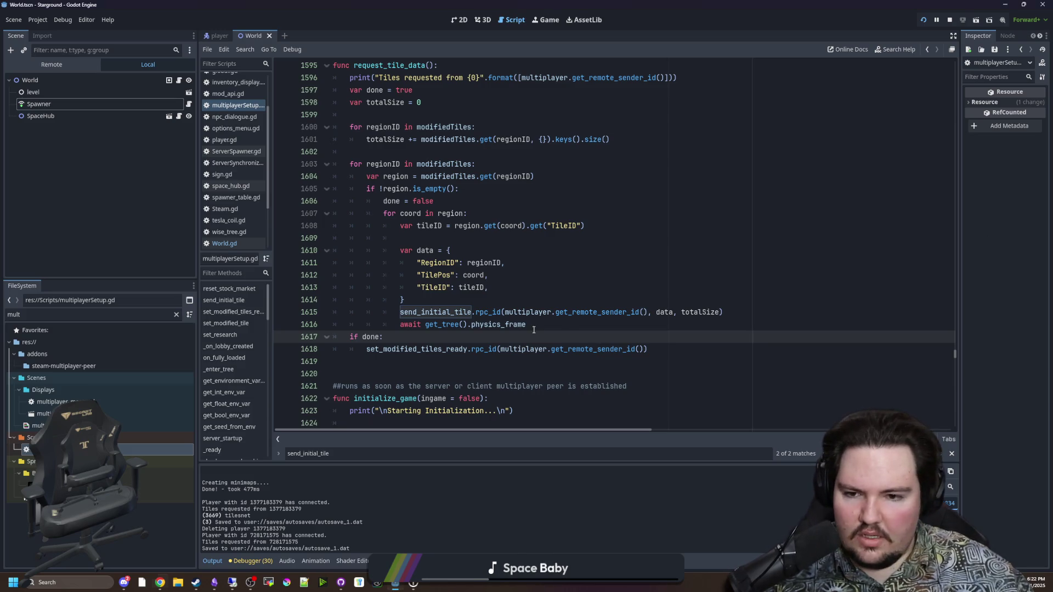
{"action": "left_click", "coordinate": [517, 287]}
{"action": "left_click", "coordinate": [518, 301]}
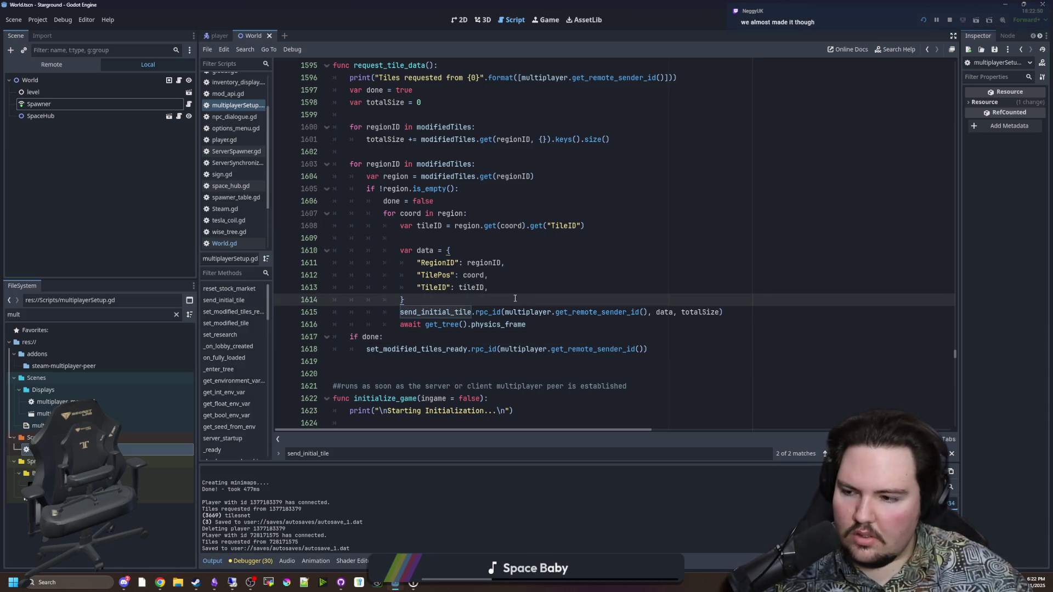
{"action": "left_click", "coordinate": [422, 311]}
{"action": "left_click", "coordinate": [422, 312], "text": "ctrl"}
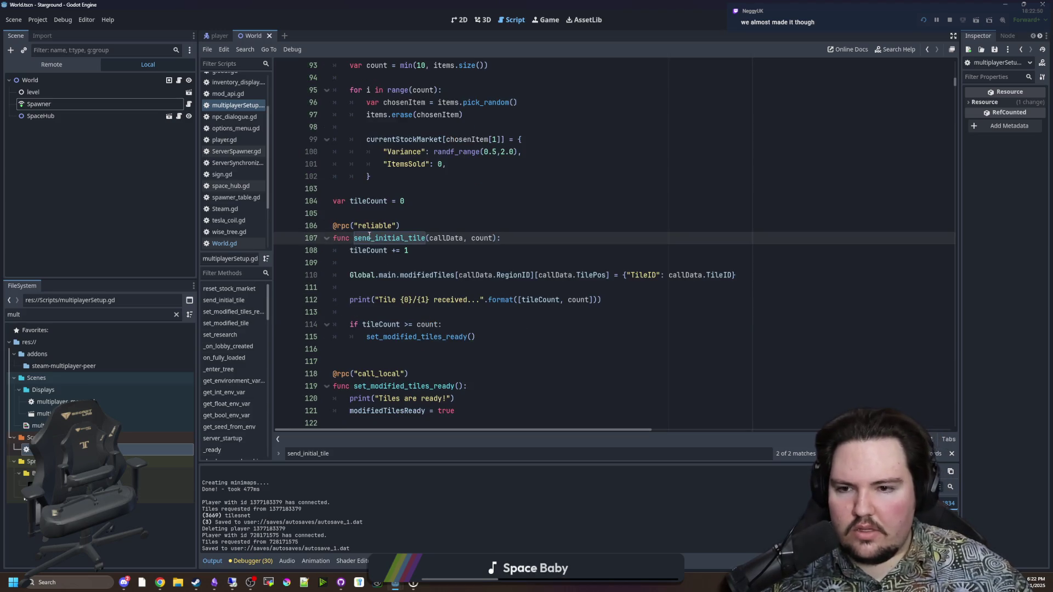
{"action": "left_click", "coordinate": [343, 225], "text": "ctrl"}
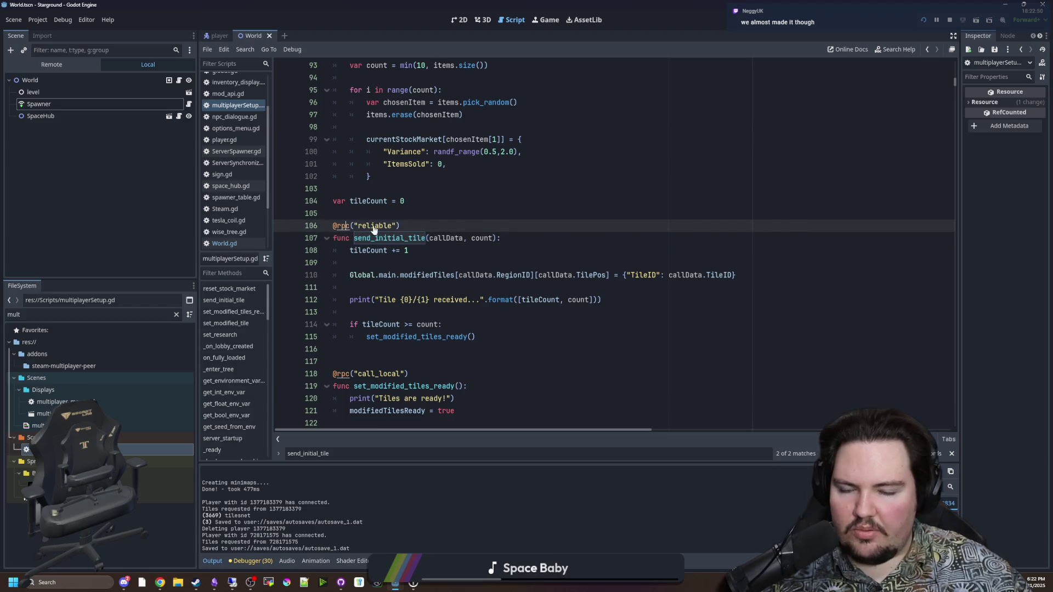
{"action": "scroll", "coordinate": [541, 228], "scroll_direction": "up", "scroll_amount": 3}
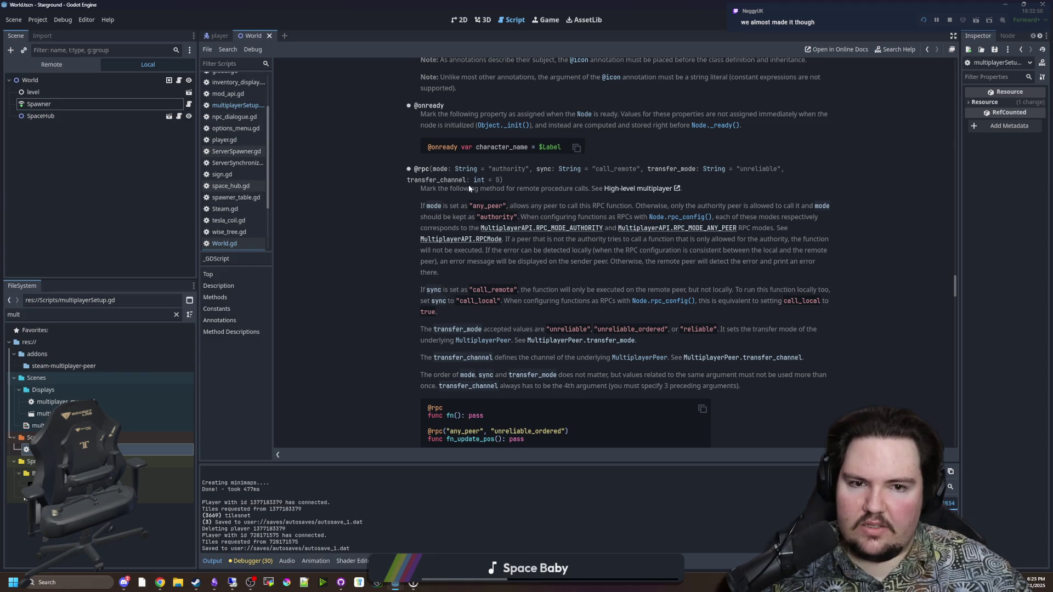
{"action": "key", "text": "alt+Left"}
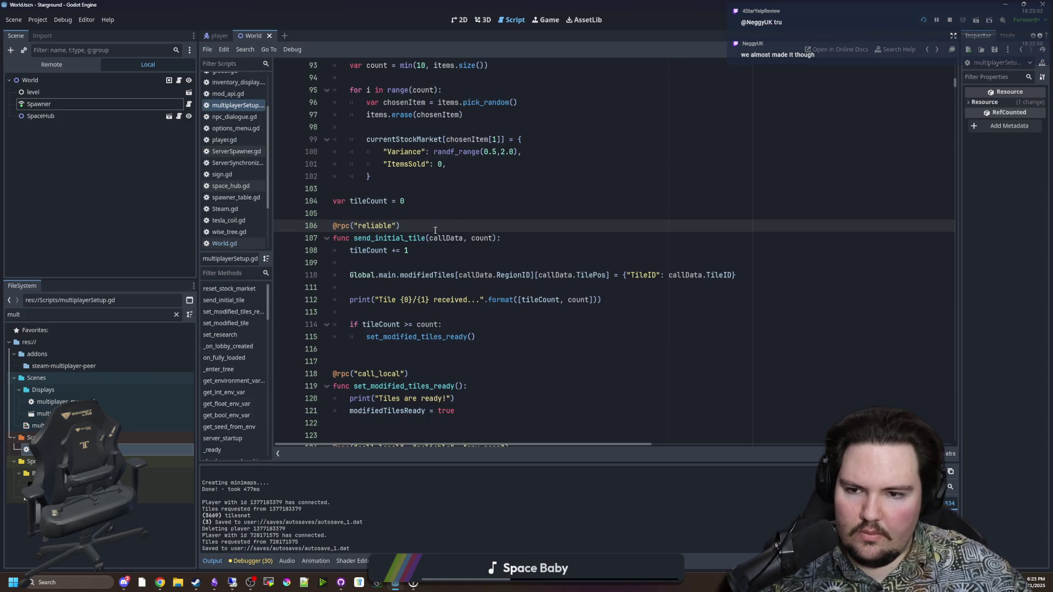
{"action": "left_click", "coordinate": [398, 227]}
{"action": "type", "text": ", 1"}
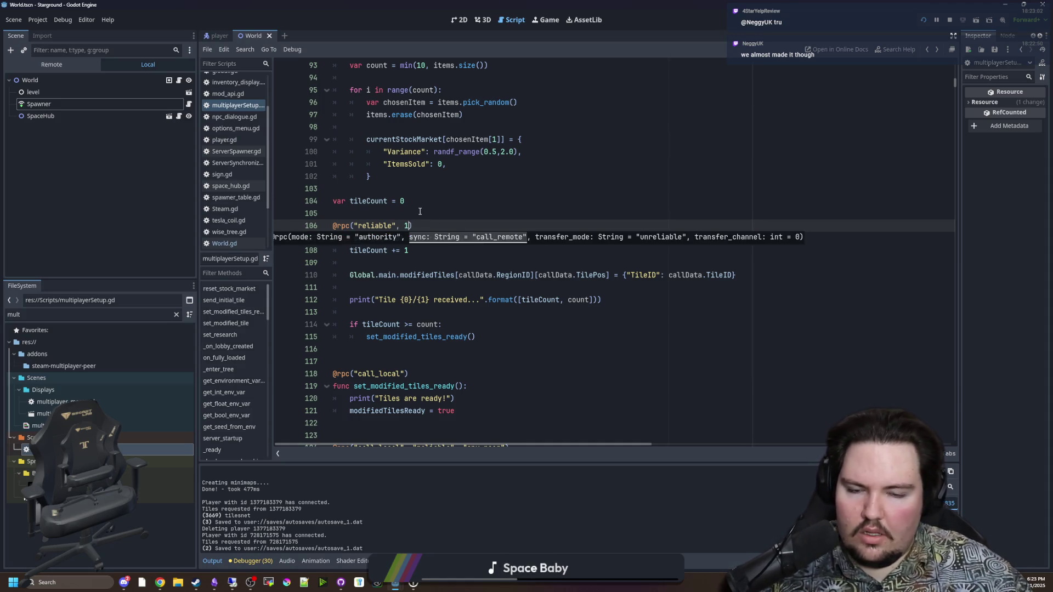
{"action": "key", "text": "BackSpace"}
{"action": "type", "text": "\""}
{"action": "key", "text": "BackSpace"}
{"action": "type", "text": "1"}
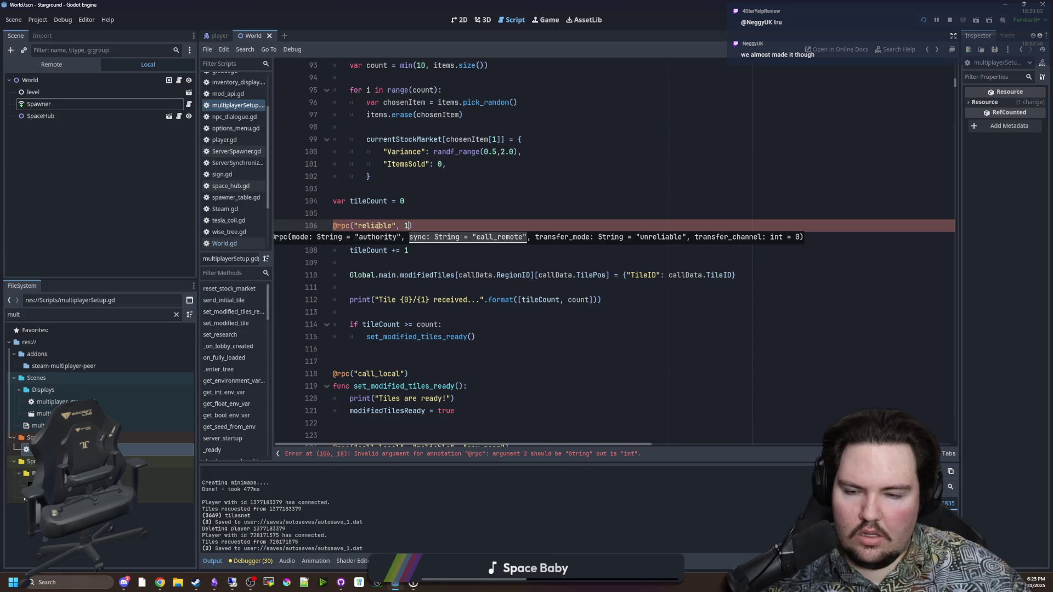
{"action": "left_click", "coordinate": [354, 225]}
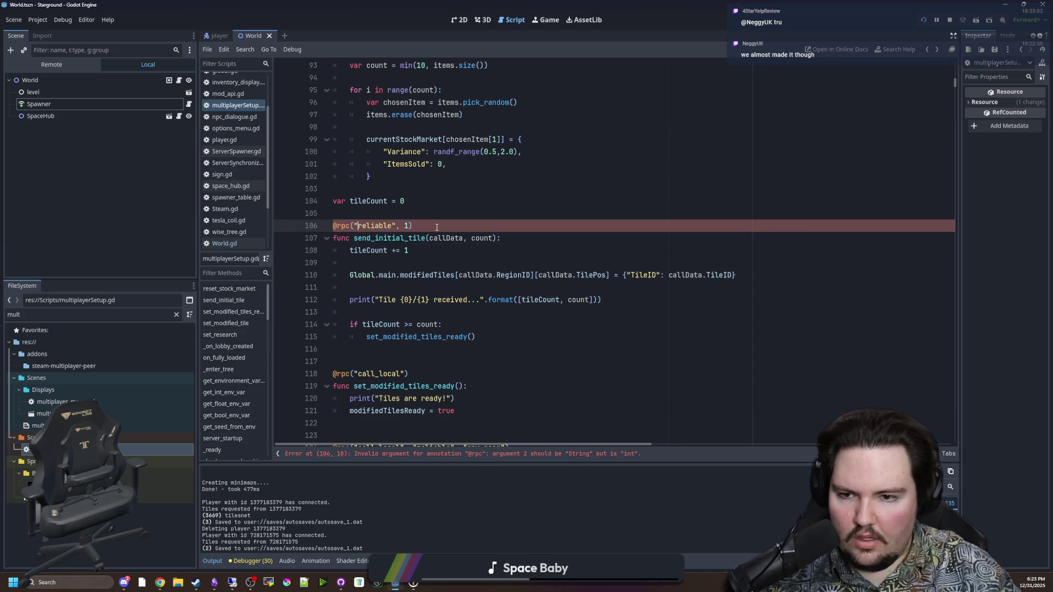
{"action": "type", "text": "\"\","}
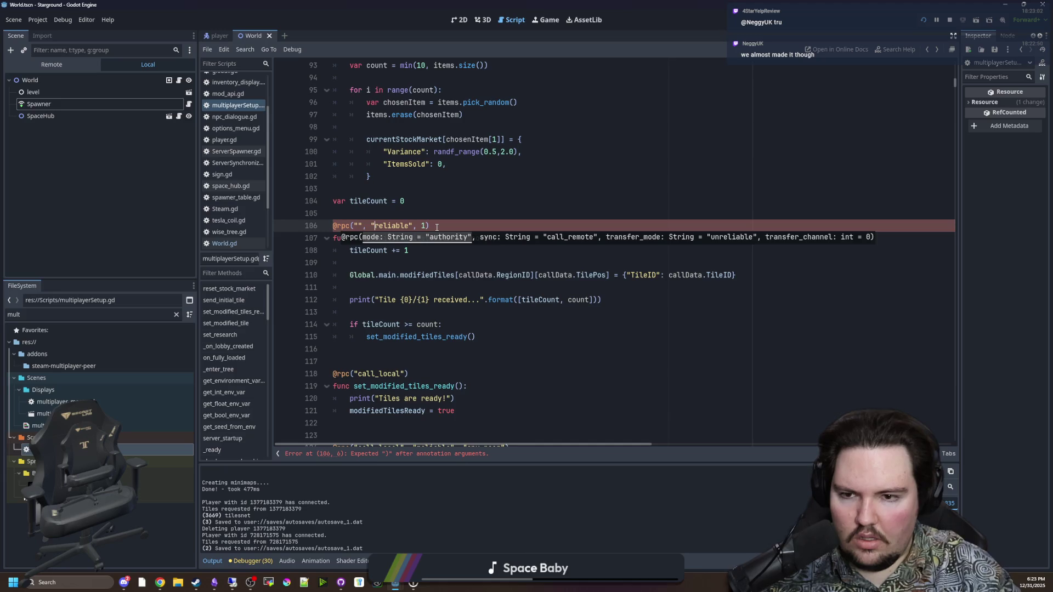
{"action": "key", "text": "Left"}
{"action": "key", "text": "Left"}
{"action": "type", "text": "d"}
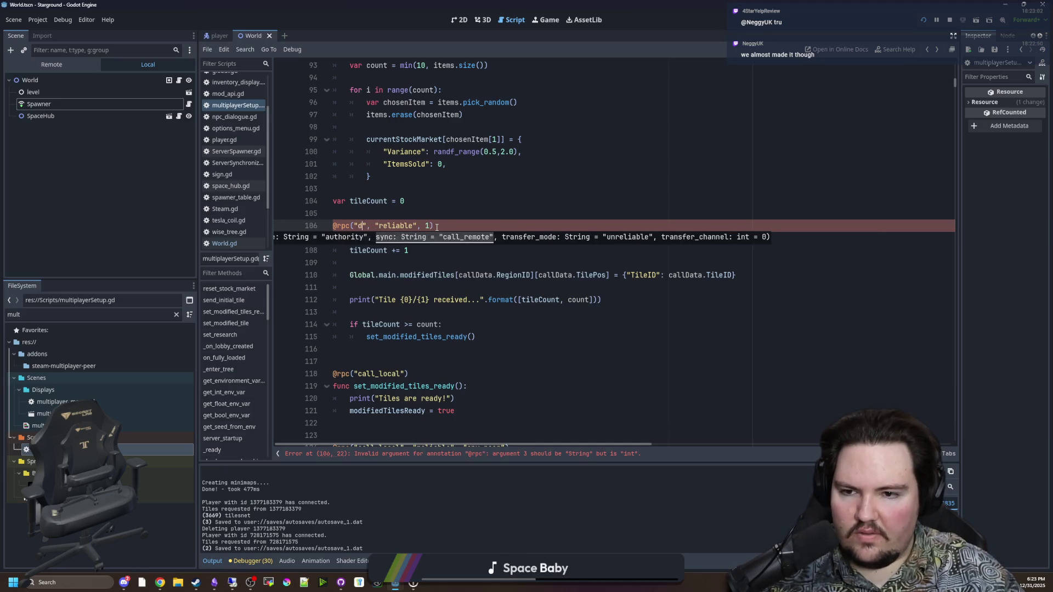
{"action": "key", "text": "BackSpace"}
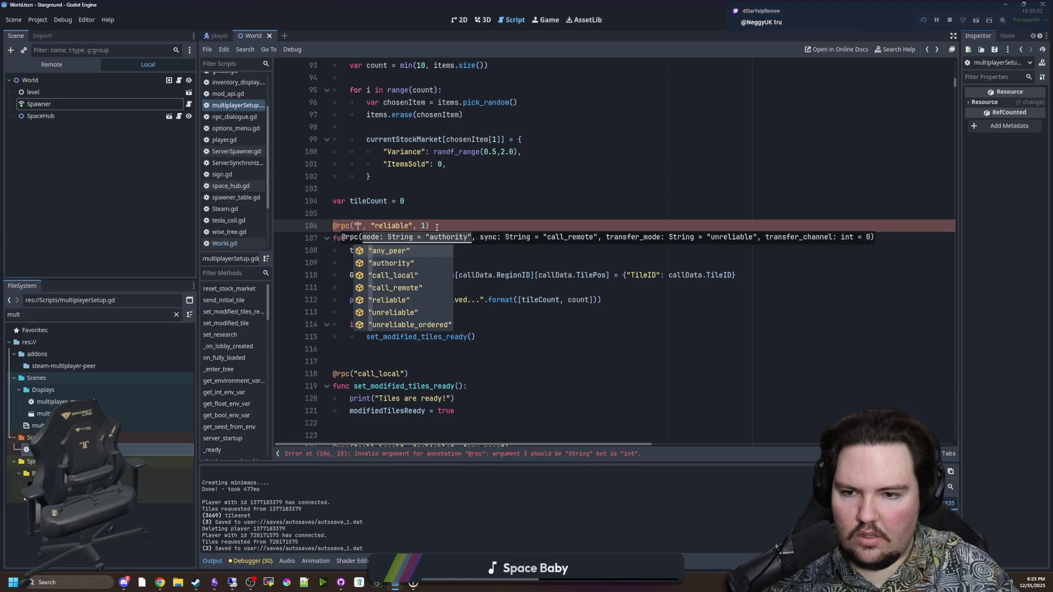
{"action": "key", "text": "Down"}
{"action": "key", "text": "Return"}
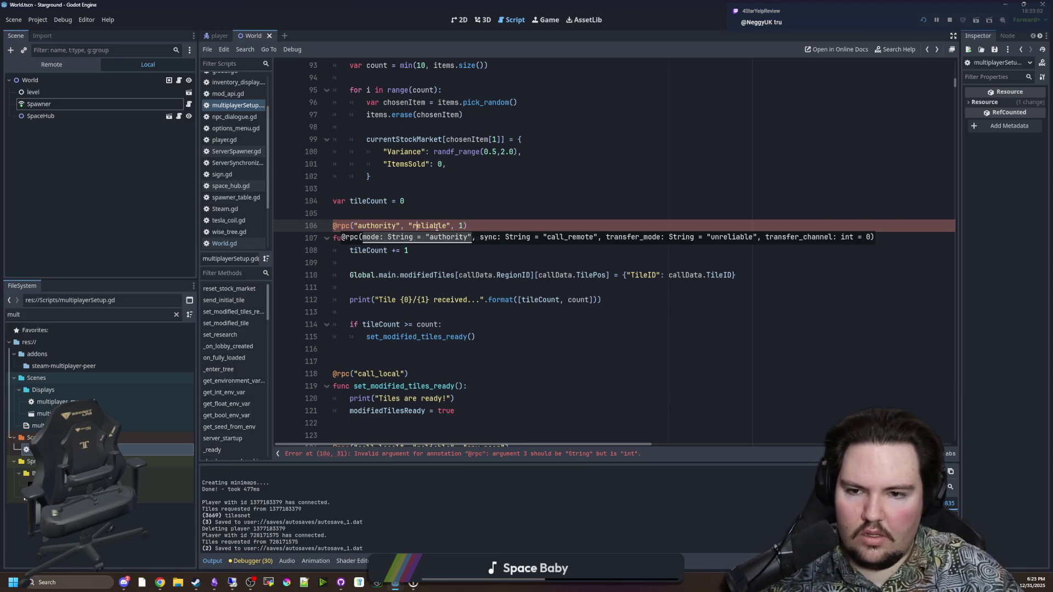
Insert 'call_remote' as the annotation's sync argument.
{"action": "key", "text": "Left"}
{"action": "key", "text": "Left"}
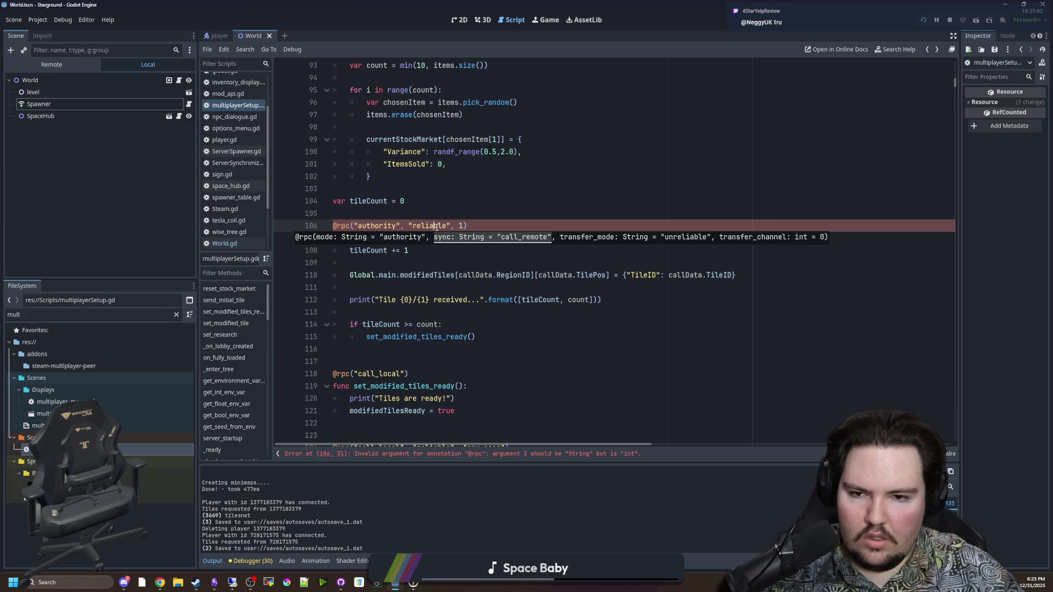
{"action": "type", "text": "\", "}
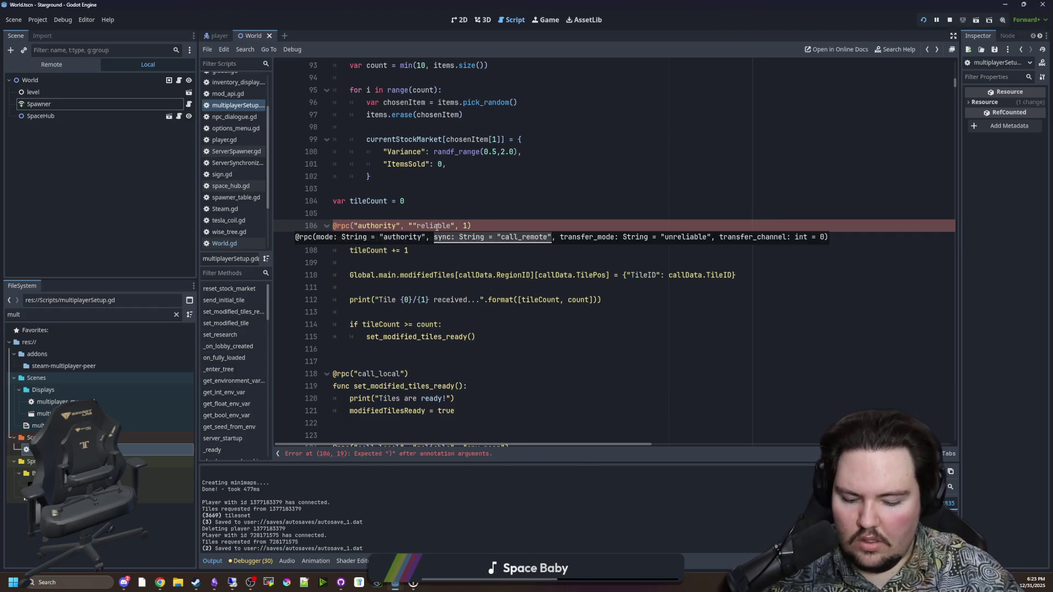
{"action": "type", "text": "\""}
{"action": "key", "text": "Left"}
{"action": "key", "text": "Left"}
{"action": "key", "text": "Left"}
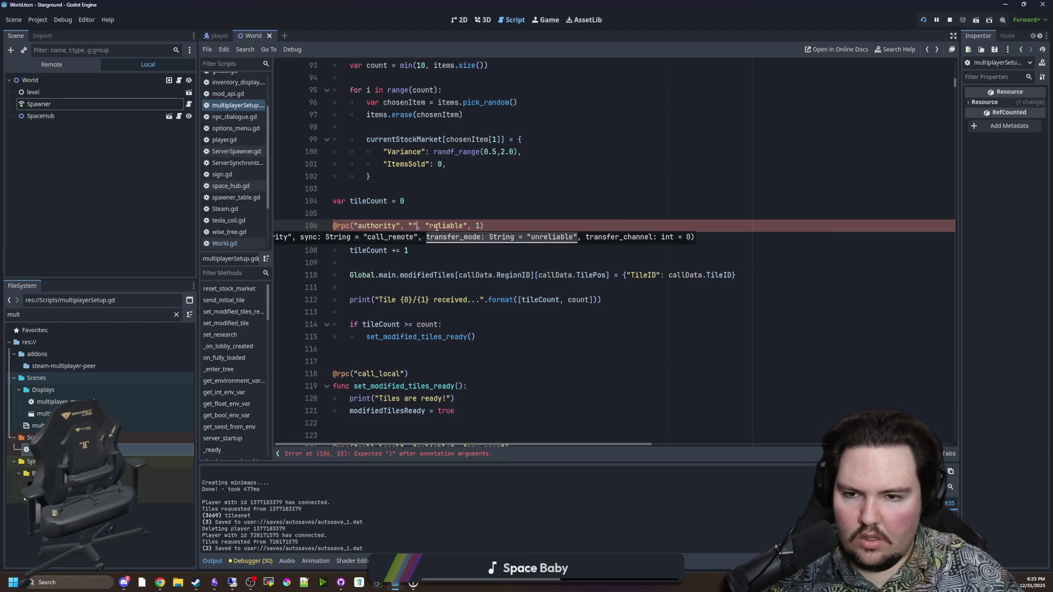
{"action": "type", "text": "c"}
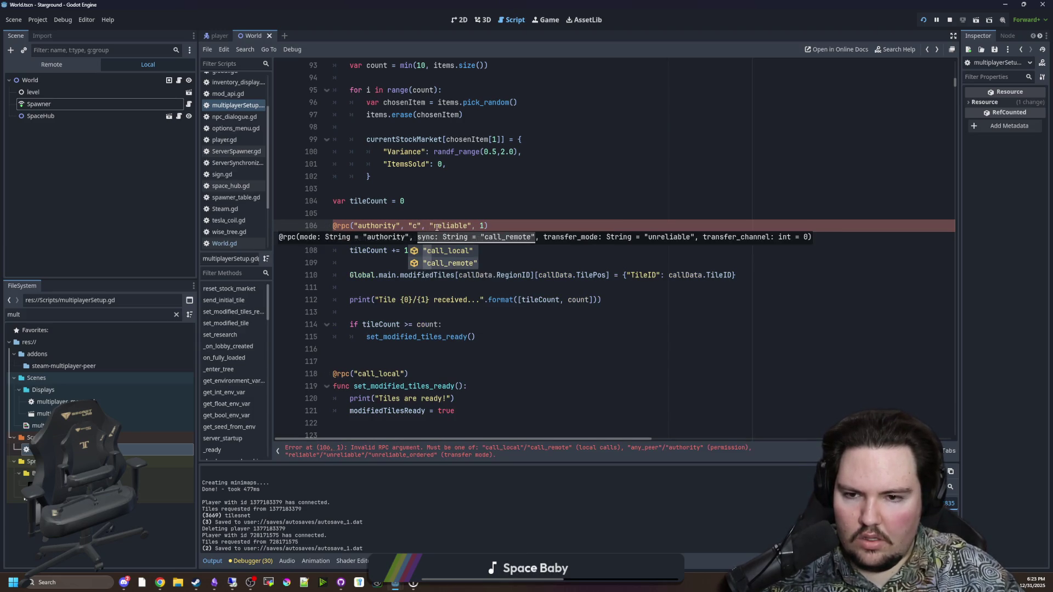
{"action": "key", "text": "Down"}
{"action": "key", "text": "Return"}
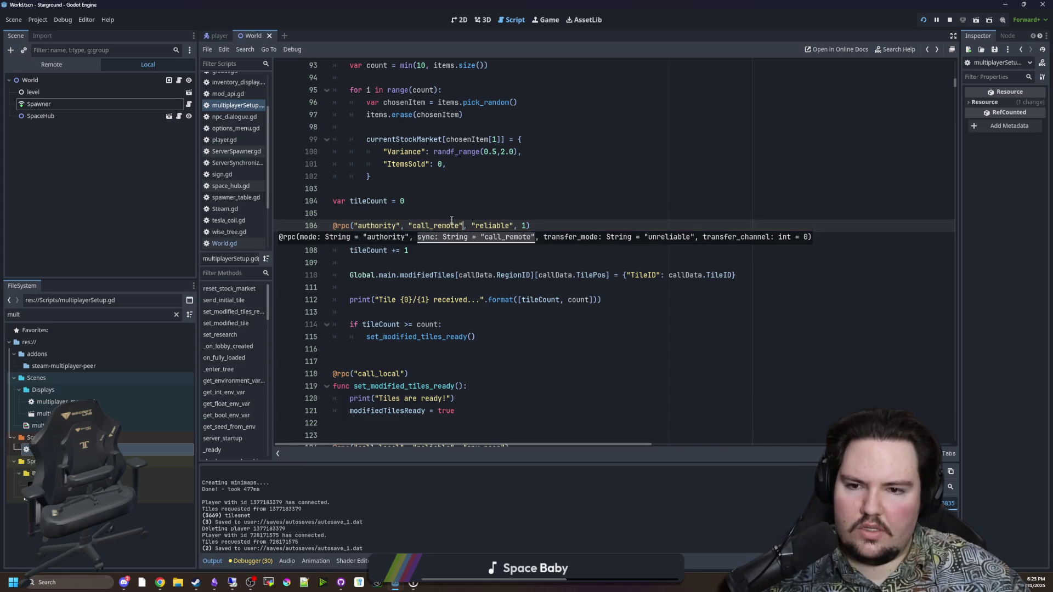
{"action": "key", "text": "Up"}
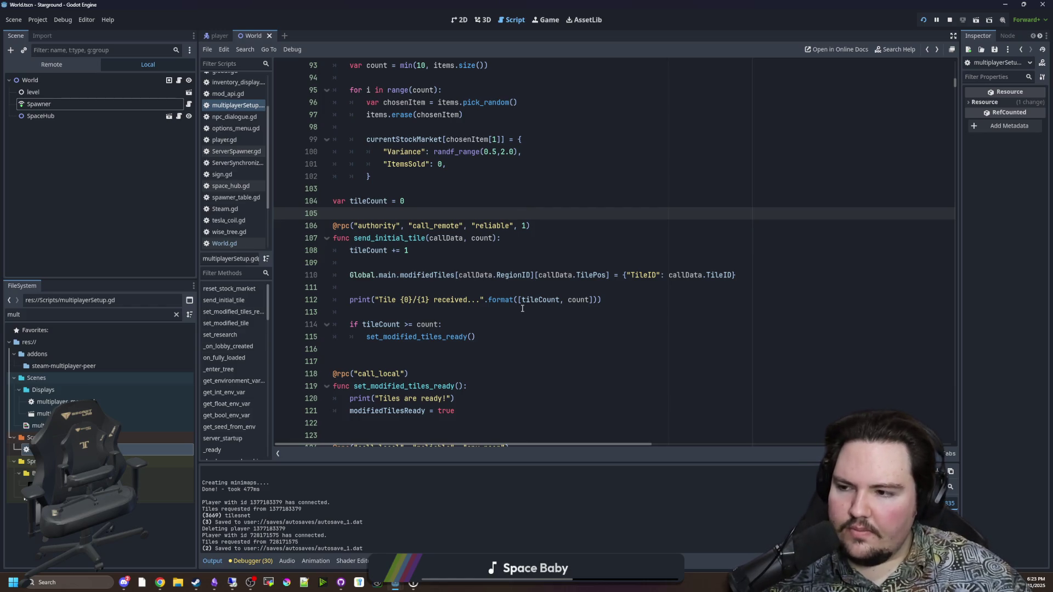
Change 'reliable' to 'unreliable' in the annotation and save the script.
{"action": "double_click", "coordinate": [494, 226]}
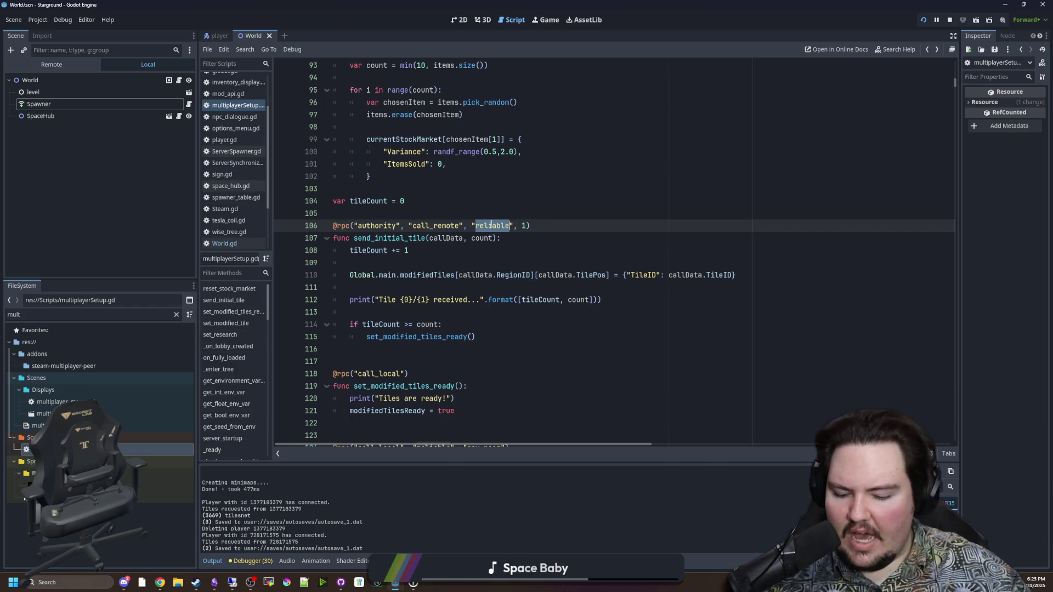
{"action": "type", "text": "un"}
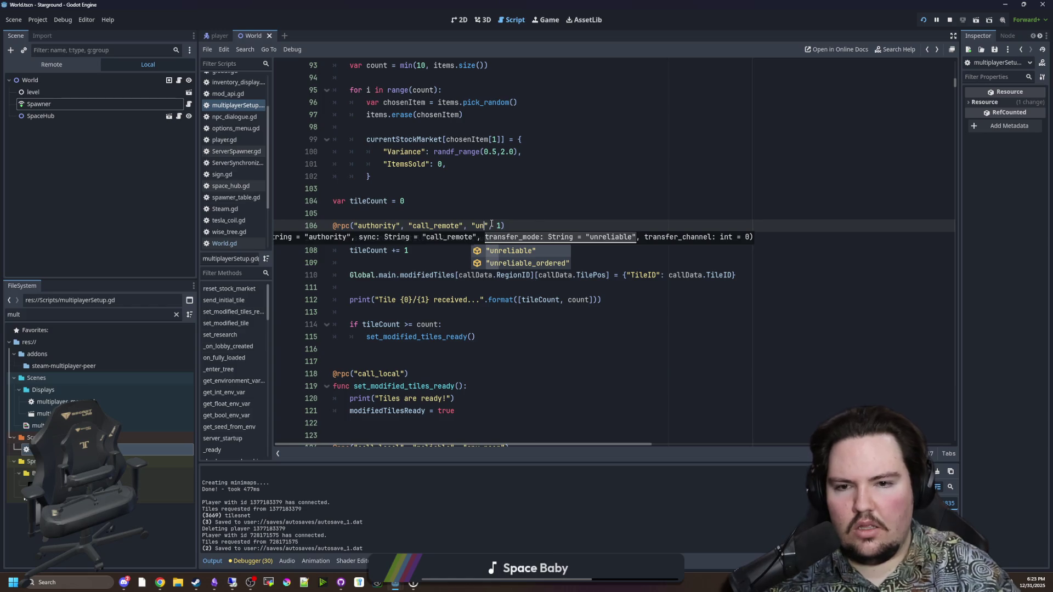
{"action": "key", "text": "Return"}
{"action": "left_click", "coordinate": [472, 213]}
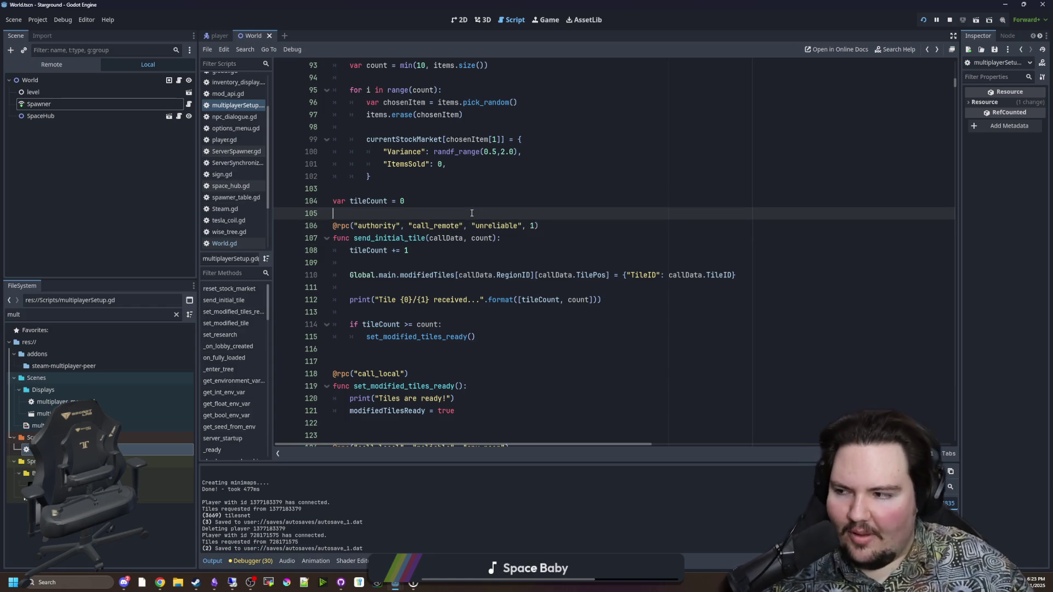
{"action": "key", "text": "ctrl+s"}
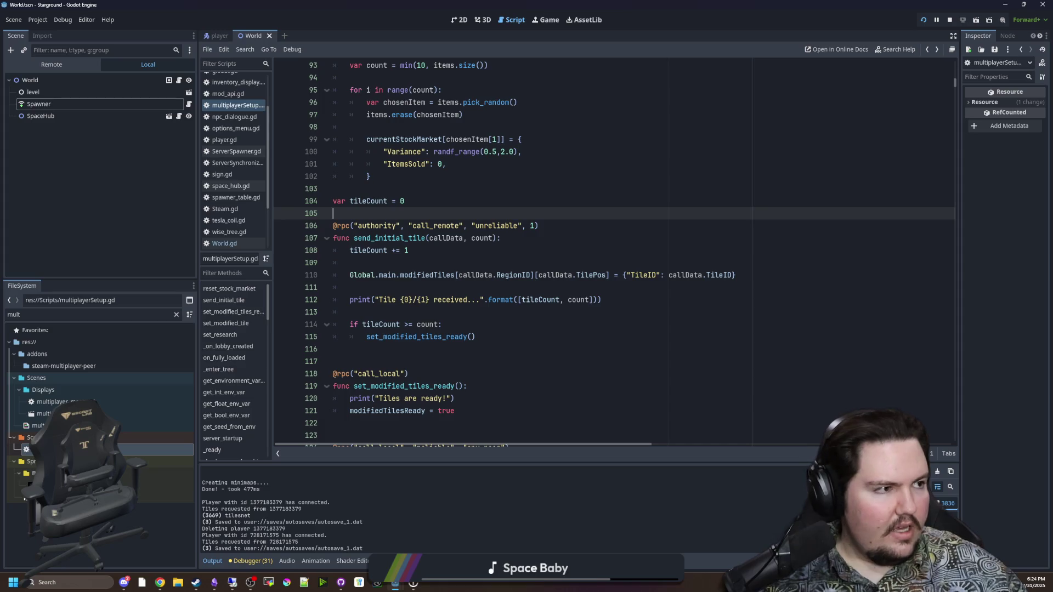
{"action": "left_click", "coordinate": [498, 262]}
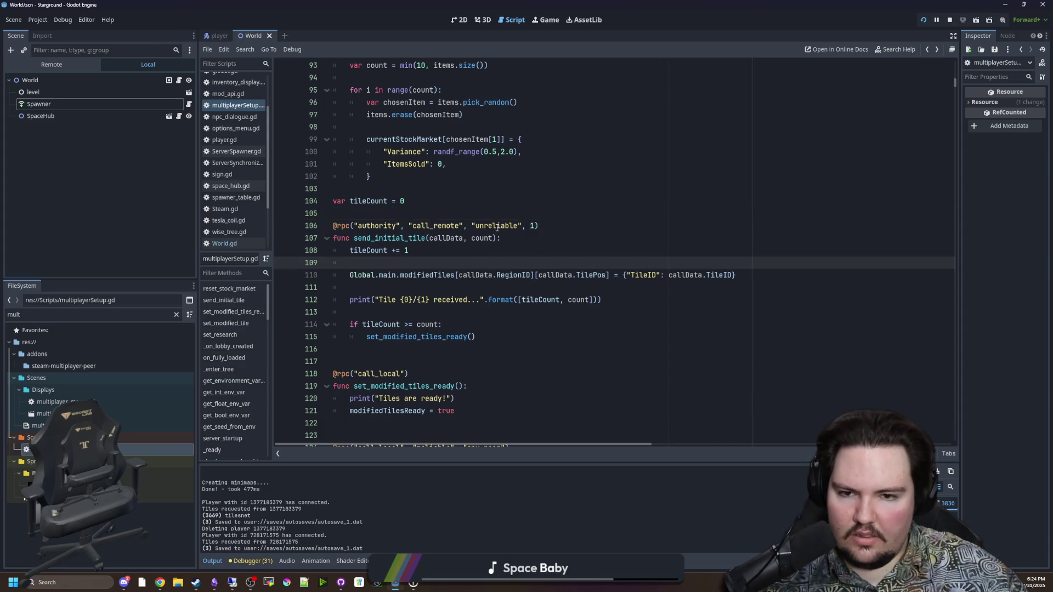
{"action": "left_click", "coordinate": [531, 228]}
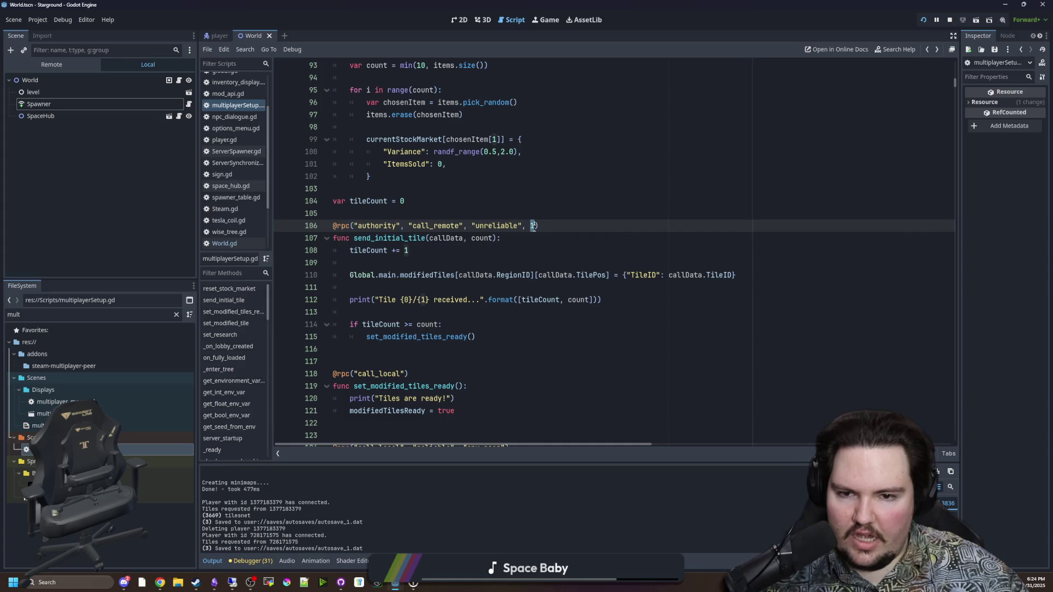
{"action": "mouse_move", "coordinate": [475, 225]}
{"action": "left_mouse_down"}
{"action": "mouse_move", "coordinate": [540, 225]}
{"action": "mouse_move", "coordinate": [493, 238]}
{"action": "left_mouse_up"}
{"action": "left_click", "coordinate": [497, 250]}
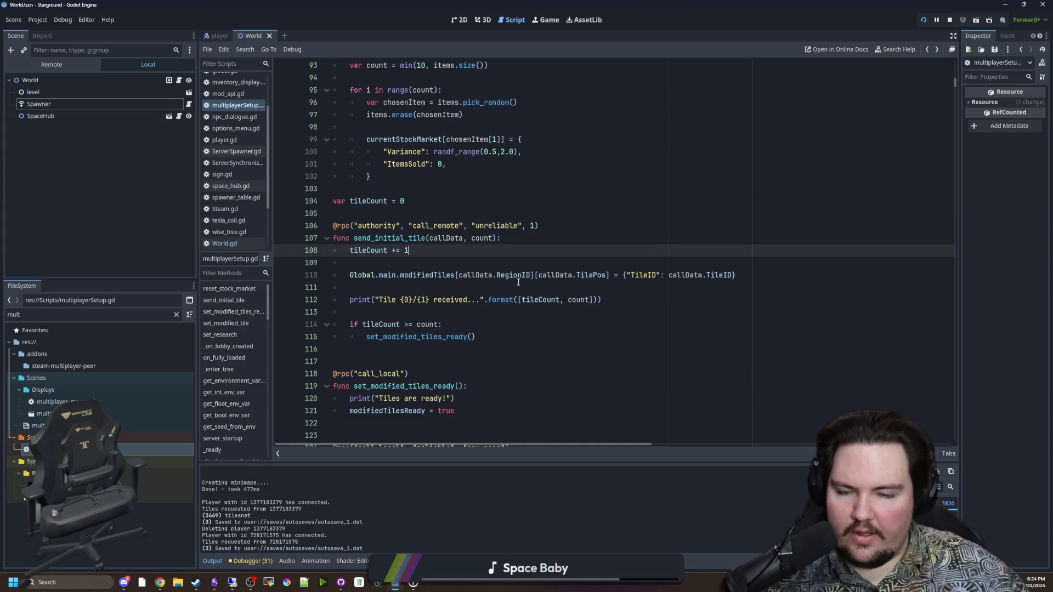
{"action": "key", "text": "Down"}
{"action": "key", "text": "ctrl+s"}
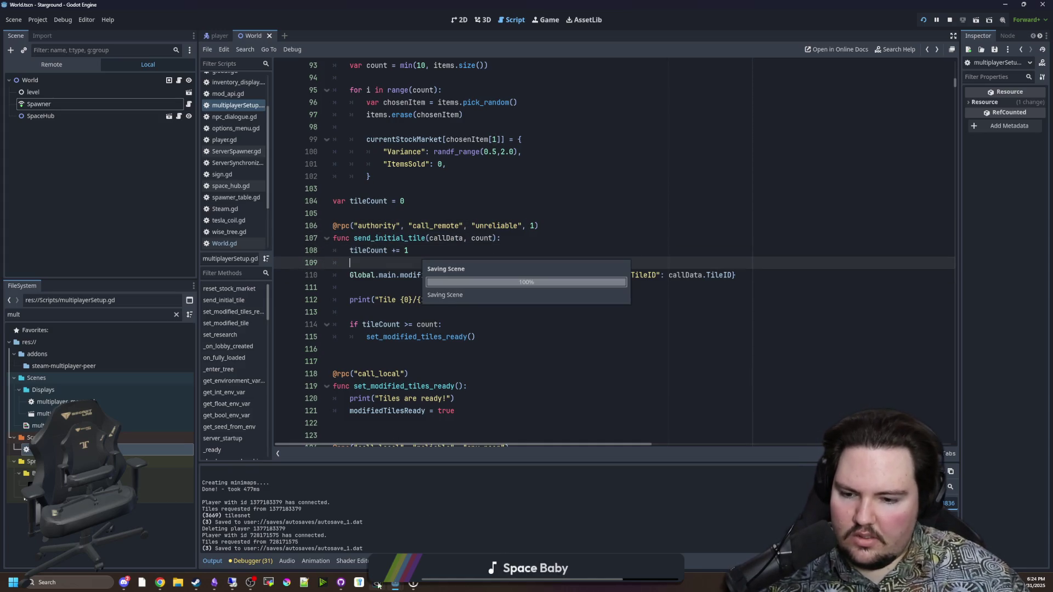
{"action": "left_click", "coordinate": [349, 586]}
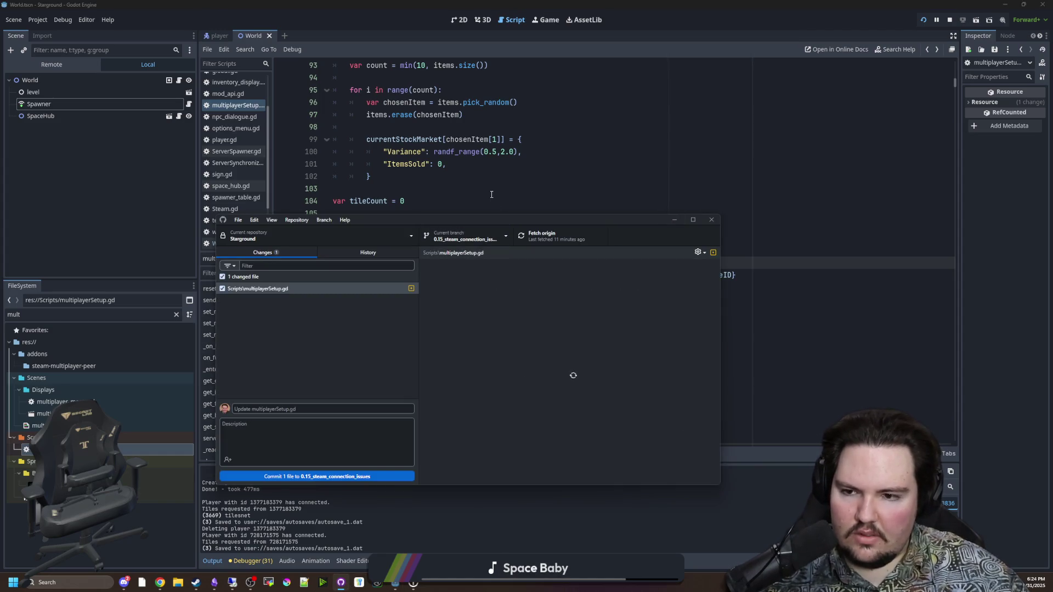
{"action": "left_click", "coordinate": [492, 194]}
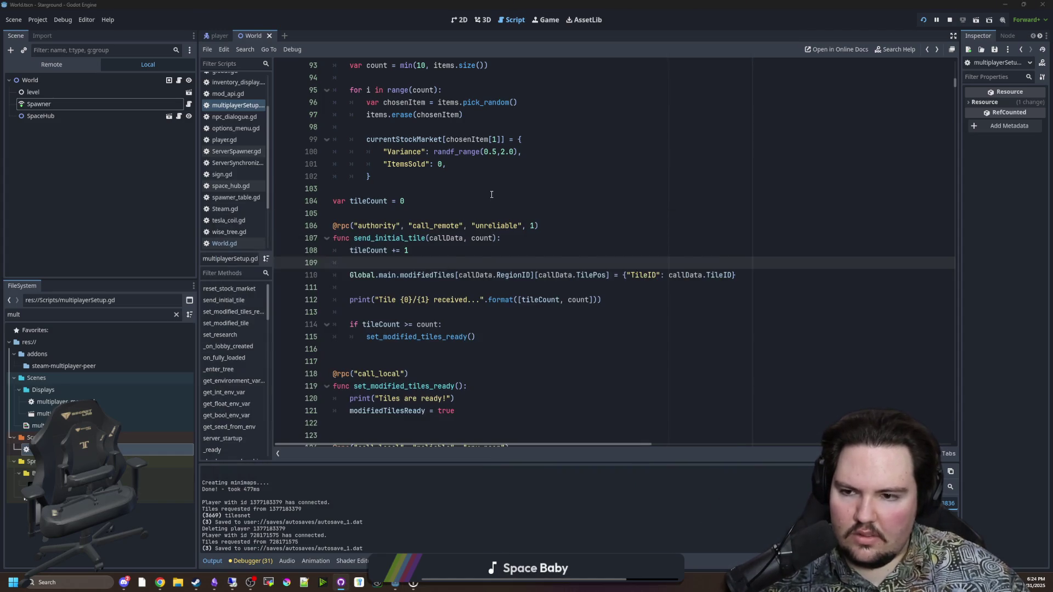
Find 'await get_tree().phys' and comment out the physics_frame await on line 1616.
{"action": "left_click", "coordinate": [425, 345]}
{"action": "left_click", "coordinate": [405, 310]}
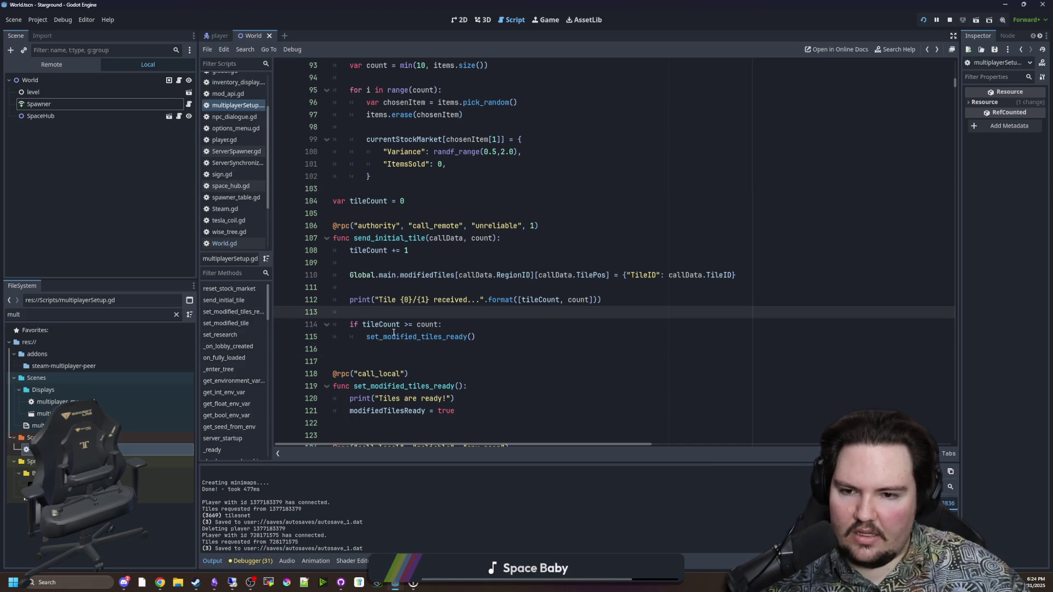
{"action": "left_click", "coordinate": [382, 289]}
{"action": "left_click", "coordinate": [417, 264]}
{"action": "scroll", "coordinate": [418, 268], "scroll_direction": "down", "scroll_amount": 1}
{"action": "key", "text": "ctrl+f"}
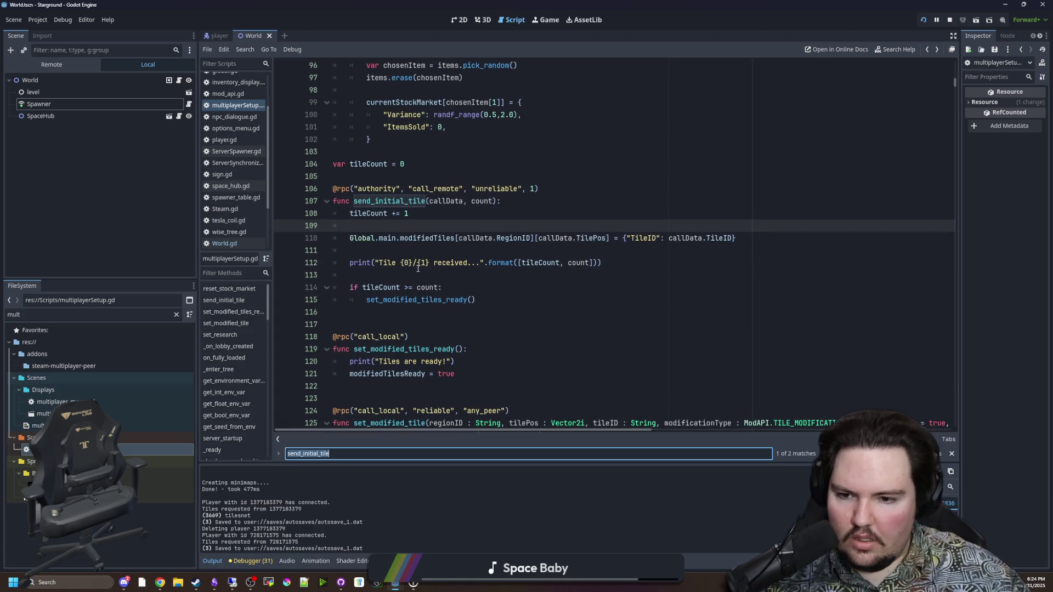
{"action": "type", "text": "await"}
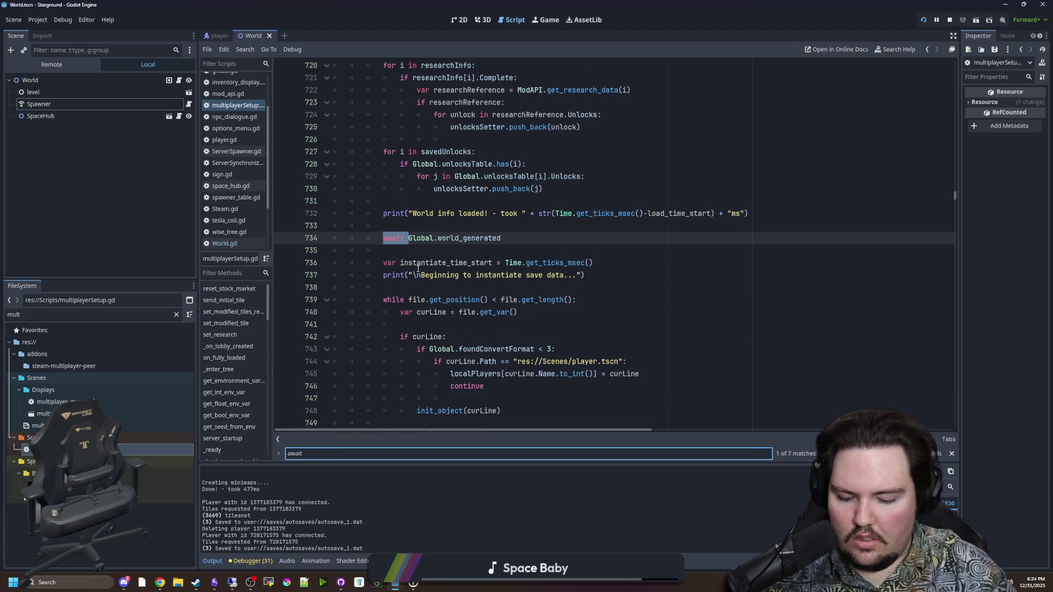
{"action": "type", "text": " get_Tree()."}
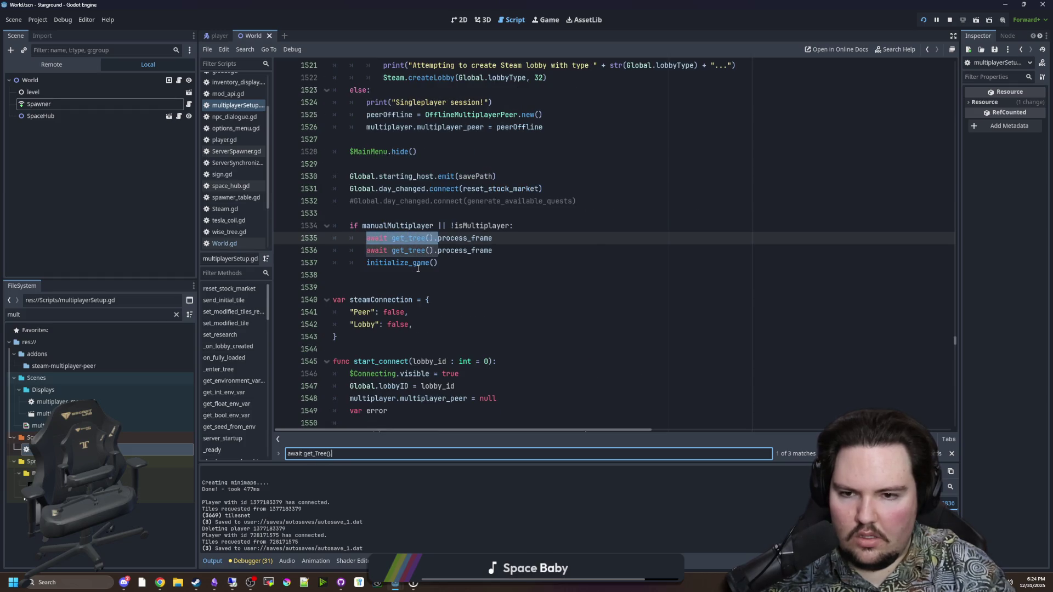
{"action": "type", "text": "phys"}
{"action": "key", "text": "ctrl+k"}
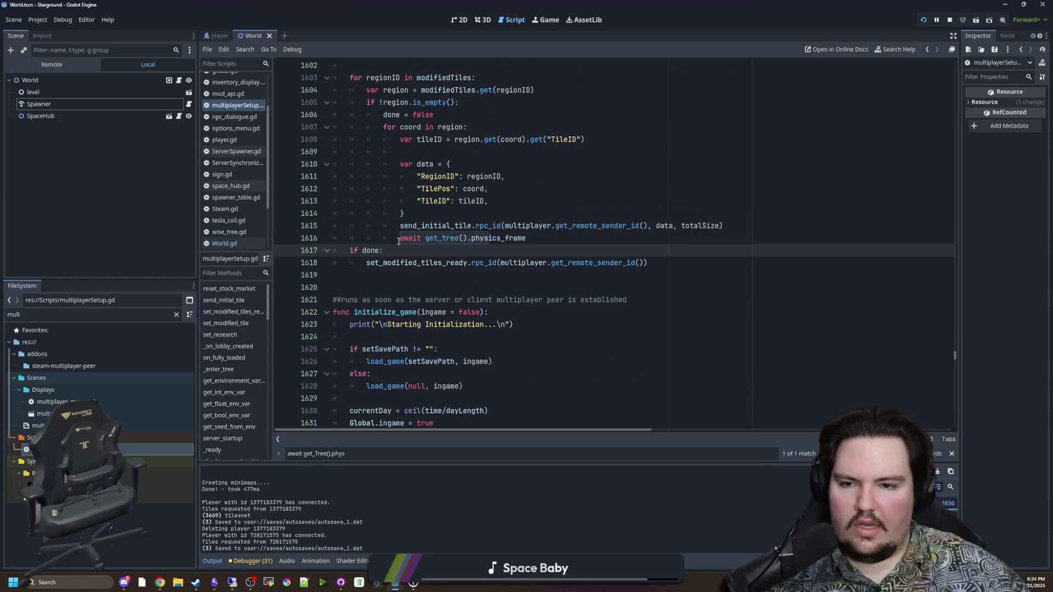
{"action": "left_click", "coordinate": [409, 250]}
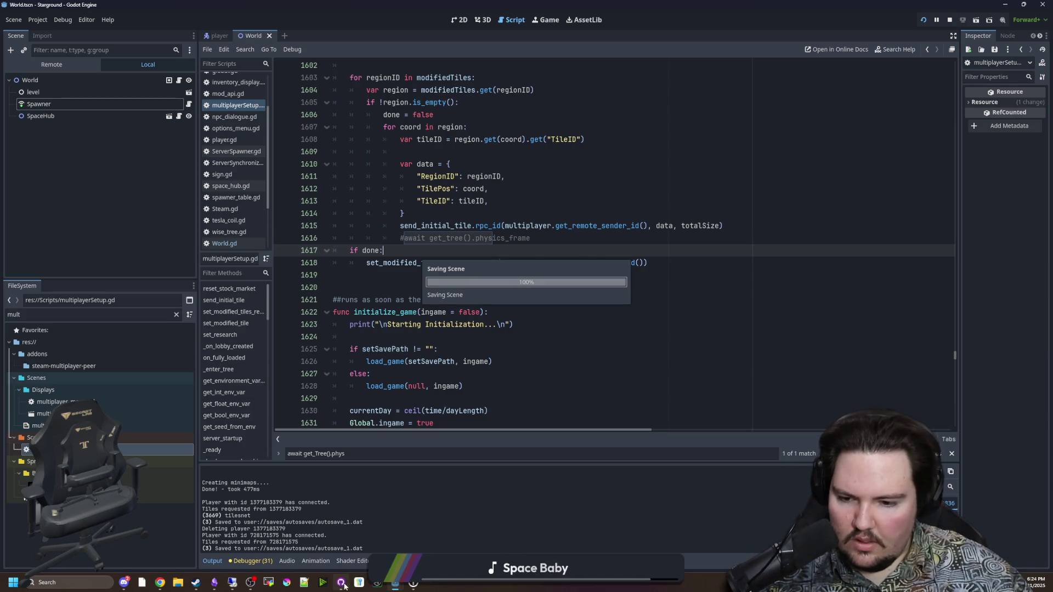
{"action": "left_click", "coordinate": [341, 582]}
Commit multiplayerSetup.gd as 'Change tile sync mode' to 0.15_steam_connection_issues and push to origin.
{"action": "left_click", "coordinate": [335, 408]}
{"action": "type", "text": "Change"}
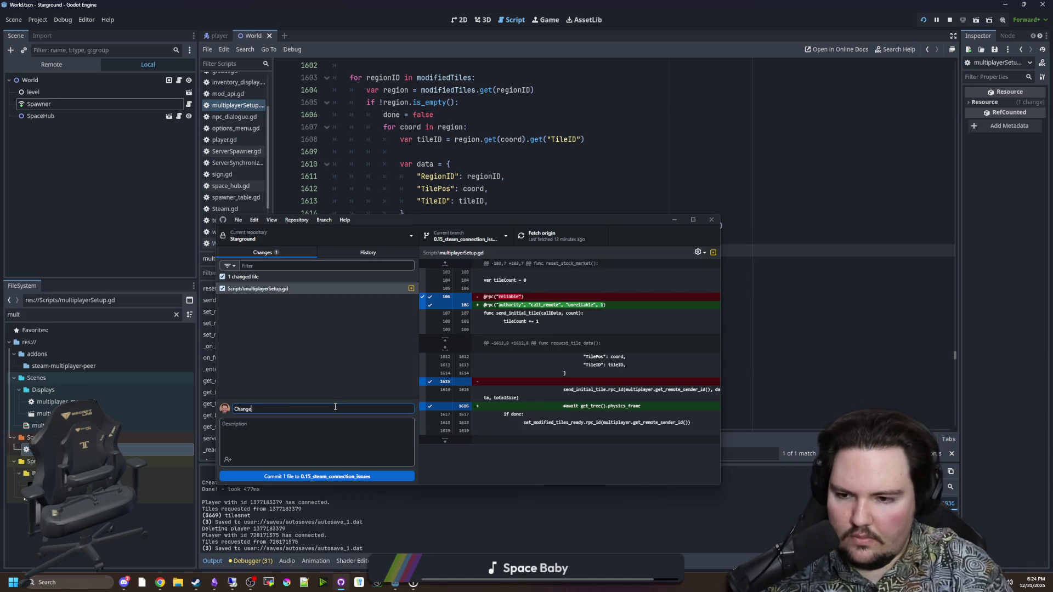
{"action": "type", "text": " tile sync mode"}
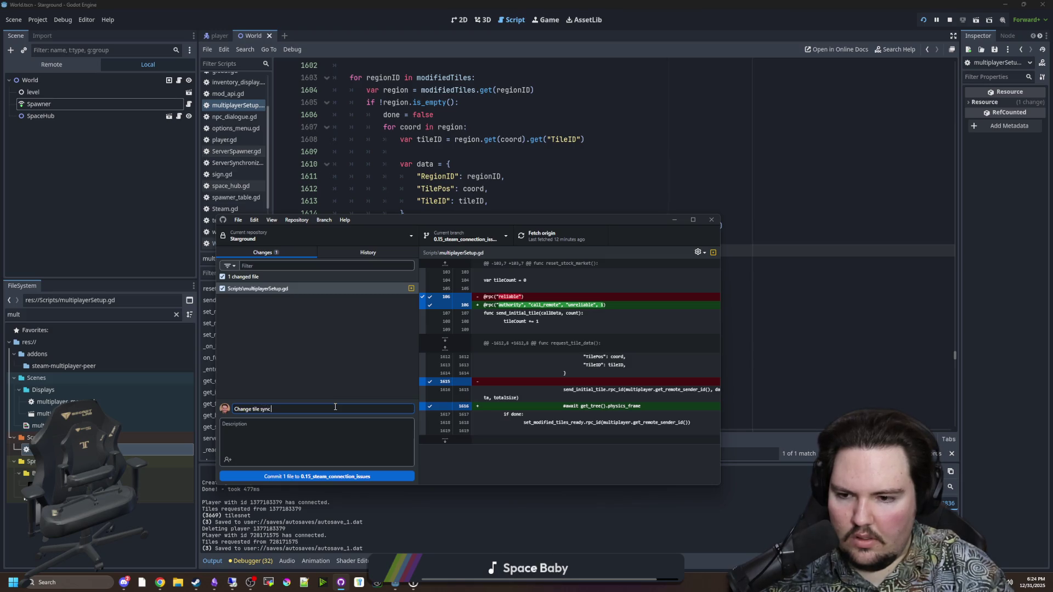
{"action": "left_click", "coordinate": [373, 367]}
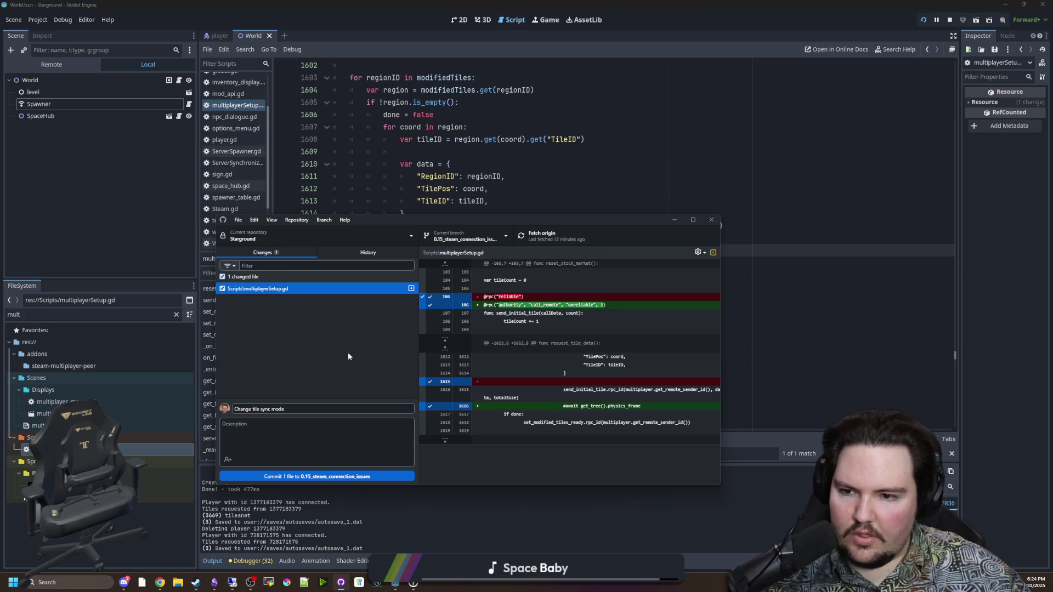
{"action": "left_click", "coordinate": [339, 477]}
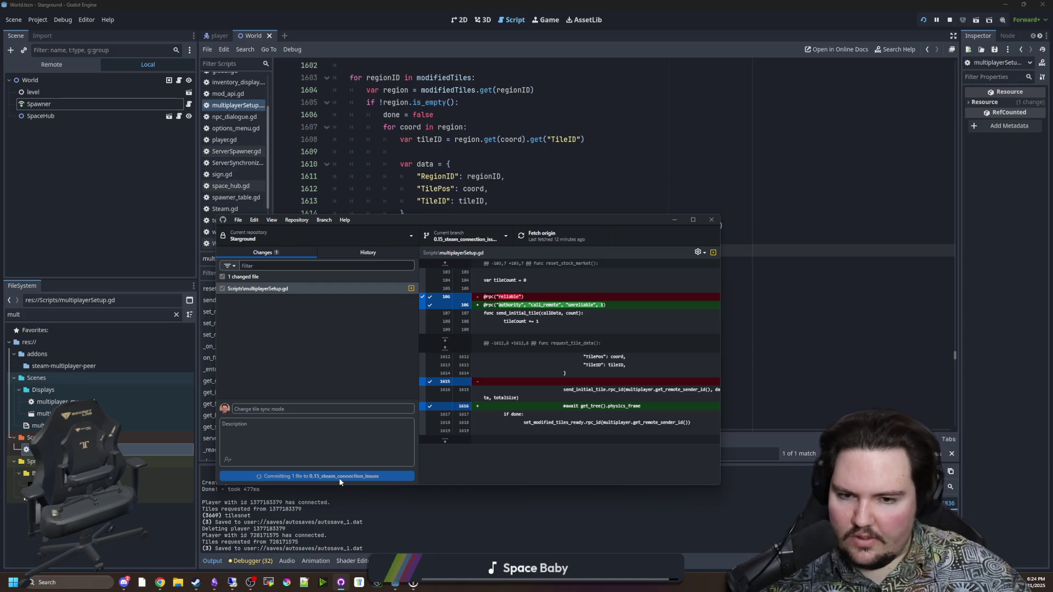
{"action": "left_click", "coordinate": [545, 240]}
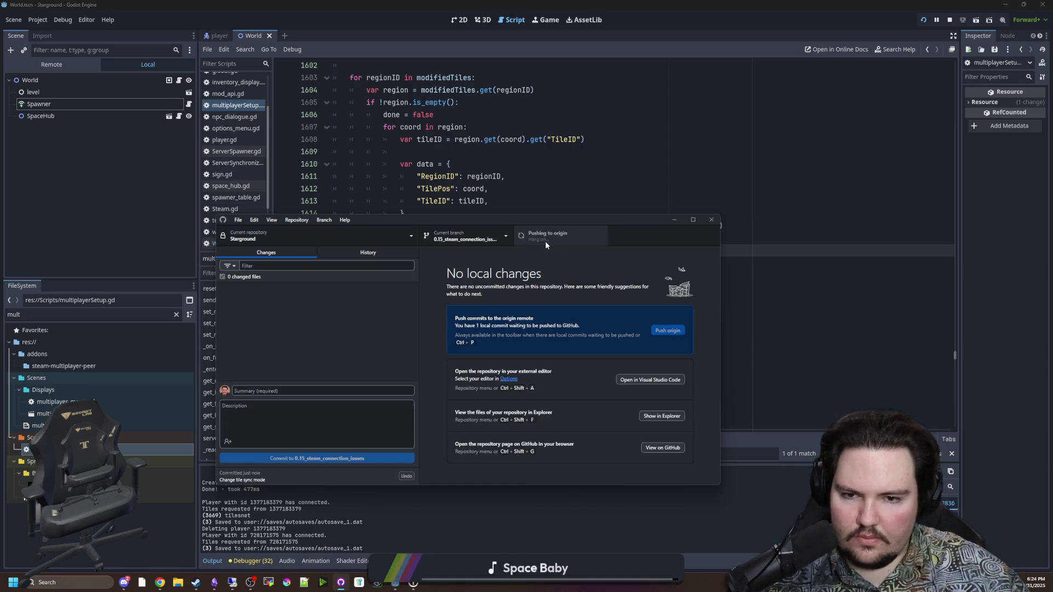
{"action": "mouse_move", "coordinate": [201, 588]}
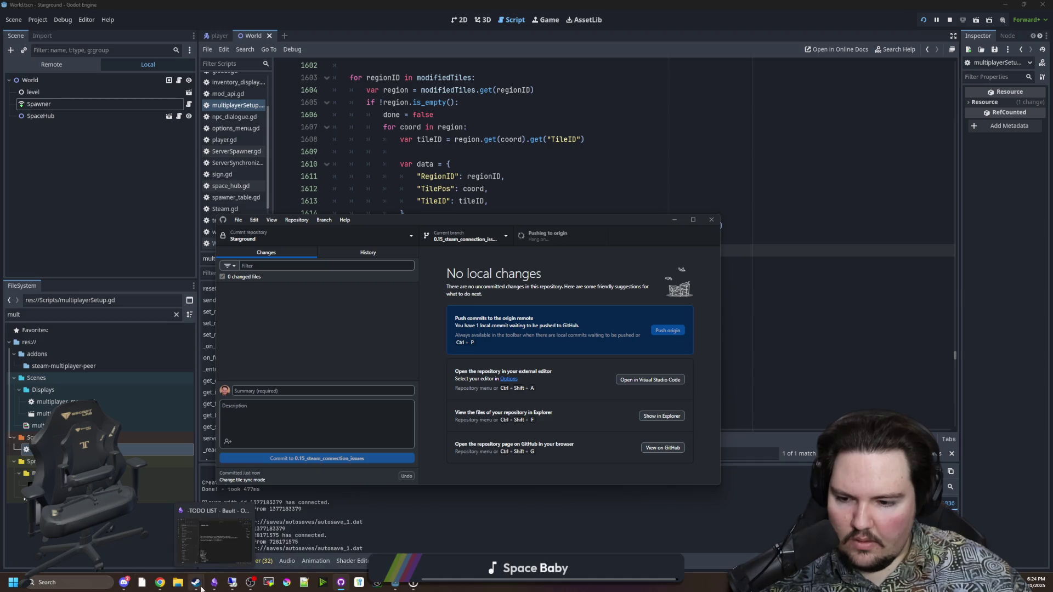
{"action": "left_click", "coordinate": [233, 586]}
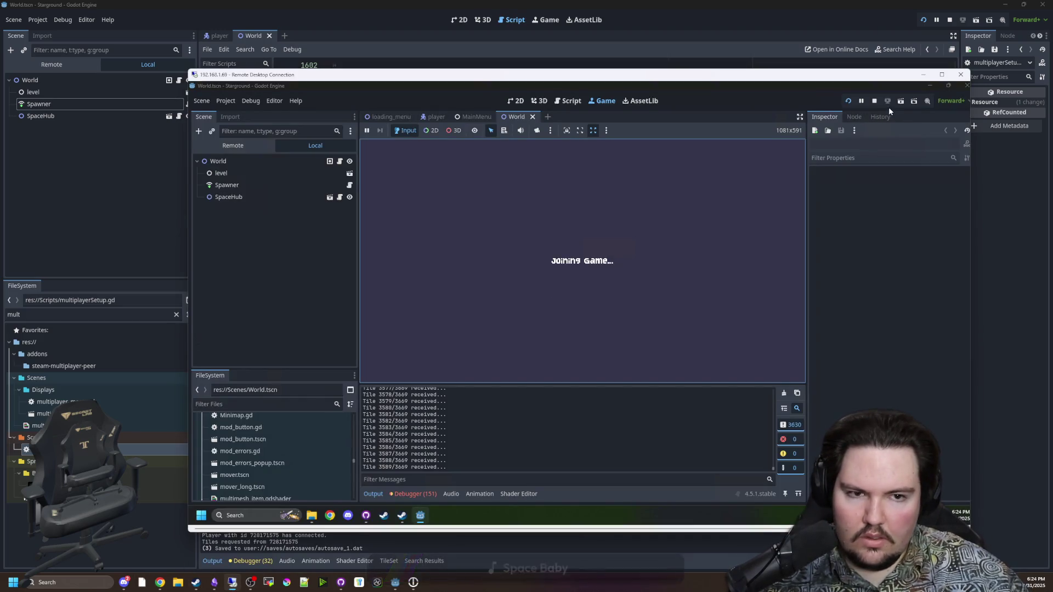
Stop the remote game and compare the remote commit history with the local repository.
{"action": "left_click", "coordinate": [874, 101]}
{"action": "left_click", "coordinate": [366, 515]}
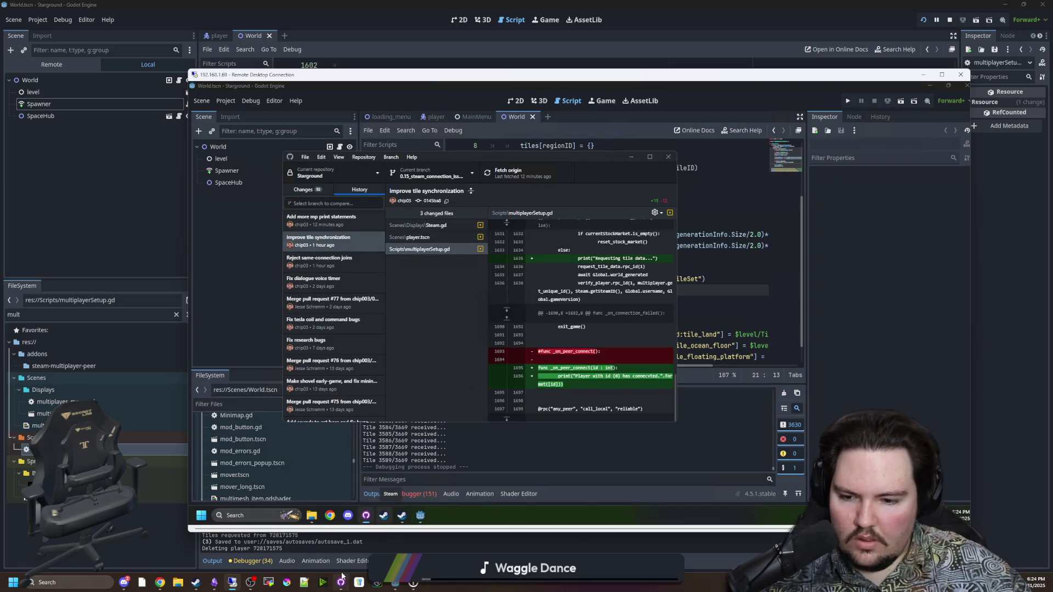
{"action": "left_click", "coordinate": [353, 542]}
{"action": "left_click", "coordinate": [340, 581]}
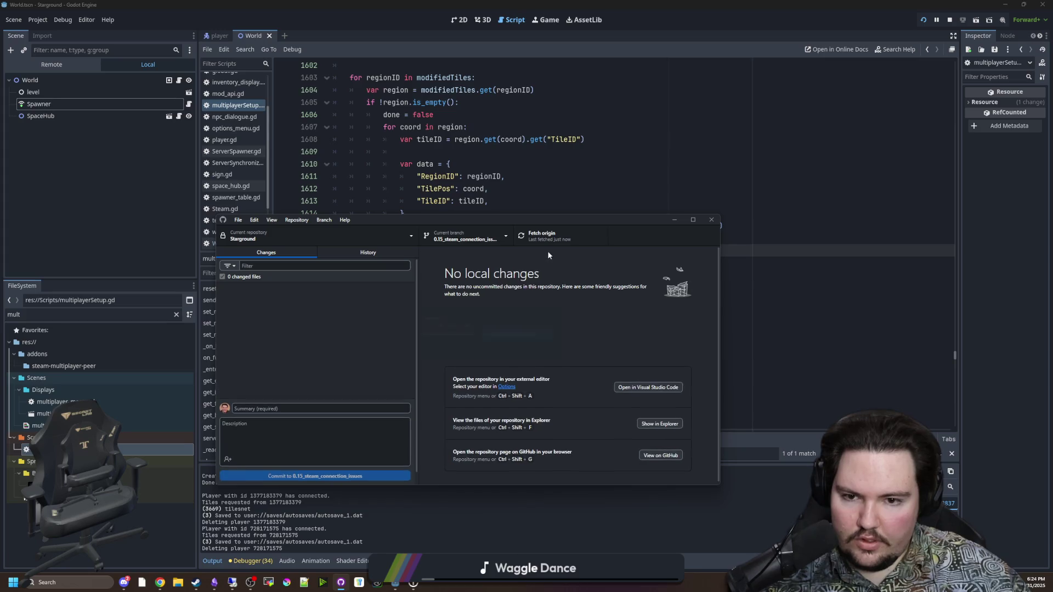
{"action": "left_click", "coordinate": [674, 220]}
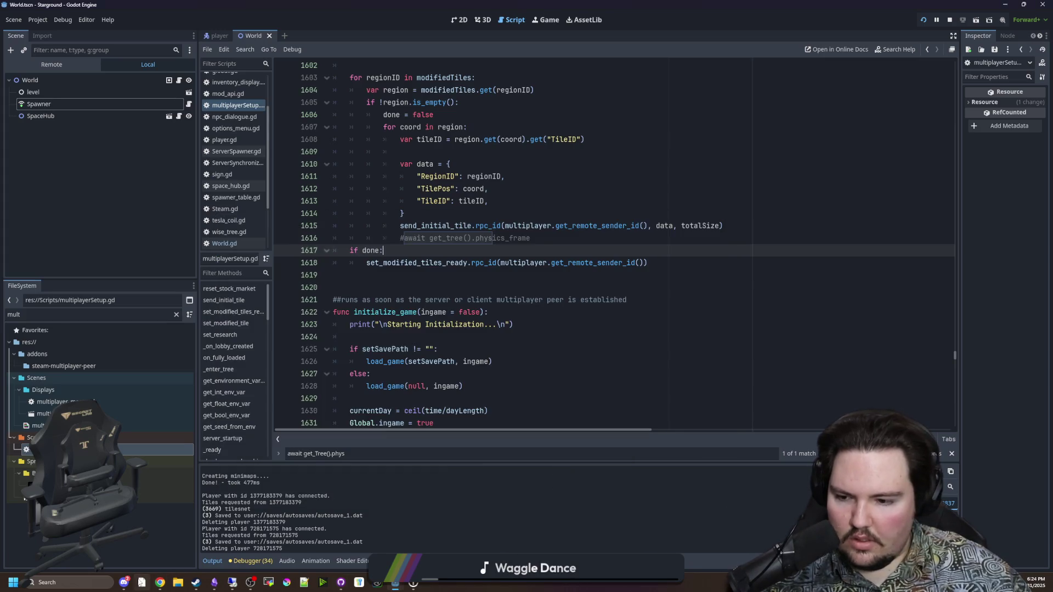
{"action": "left_click", "coordinate": [232, 581]}
Fetch and pull origin on the remote machine, relaunch the remote game, and restart the local project.
{"action": "left_click", "coordinate": [502, 172]}
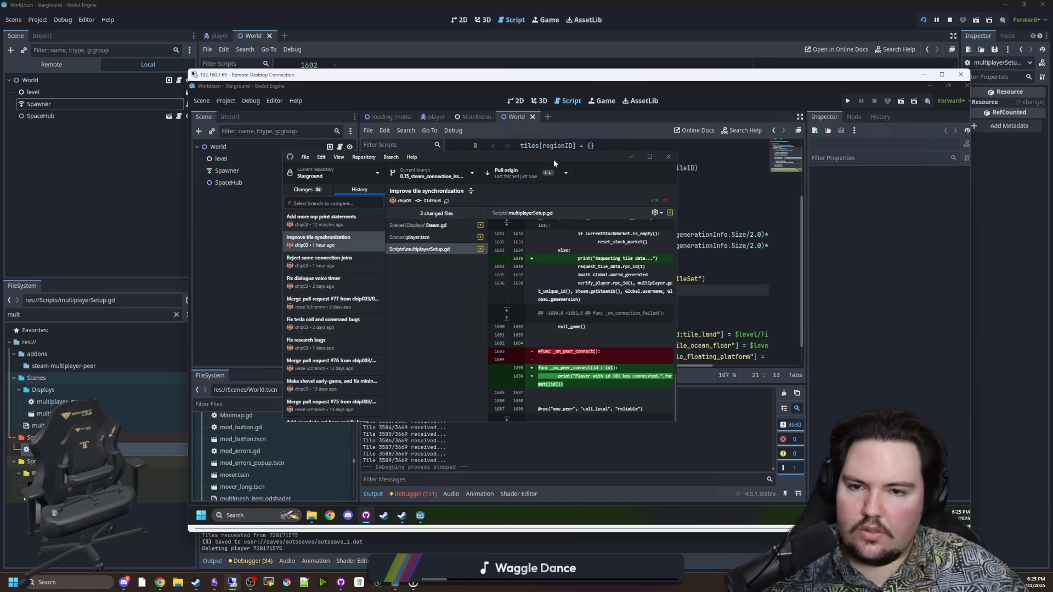
{"action": "left_click", "coordinate": [525, 176]}
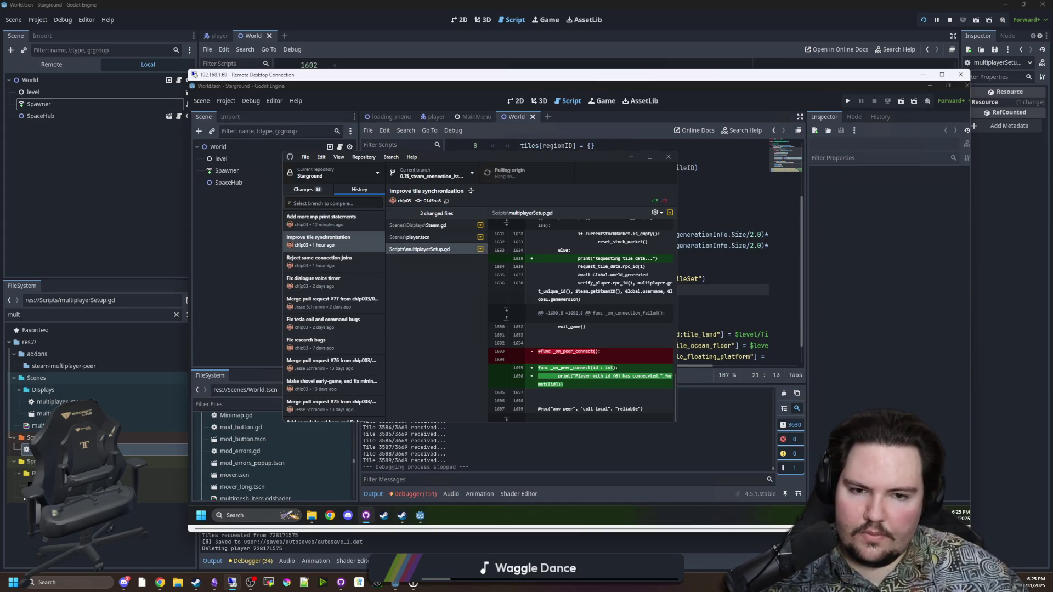
{"action": "left_click", "coordinate": [848, 102]}
{"action": "left_click", "coordinate": [948, 20]}
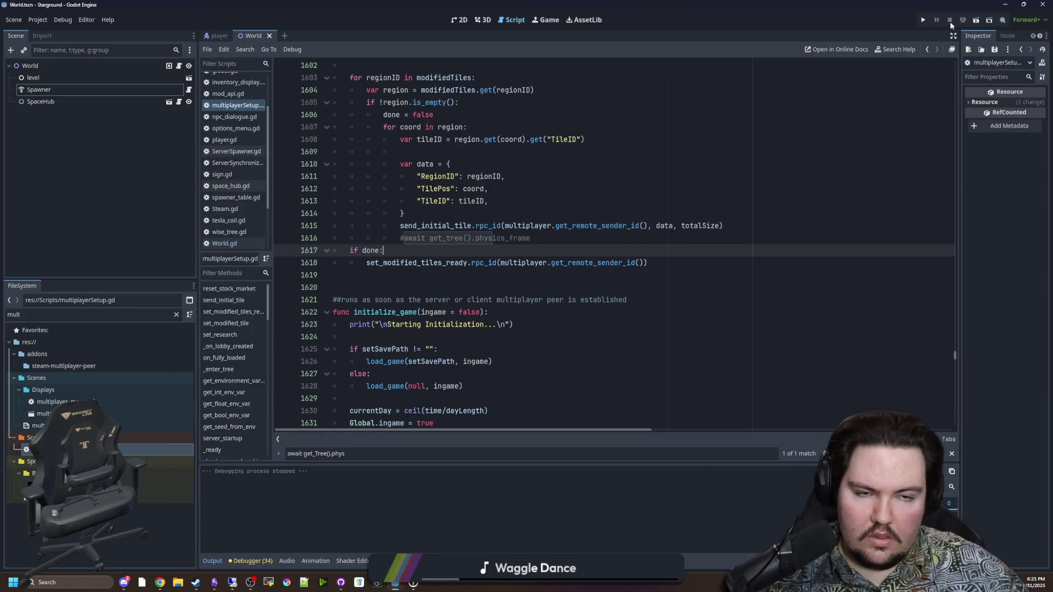
{"action": "left_click", "coordinate": [923, 21]}
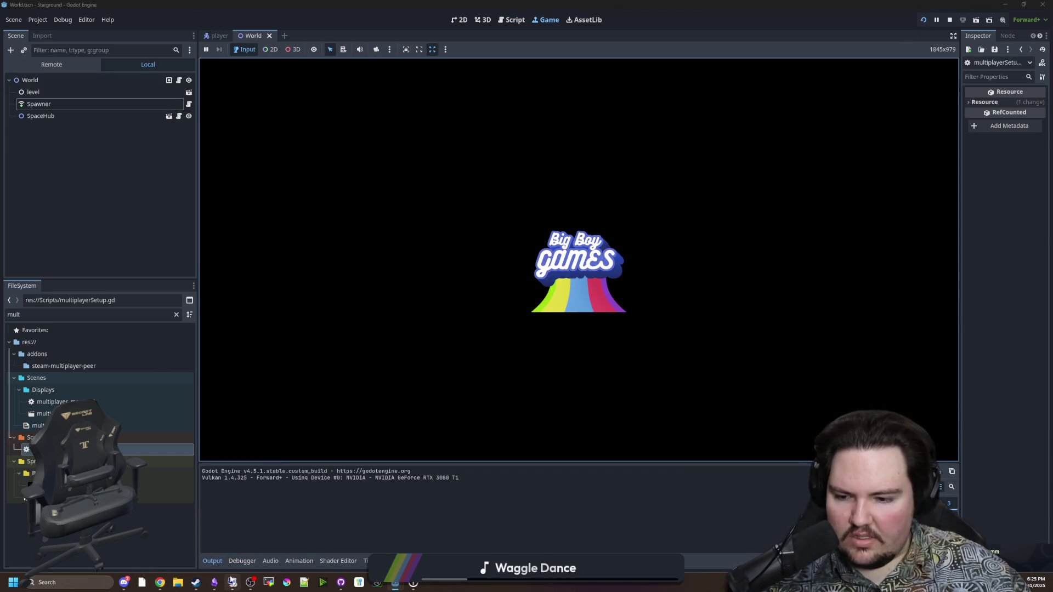
Host the Yes World 31 save as a multiplayer game from the main menu.
{"action": "left_click", "coordinate": [231, 582]}
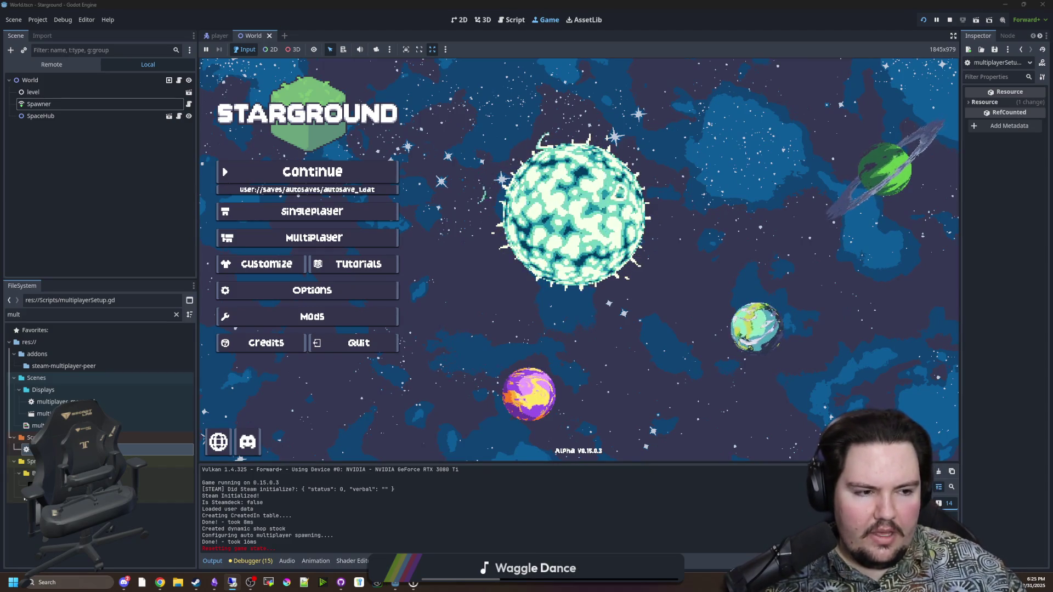
{"action": "left_click", "coordinate": [385, 246]}
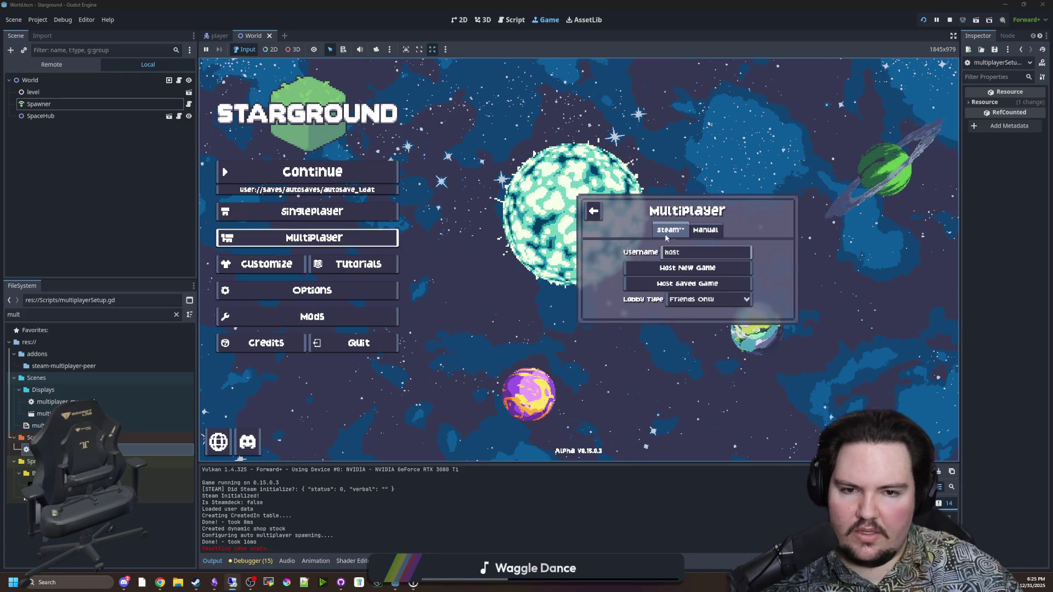
{"action": "left_click", "coordinate": [640, 283]}
{"action": "left_click", "coordinate": [601, 212]}
{"action": "type", "text": "yes wo"}
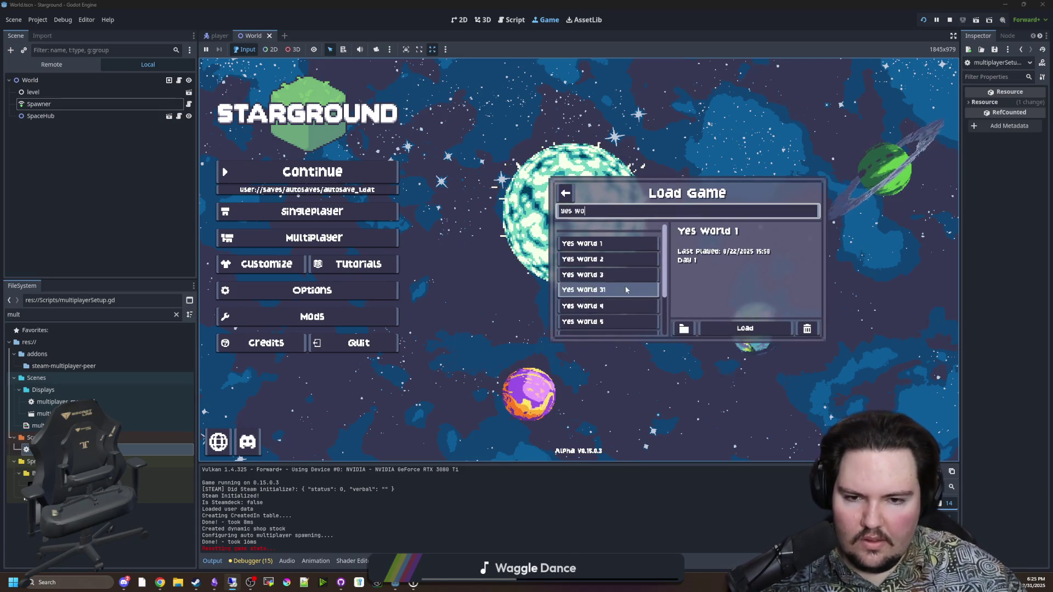
{"action": "left_click", "coordinate": [583, 290]}
{"action": "left_click", "coordinate": [744, 328]}
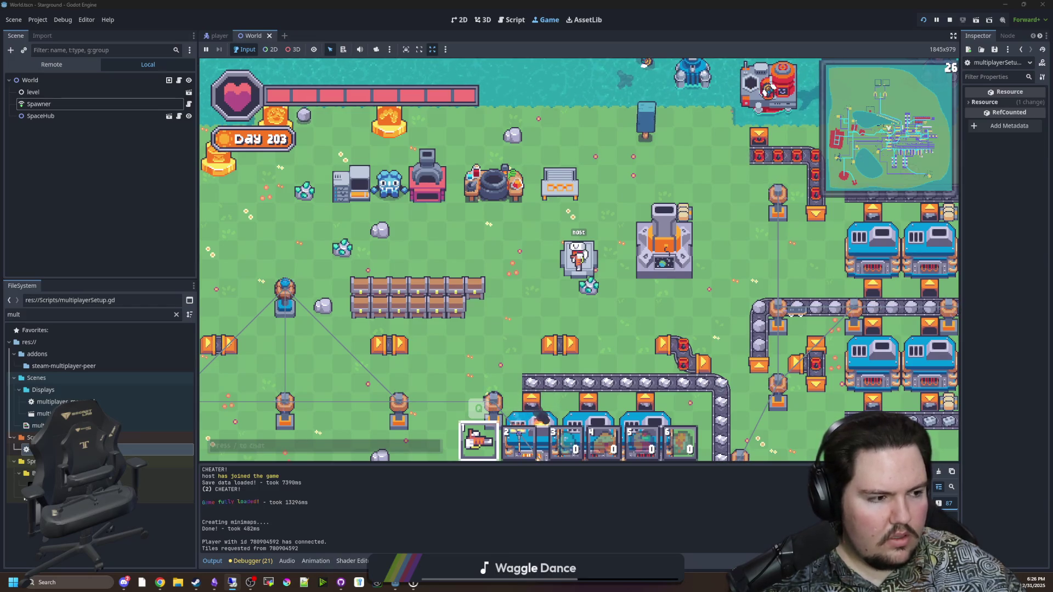
Walk the host character around, then switch back to the multiplayerSetup.gd script.
{"action": "key", "text": "w"}
{"action": "key", "text": "d"}
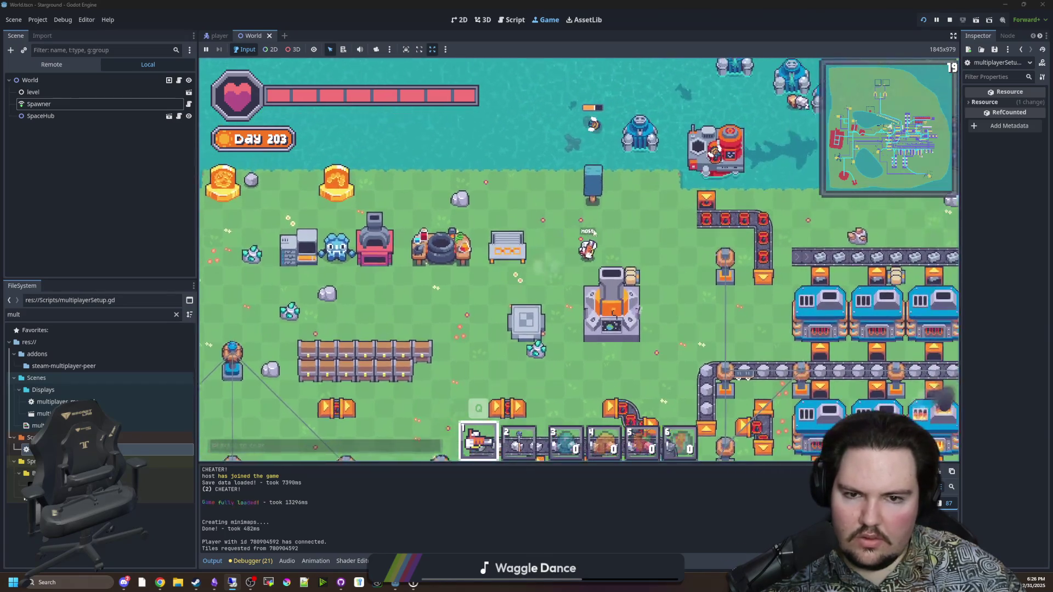
{"action": "key", "text": "d"}
{"action": "key", "text": "s"}
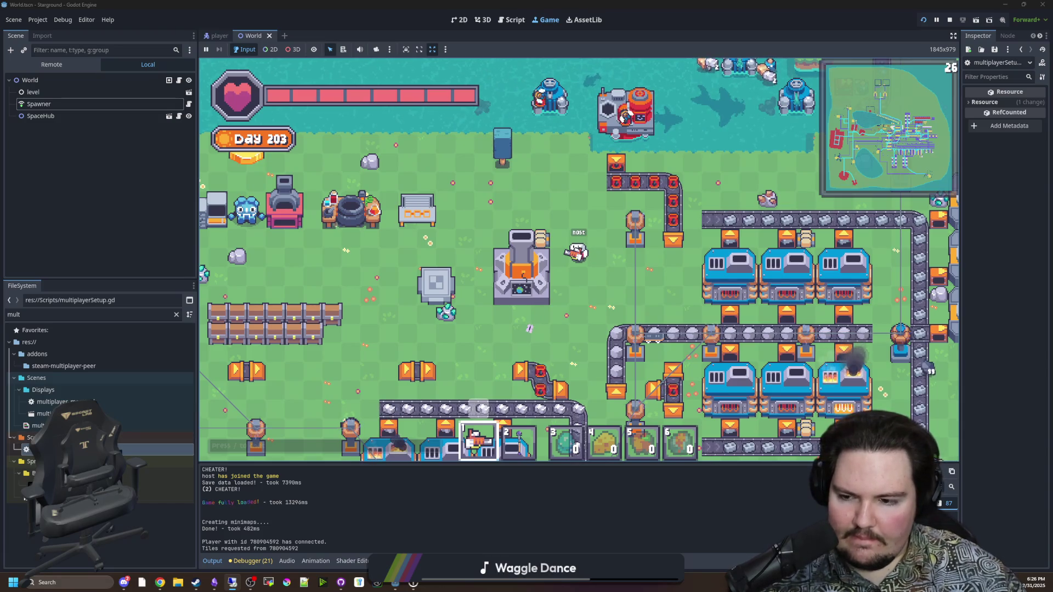
{"action": "key", "text": "ctrl+F3"}
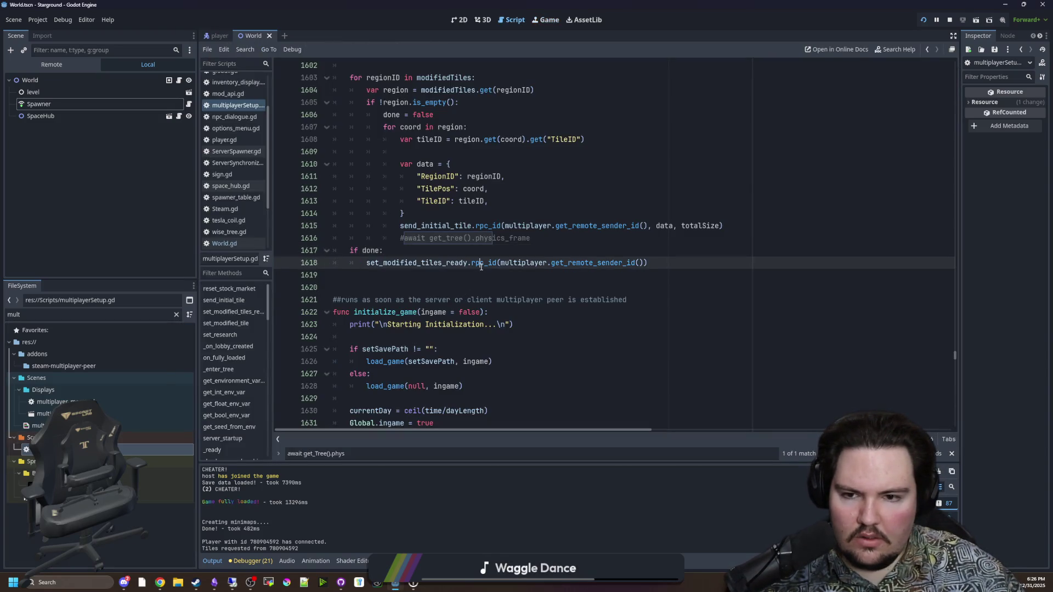
Inspect the tile-sending loop and jump to the send_initial_tile definition from line 1615.
{"action": "scroll", "coordinate": [455, 367], "scroll_direction": "up", "scroll_amount": 2}
{"action": "left_click_drag", "start_coordinate": [503, 275], "coordinate": [503, 282]}
{"action": "left_click", "coordinate": [490, 285]}
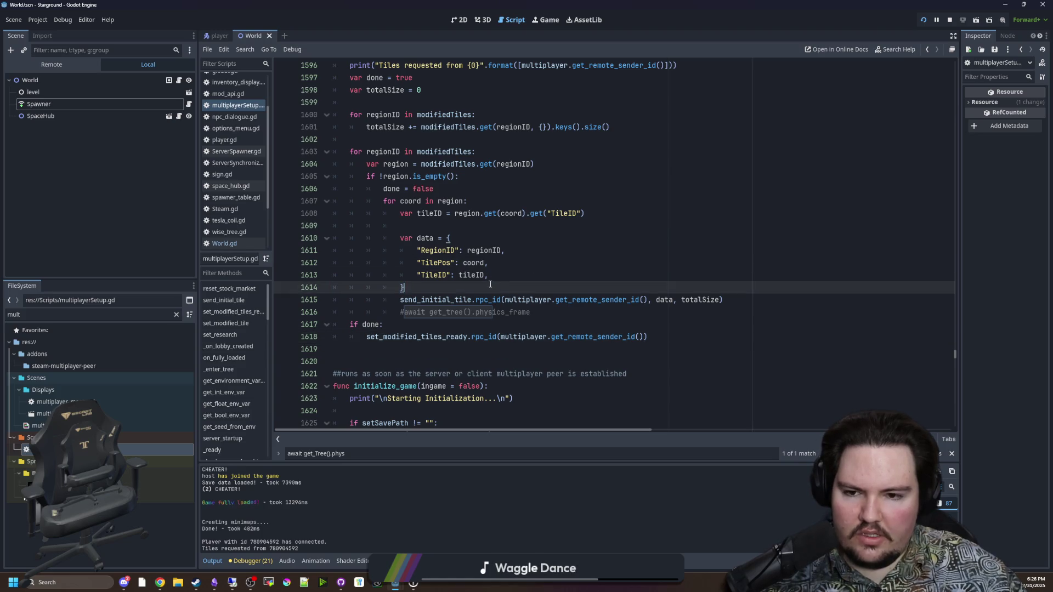
{"action": "left_click", "coordinate": [232, 583]}
{"action": "left_click", "coordinate": [232, 583]}
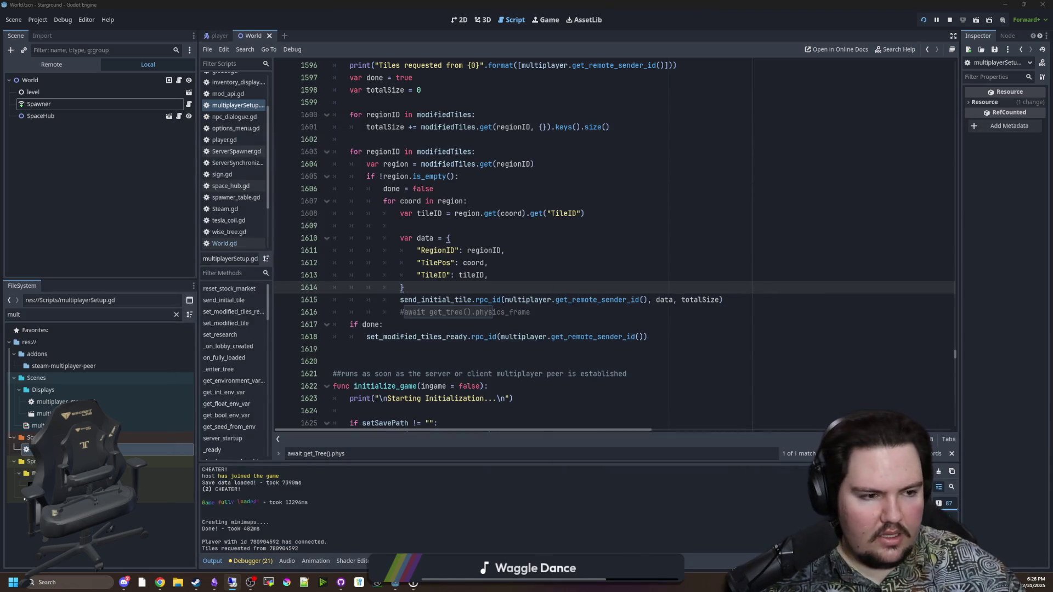
{"action": "left_click", "coordinate": [730, 316]}
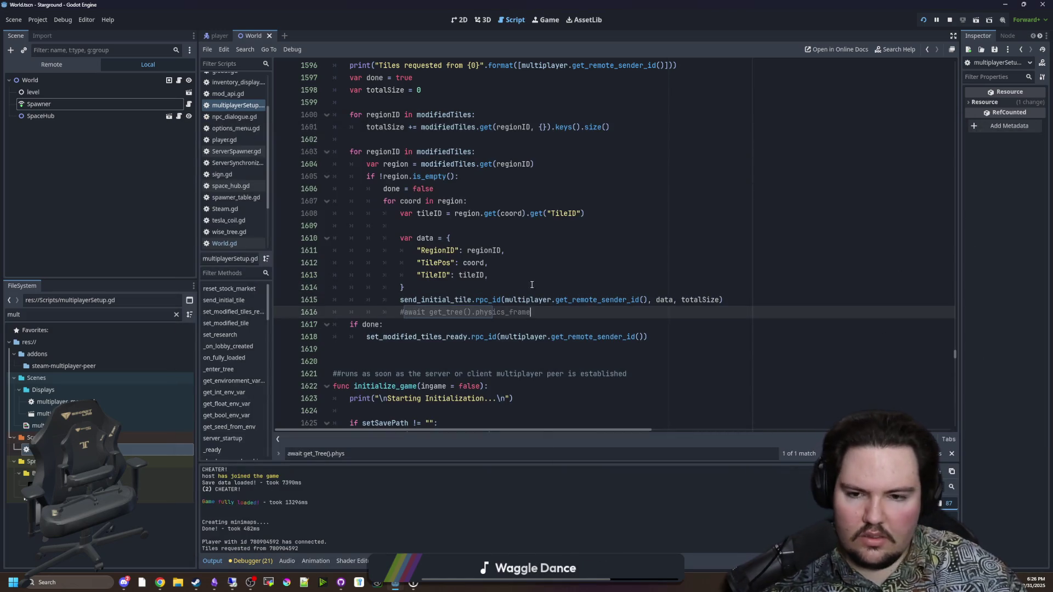
{"action": "key", "text": "Down"}
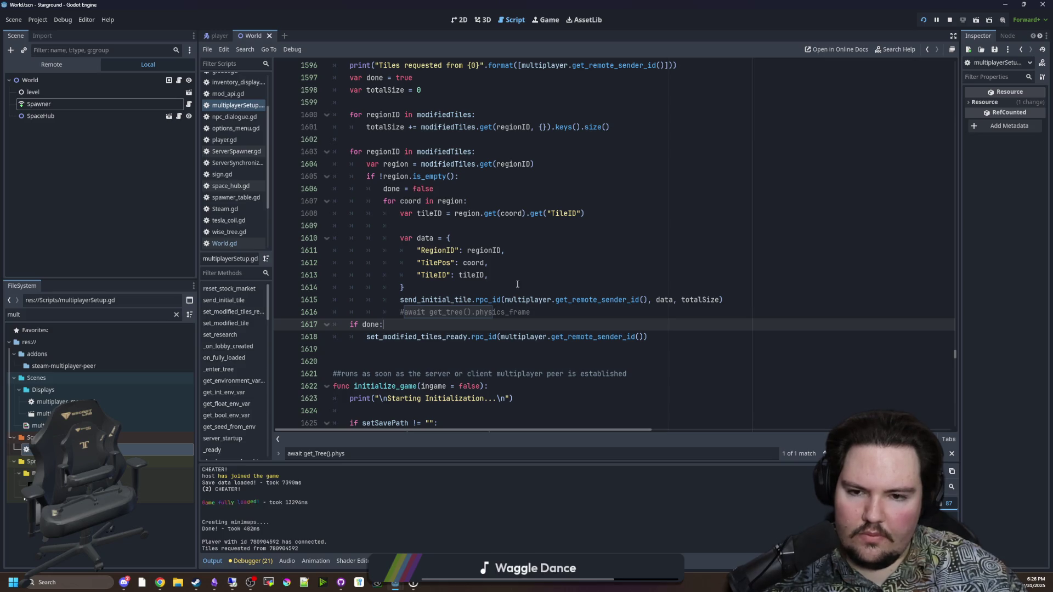
{"action": "left_click", "coordinate": [517, 284]}
{"action": "left_click", "coordinate": [428, 302], "text": "ctrl"}
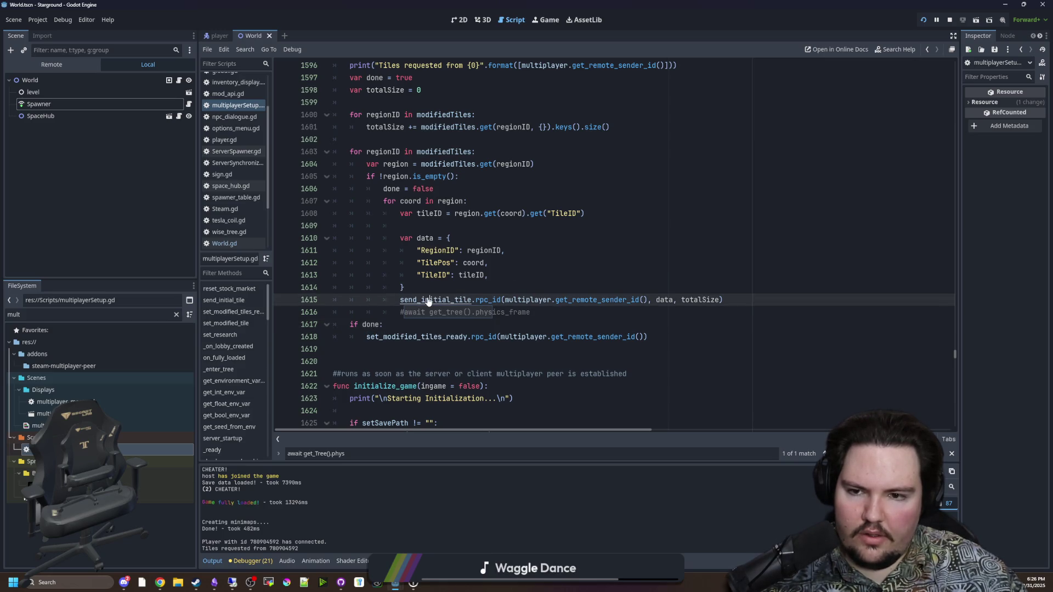
{"action": "left_click", "coordinate": [429, 301], "text": "ctrl"}
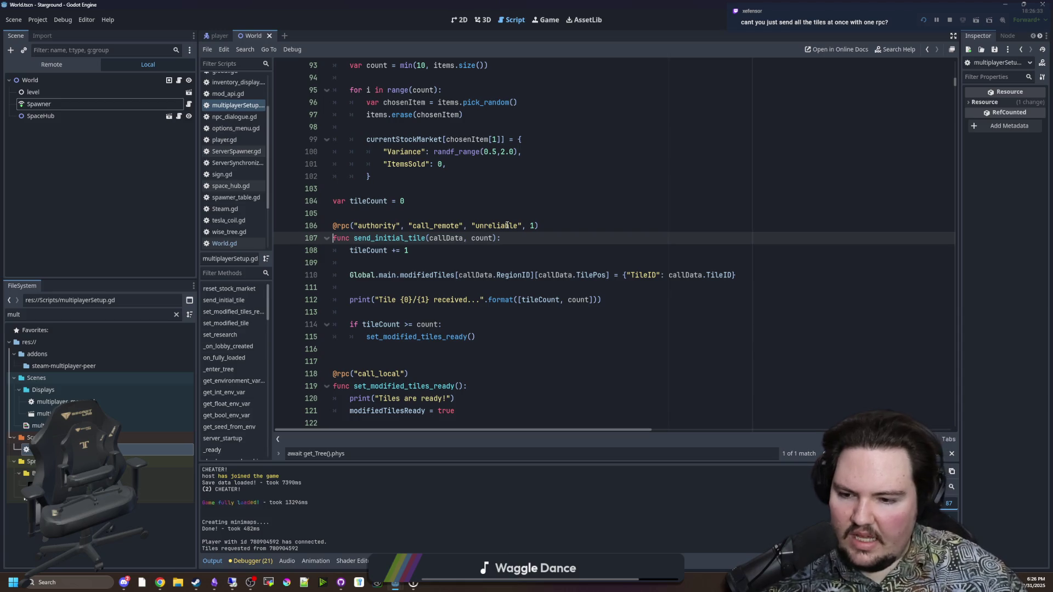
{"action": "key", "text": "Up"}
{"action": "key", "text": "Up"}
{"action": "key", "text": "Up"}
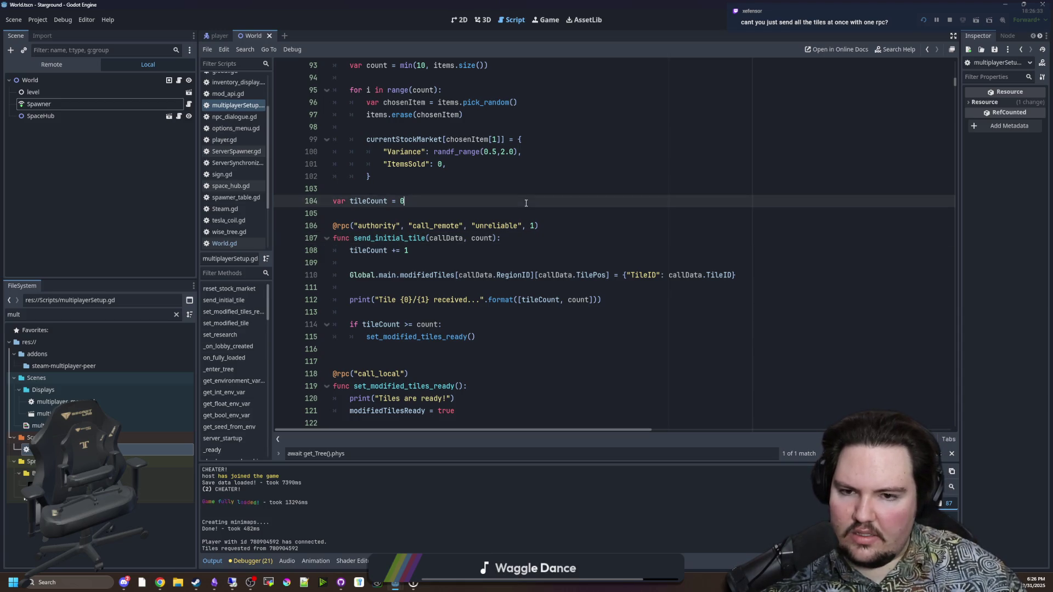
Glance at the World.gd script, then return to multiplayerSetup.gd.
{"action": "left_click", "coordinate": [242, 242]}
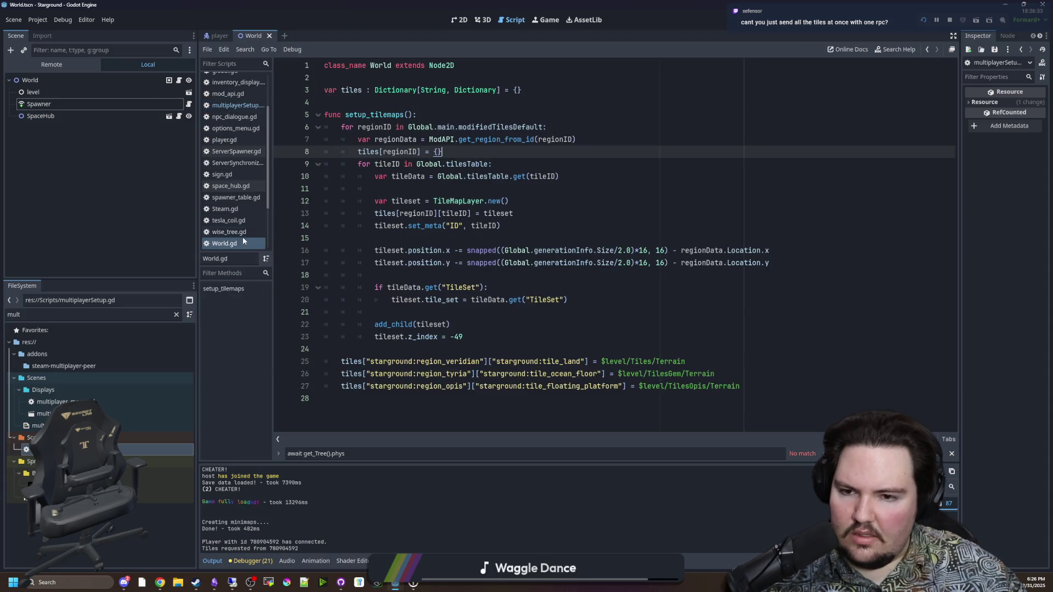
{"action": "left_click", "coordinate": [252, 107]}
{"action": "left_click", "coordinate": [179, 81]}
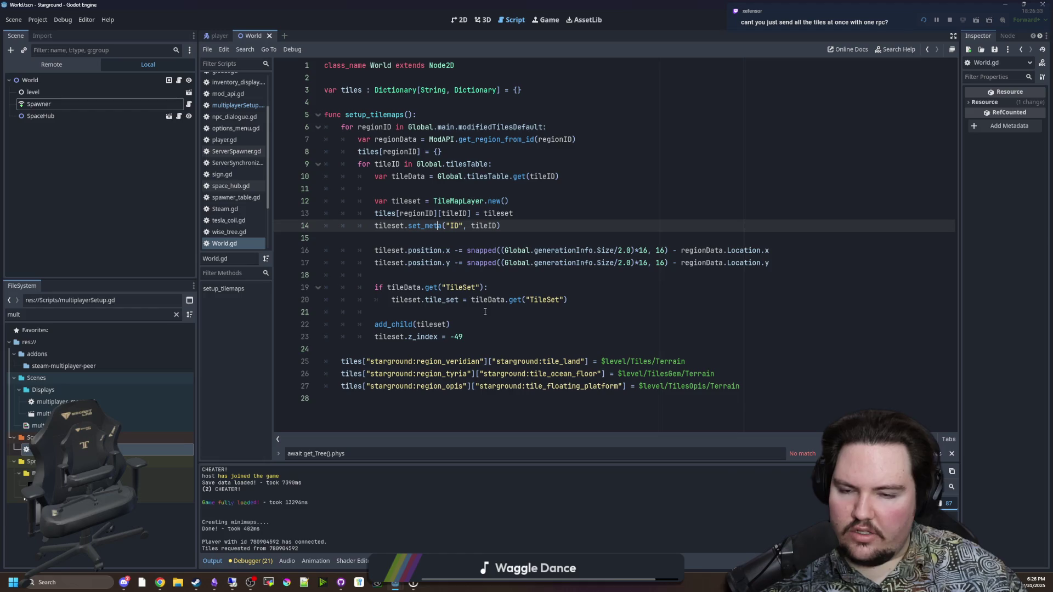
{"action": "left_click", "coordinate": [427, 275]}
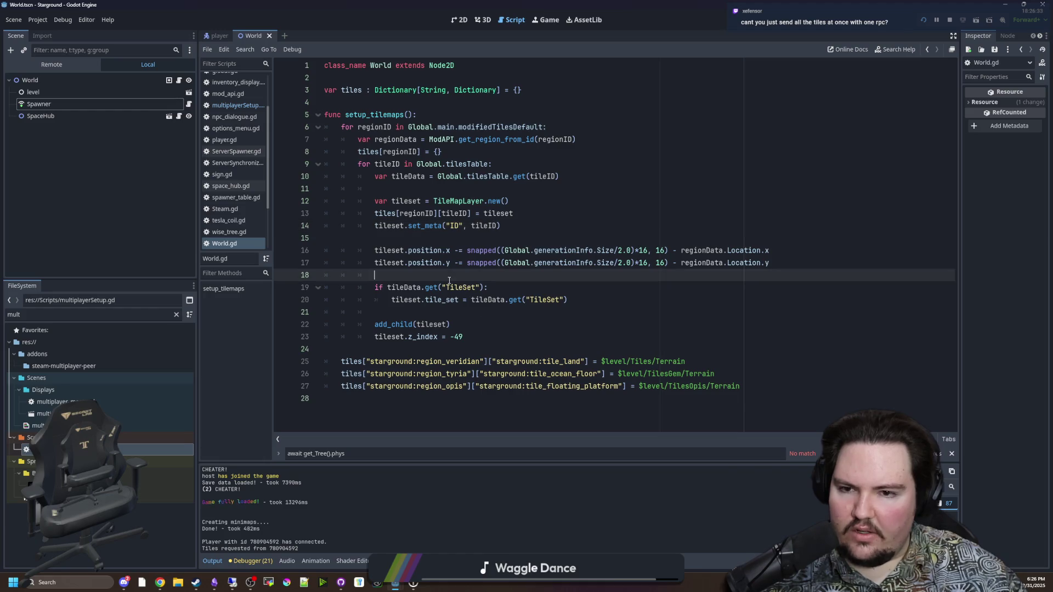
{"action": "left_click", "coordinate": [221, 106]}
{"action": "left_click", "coordinate": [448, 213]}
Search the script for 'tile' to reach the loop at line 1614, and save the scene.
{"action": "key", "text": "ctrl+f"}
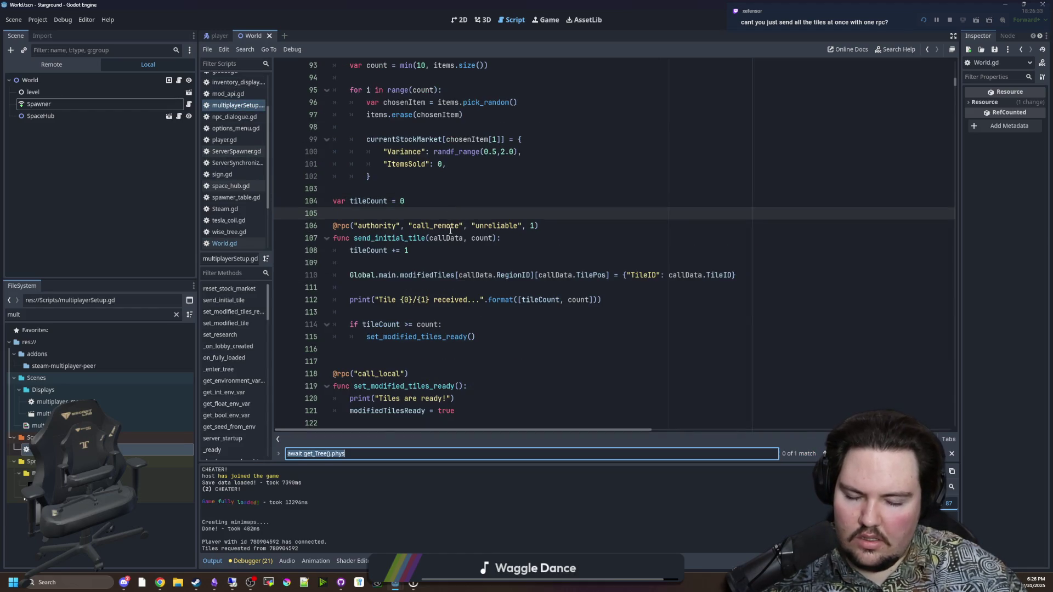
{"action": "scroll", "coordinate": [450, 230], "scroll_direction": "down", "scroll_amount": 4}
{"action": "scroll", "coordinate": [450, 230], "scroll_direction": "down", "scroll_amount": 3}
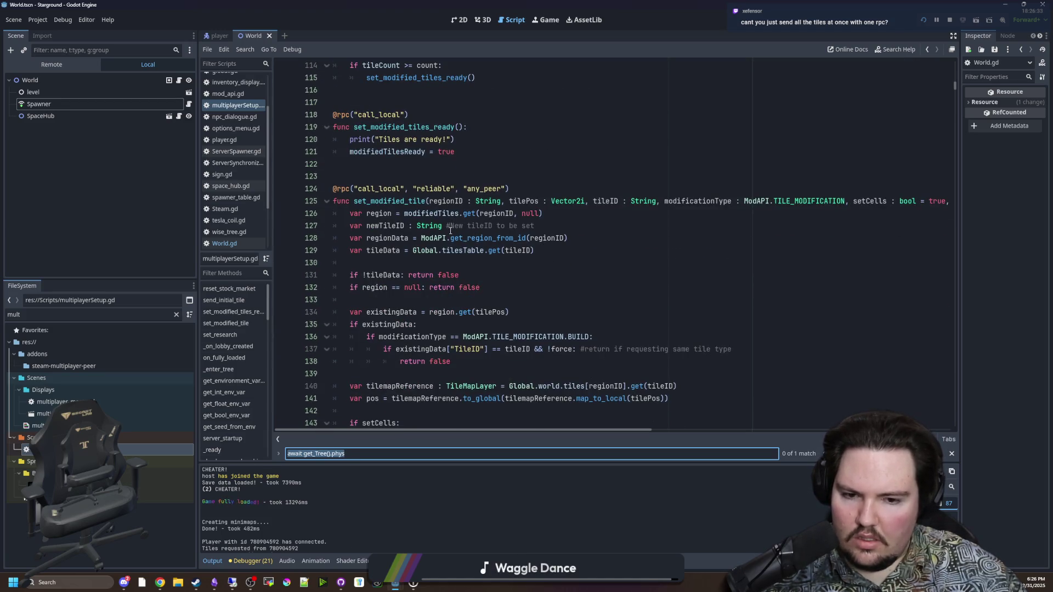
{"action": "scroll", "coordinate": [476, 252], "scroll_direction": "down", "scroll_amount": 3}
{"action": "scroll", "coordinate": [508, 240], "scroll_direction": "up", "scroll_amount": 7}
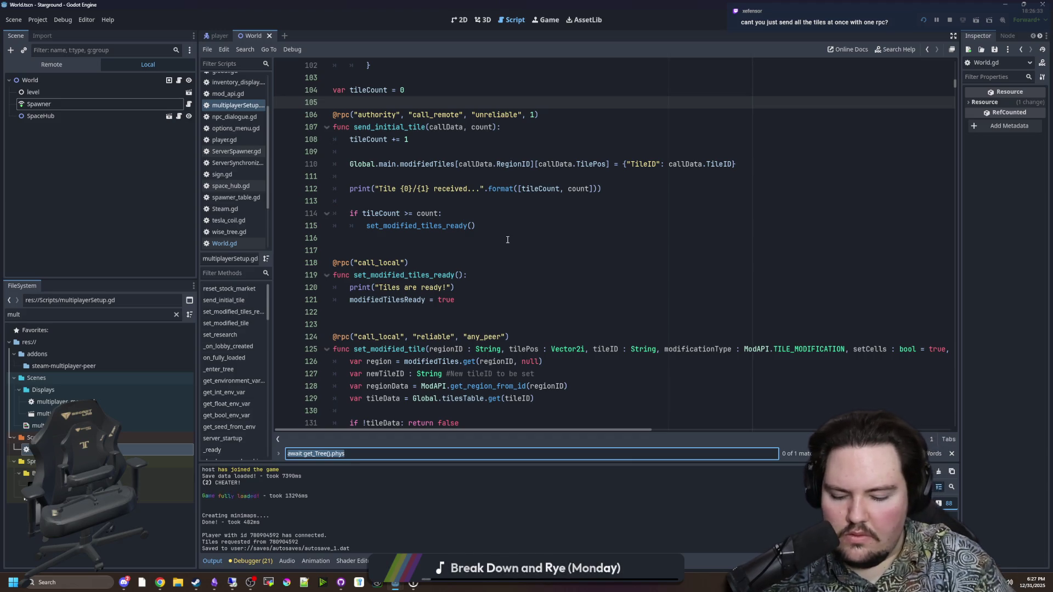
{"action": "type", "text": "request_init"}
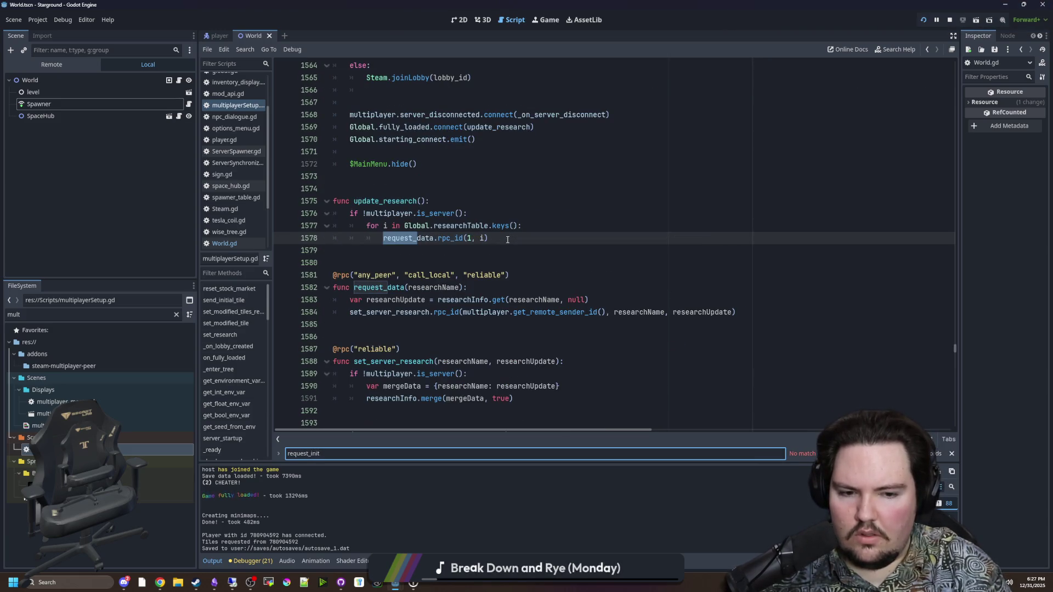
{"action": "key", "text": "ctrl+a"}
{"action": "type", "text": "tile"}
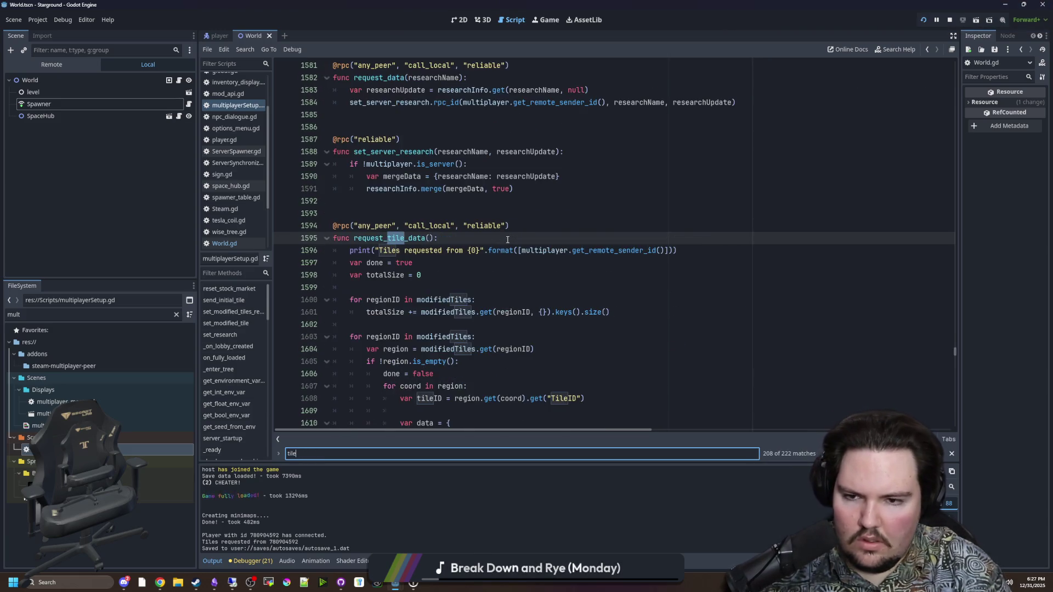
{"action": "scroll", "coordinate": [496, 231], "scroll_direction": "down", "scroll_amount": 3}
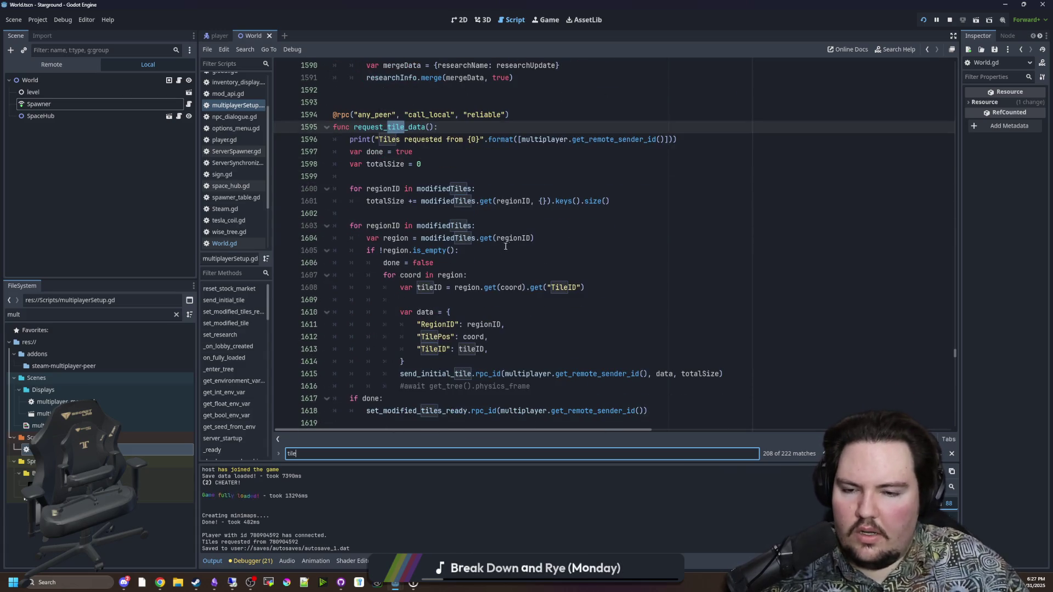
{"action": "scroll", "coordinate": [508, 246], "scroll_direction": "down", "scroll_amount": 1}
{"action": "left_click", "coordinate": [458, 321]}
{"action": "key", "text": "ctrl+s"}
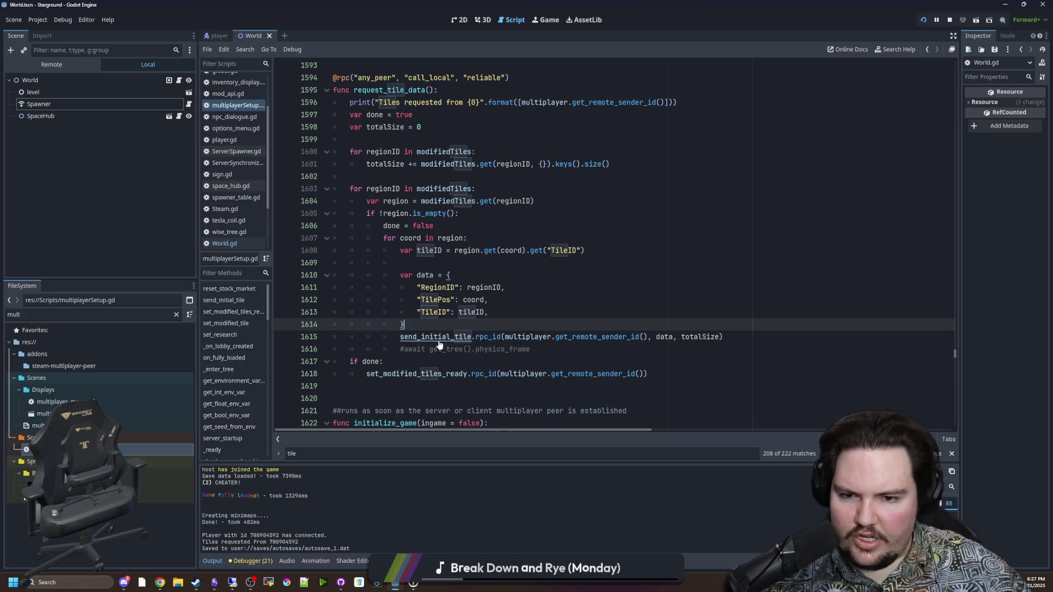
{"action": "left_click", "coordinate": [463, 342]}
{"action": "left_click", "coordinate": [464, 340], "text": "ctrl"}
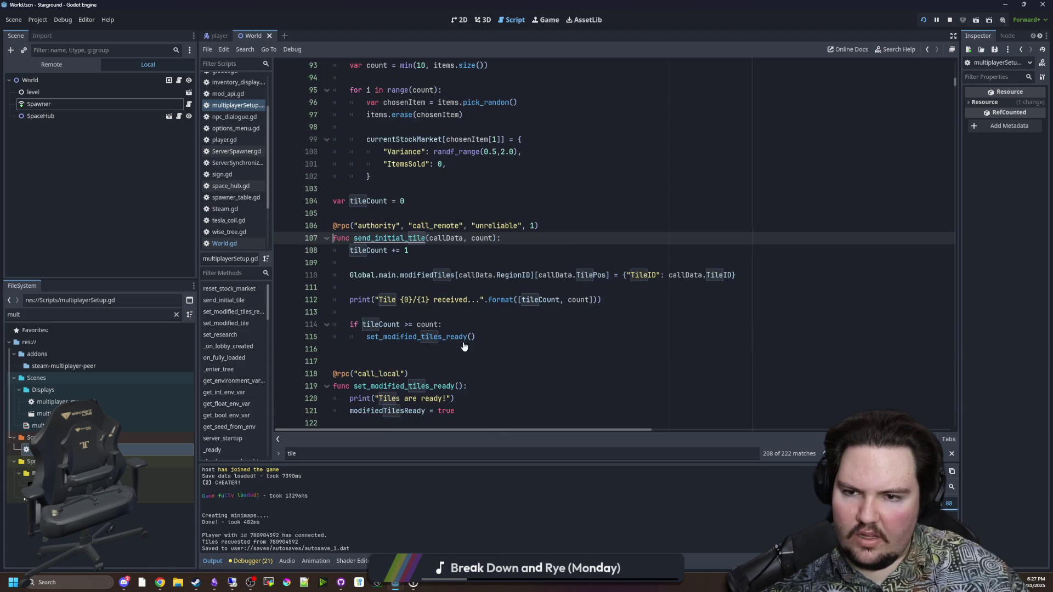
{"action": "left_click", "coordinate": [343, 228], "text": "ctrl"}
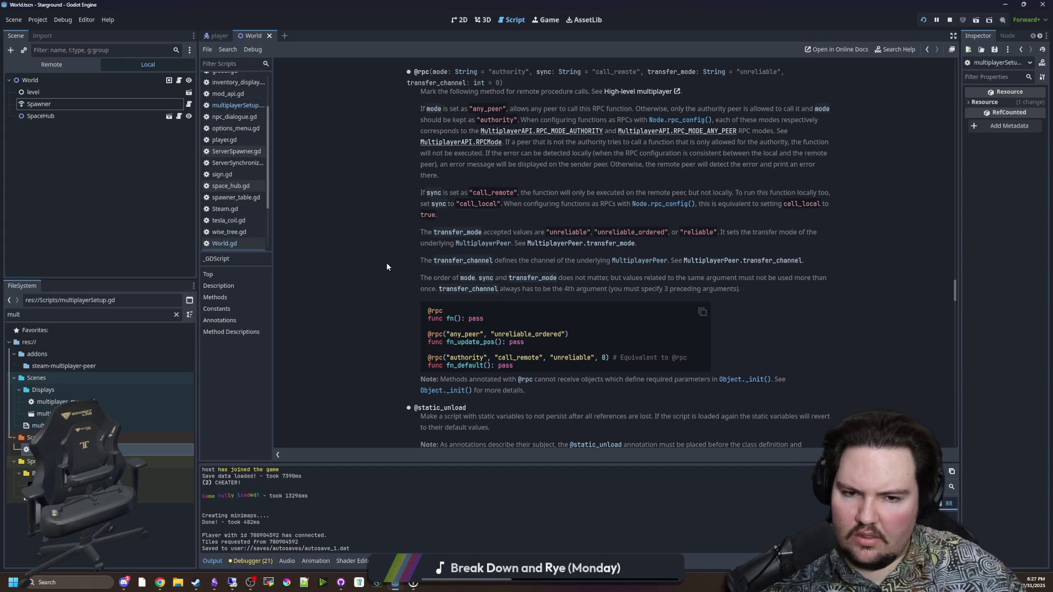
{"action": "scroll", "coordinate": [389, 252], "scroll_direction": "up", "scroll_amount": 3}
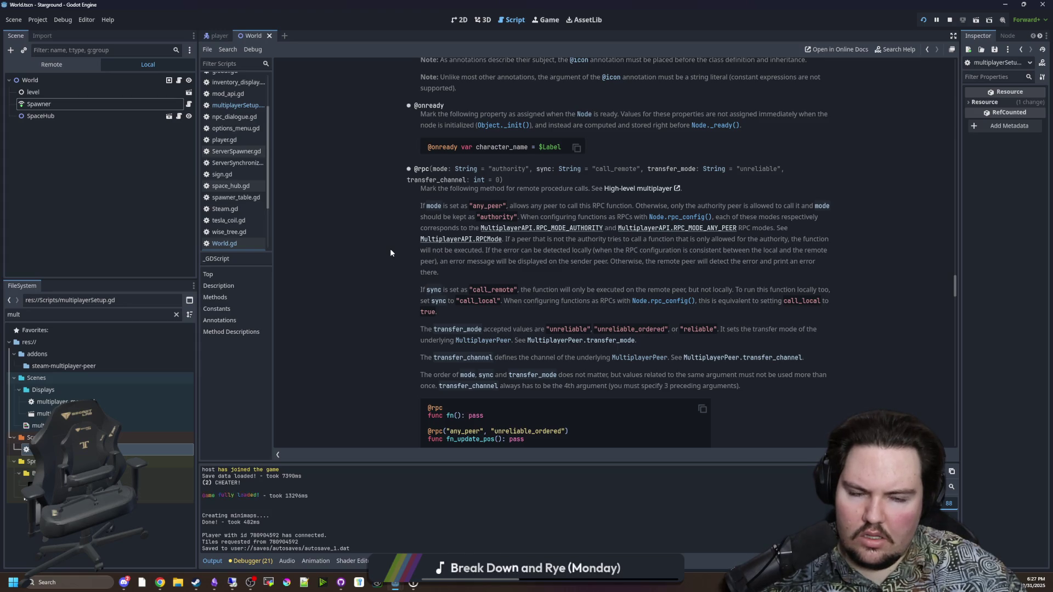
{"action": "scroll", "coordinate": [390, 252], "scroll_direction": "down", "scroll_amount": 3}
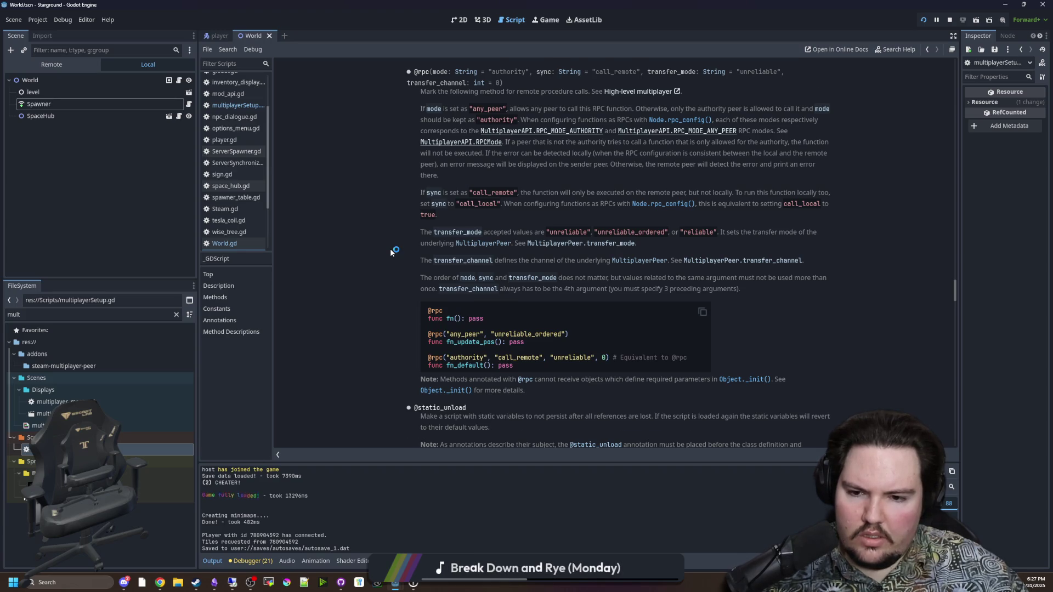
{"action": "scroll", "coordinate": [390, 248], "scroll_direction": "down", "scroll_amount": 1}
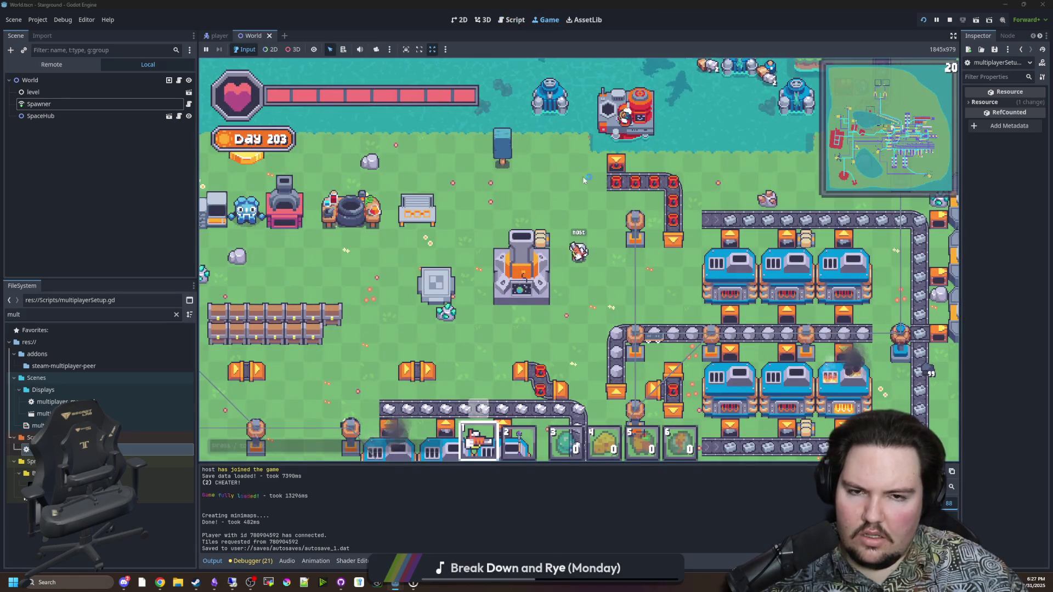
Walk the host character down and left, and open then dismiss Chrome's window list.
{"action": "key", "text": "s"}
{"action": "key", "text": "a"}
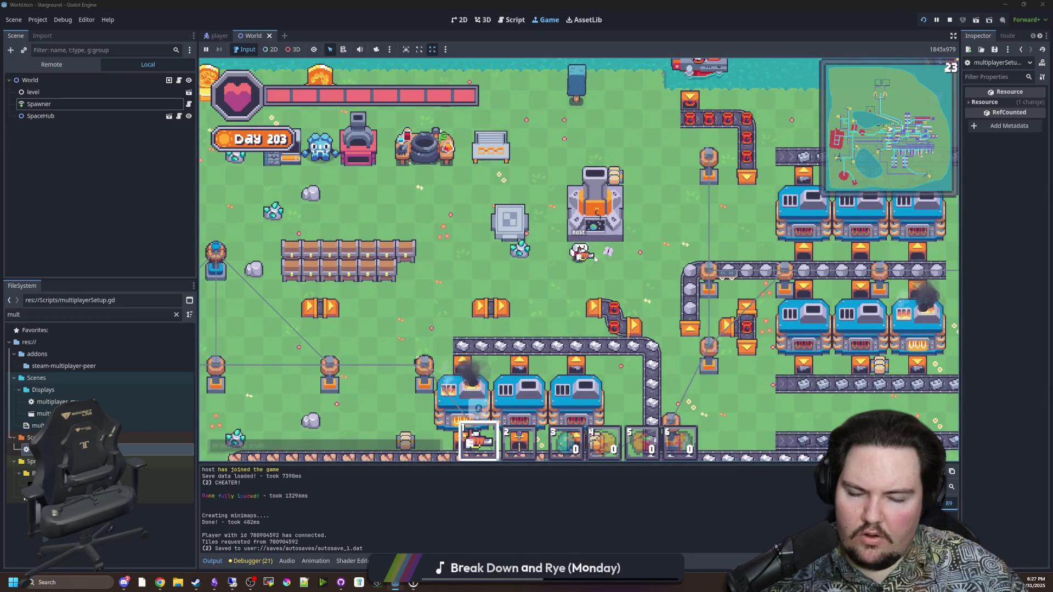
{"action": "key", "text": "a"}
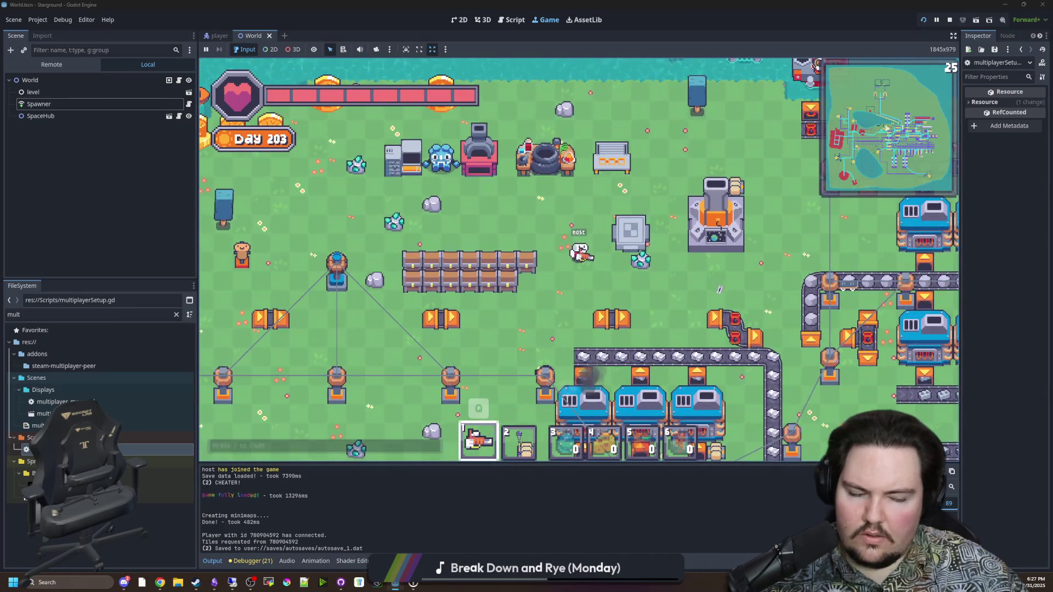
{"action": "right_click", "coordinate": [159, 583]}
{"action": "left_click", "coordinate": [165, 527]}
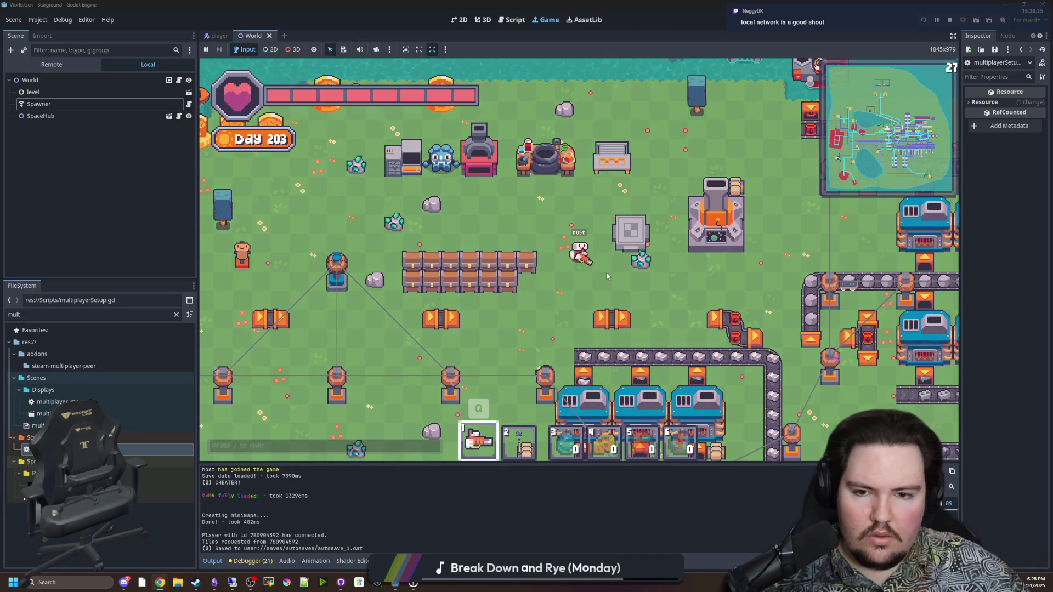
Walk the host character up and left beside the crafting stations, then begin a Windows search.
{"action": "key", "text": "w"}
{"action": "key", "text": "a"}
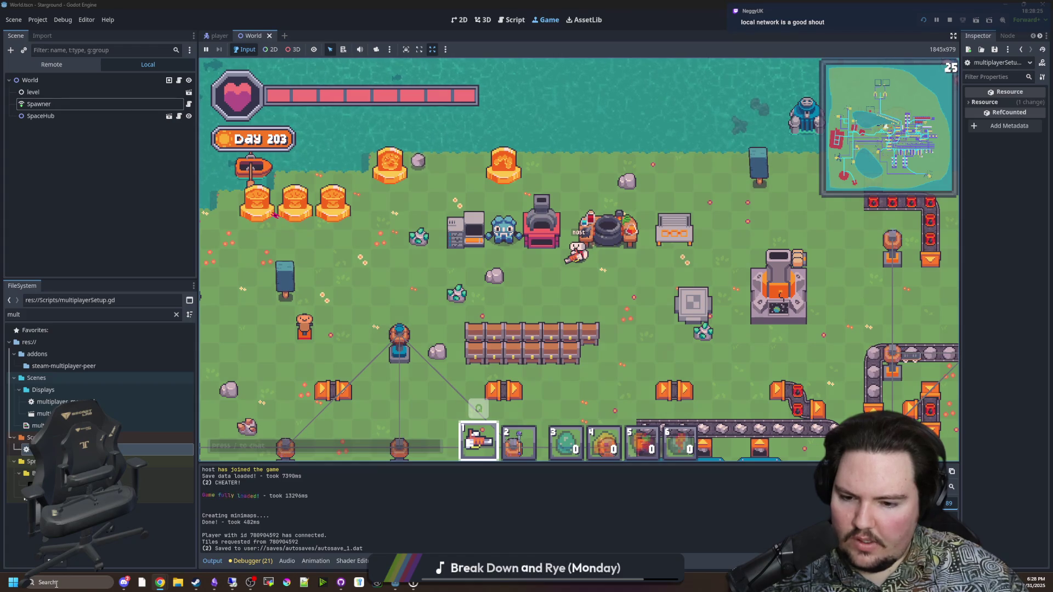
{"action": "left_click", "coordinate": [56, 584]}
{"action": "type", "text": "cmd"}
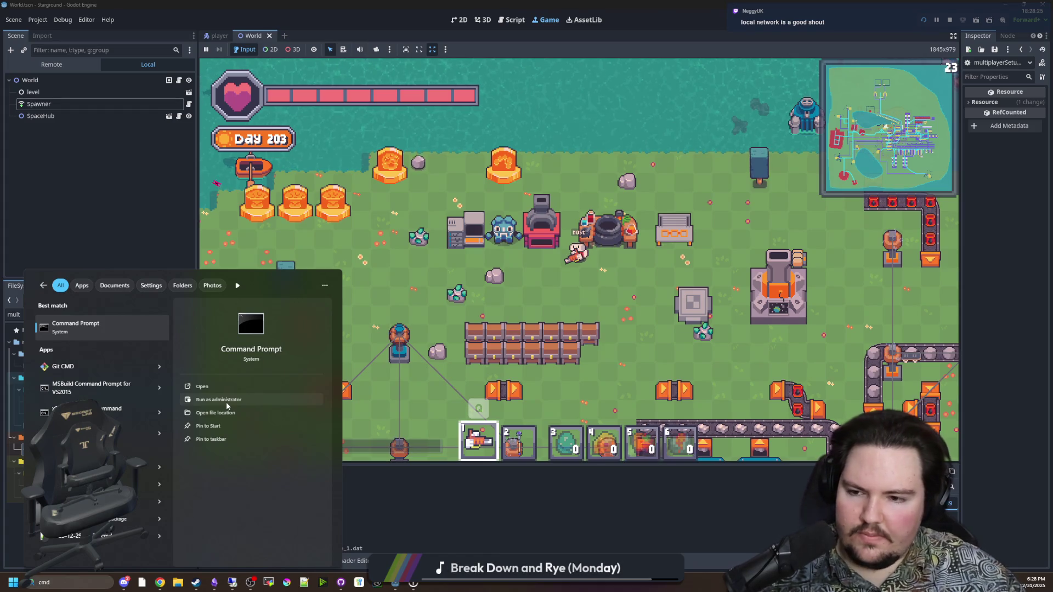
{"action": "left_click", "coordinate": [377, 465]}
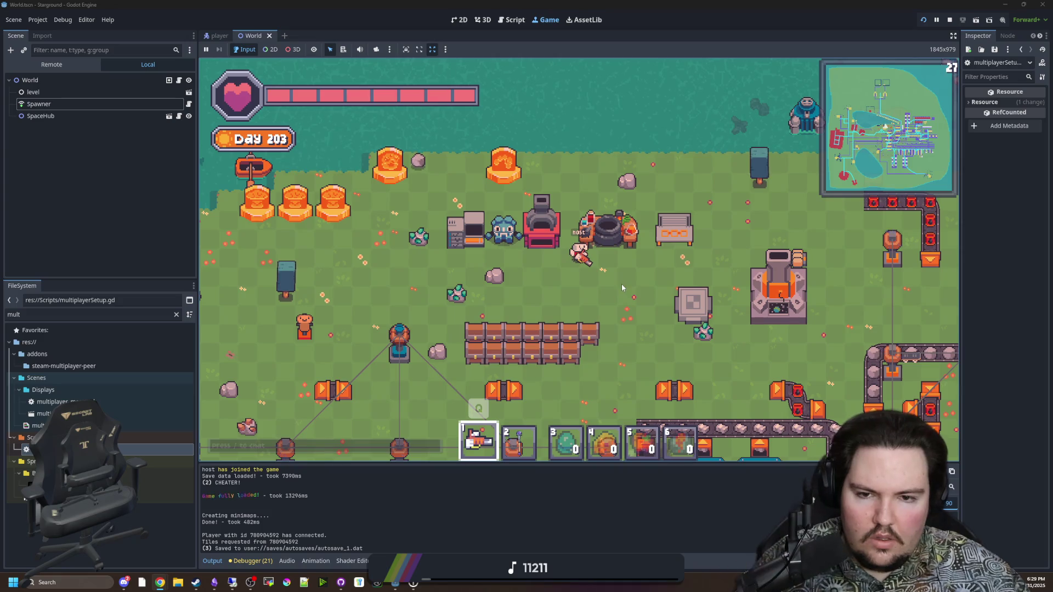
Walk the character down and right, then pause the game with Esc.
{"action": "key", "text": "s"}
{"action": "key", "text": "d"}
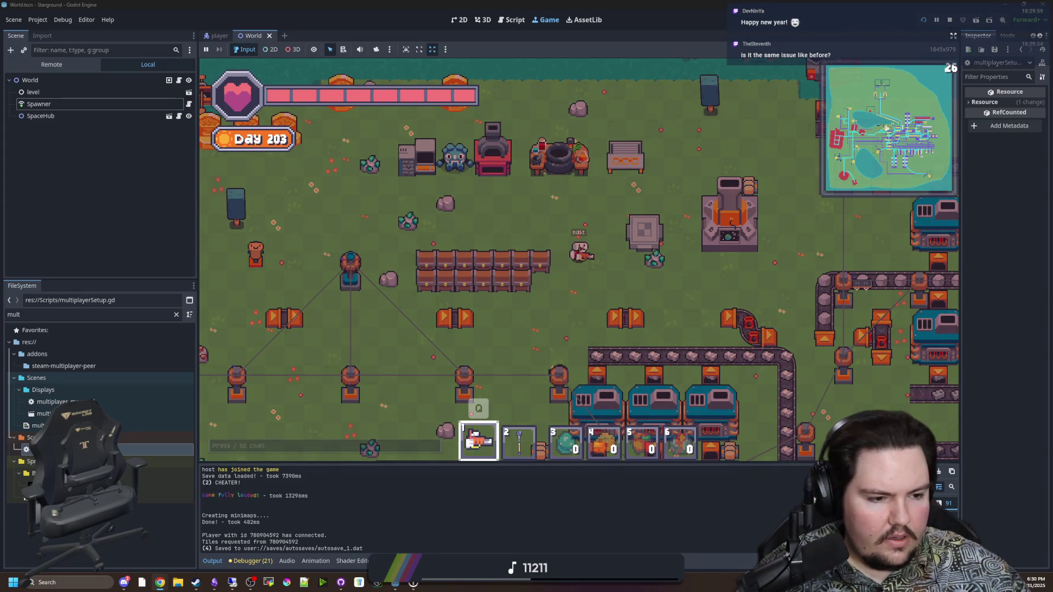
{"action": "key", "text": "Escape"}
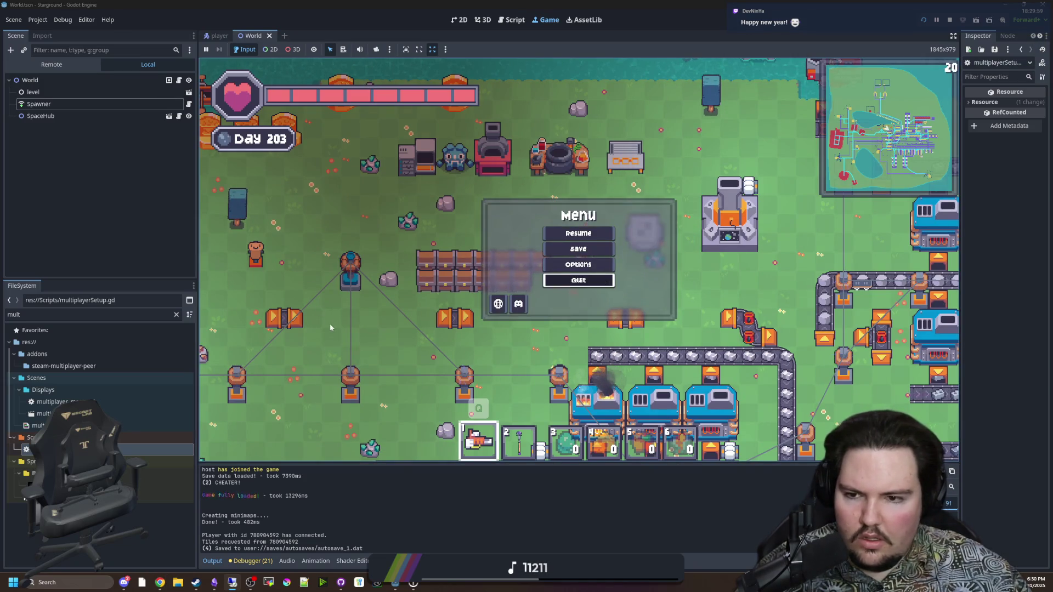
Quit to the title, host the Yes World 31 save via a 'yes' search, then pause.
{"action": "key", "text": "Return"}
{"action": "left_click", "coordinate": [313, 237]}
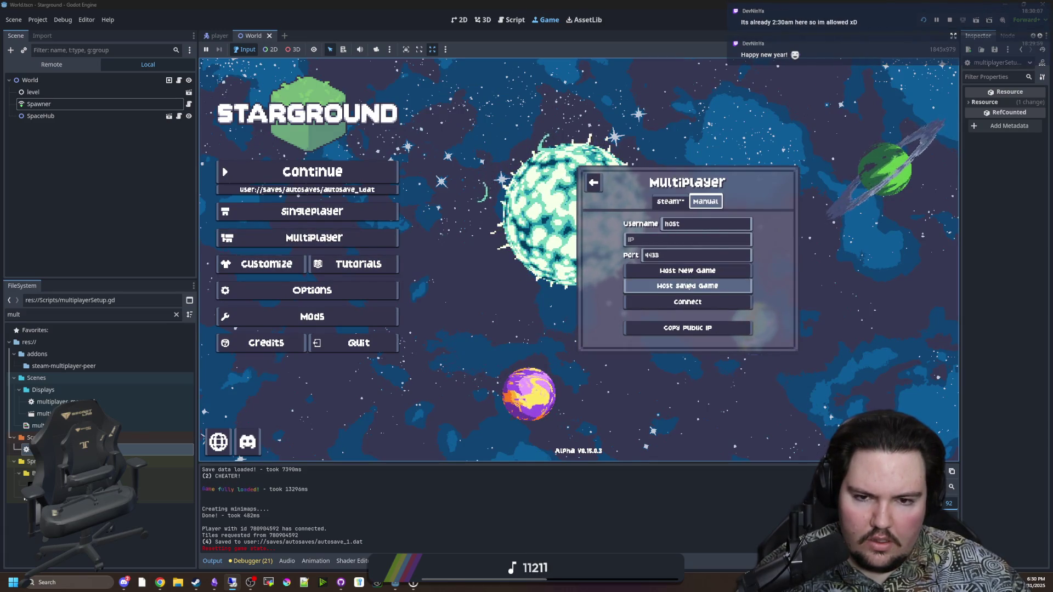
{"action": "left_click", "coordinate": [688, 286]}
{"action": "left_click", "coordinate": [581, 211]}
{"action": "type", "text": "yes"}
{"action": "left_click", "coordinate": [608, 290]}
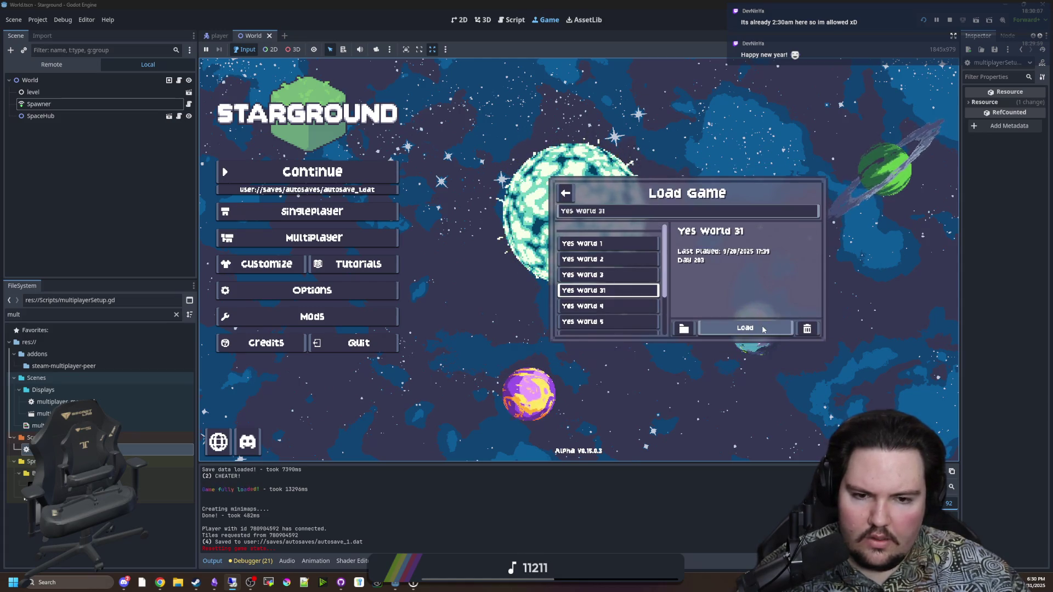
{"action": "left_click", "coordinate": [762, 329]}
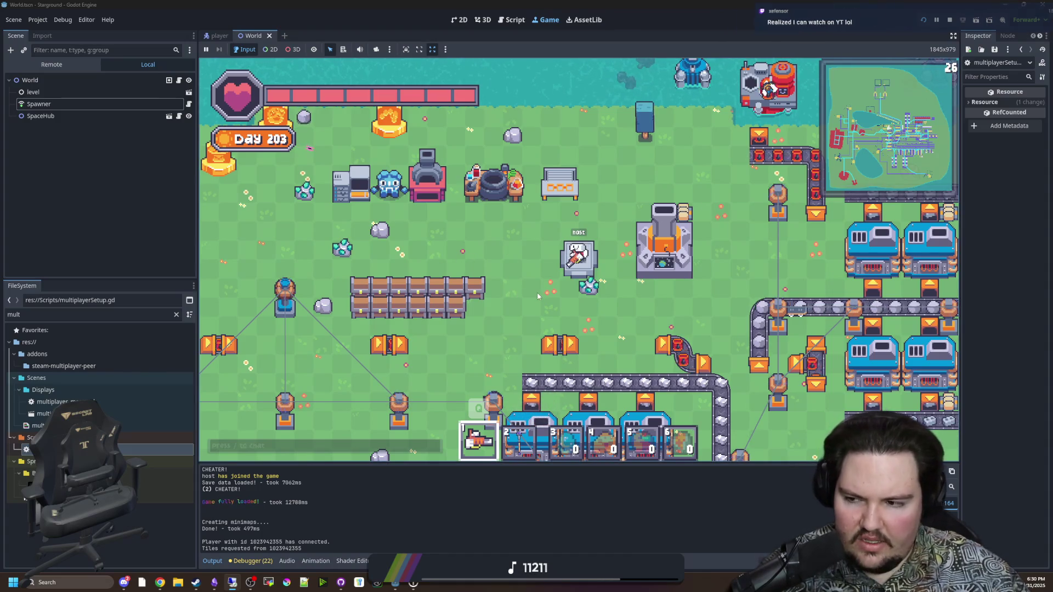
{"action": "key", "text": "Escape"}
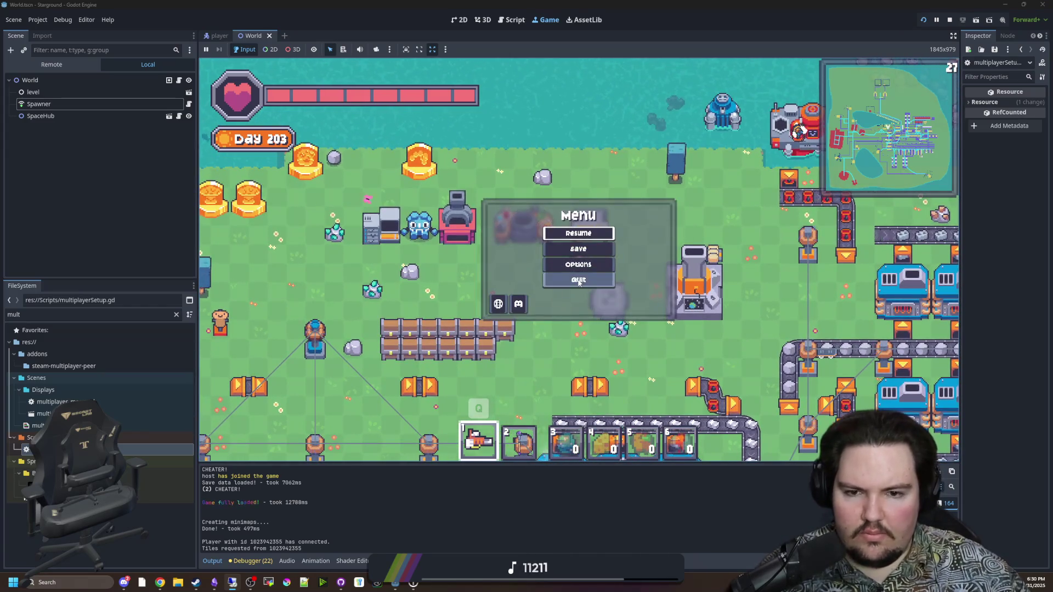
Quit the hosted game to the title screen and open the Multiplayer panel.
{"action": "left_click", "coordinate": [579, 280]}
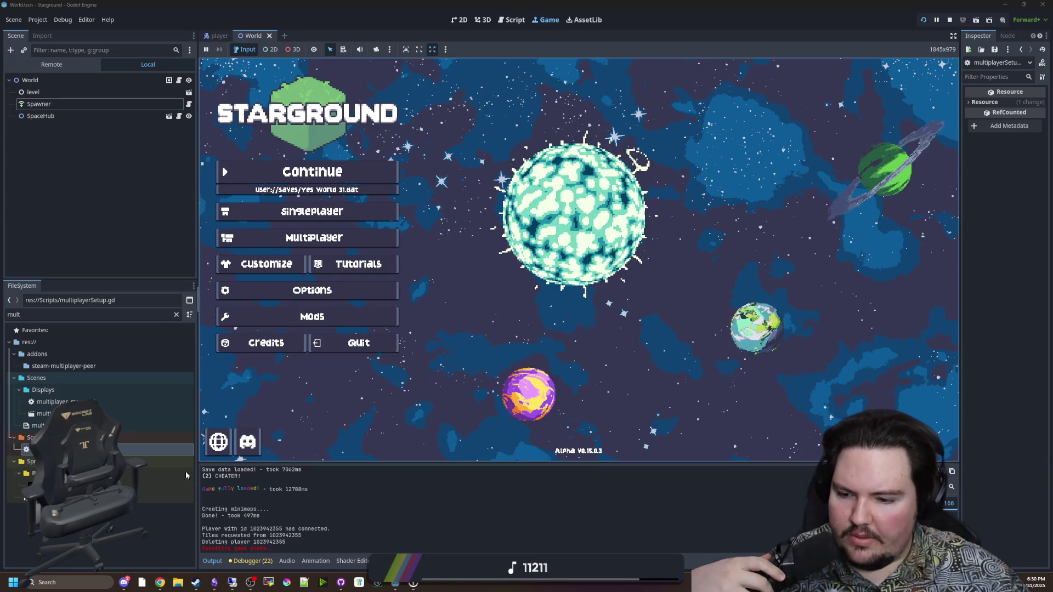
{"action": "mouse_move", "coordinate": [161, 581]}
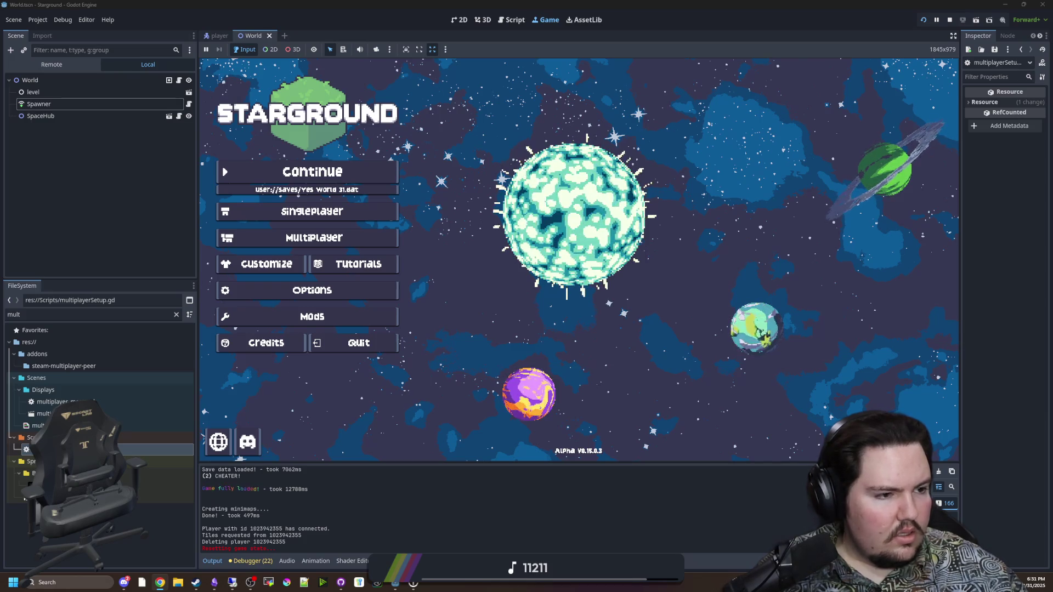
{"action": "left_click", "coordinate": [338, 241]}
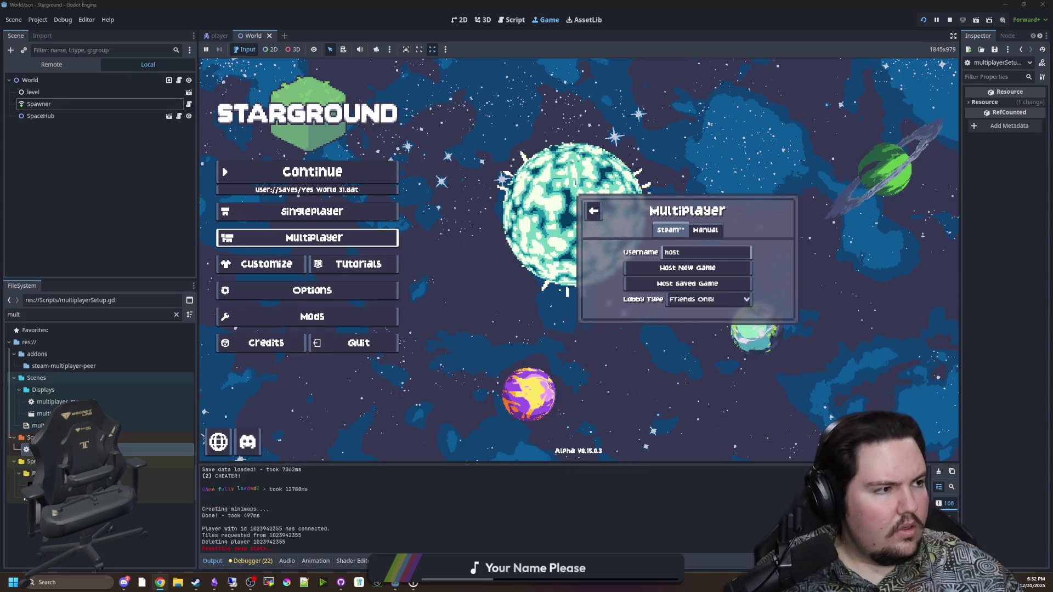
{"action": "key", "text": "alt+Tab"}
Maximize Chrome and rerun the search as 'godot rpcs getting dropped'.
{"action": "left_click_drag", "start_coordinate": [670, 164], "coordinate": [670, 14]}
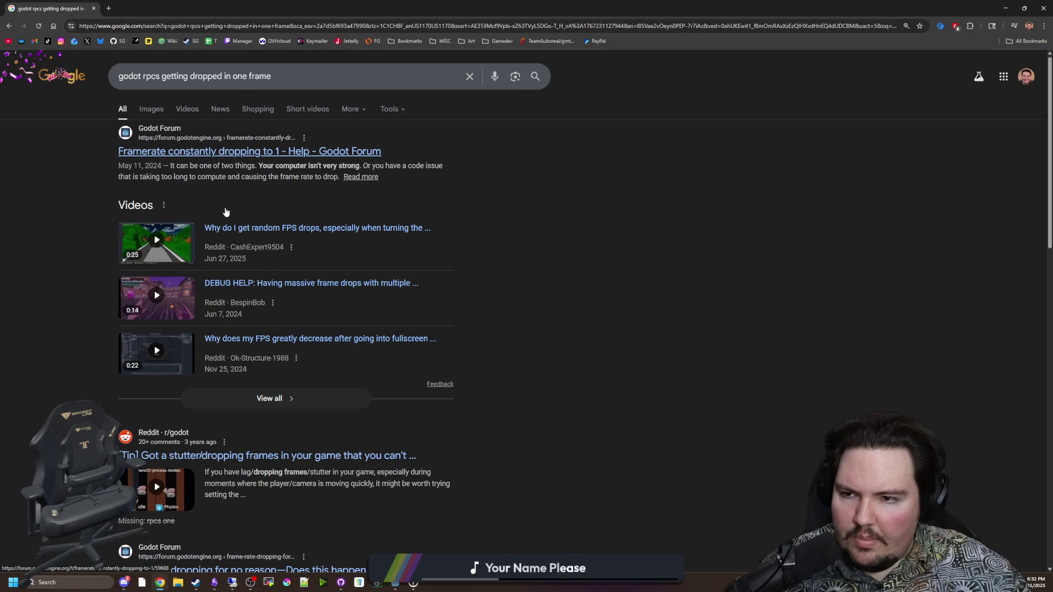
{"action": "scroll", "coordinate": [225, 212], "scroll_direction": "down", "scroll_amount": 3}
{"action": "scroll", "coordinate": [207, 207], "scroll_direction": "up", "scroll_amount": 3}
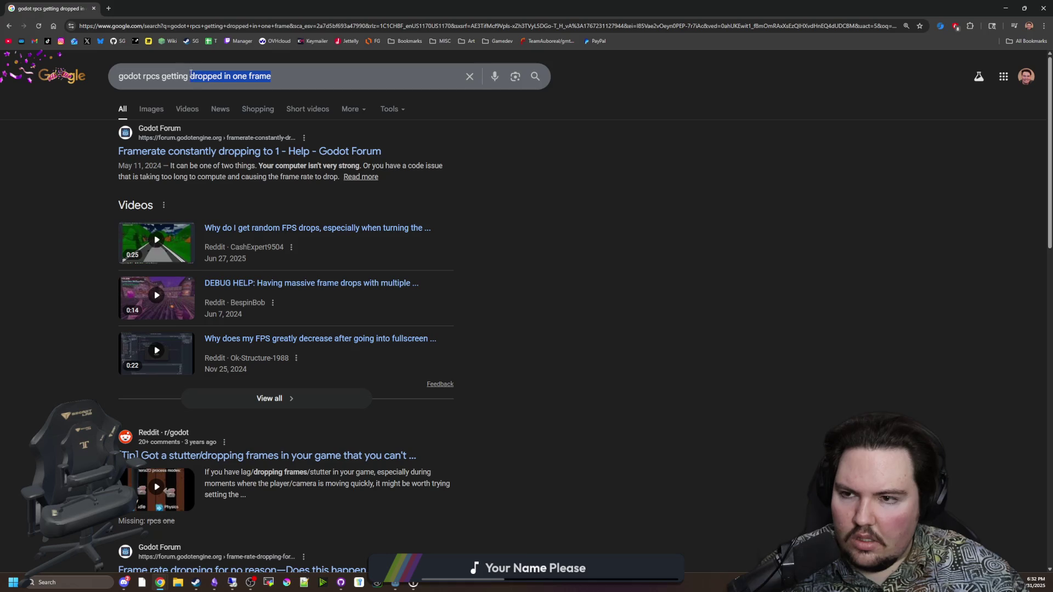
{"action": "key", "text": "BackSpace"}
{"action": "key", "text": "Return"}
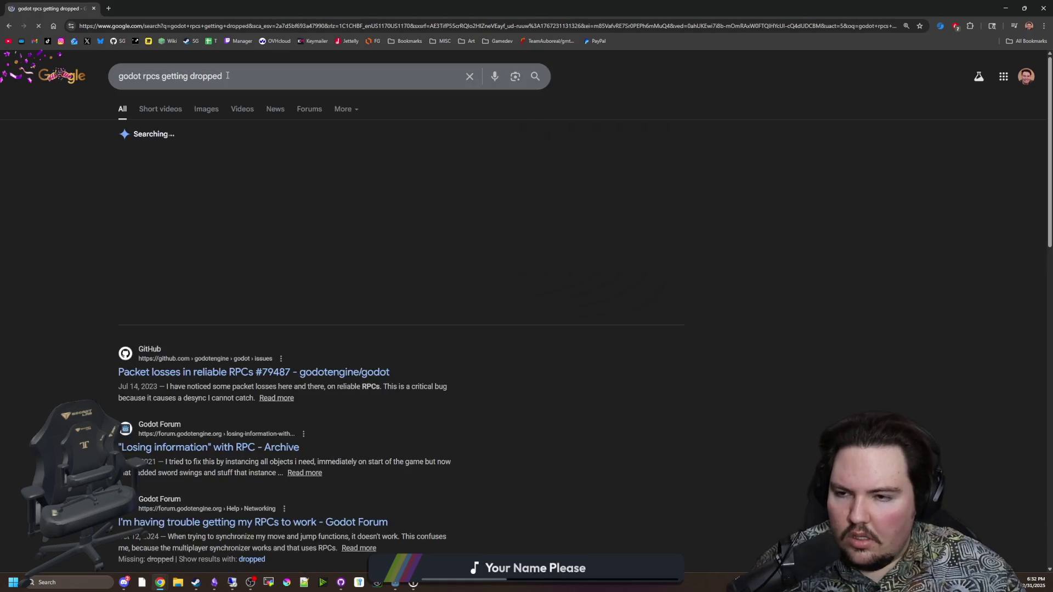
Open four RPC-related results, including the GitHub issue and forum threads, in new tabs.
{"action": "middle_click", "coordinate": [225, 226]}
{"action": "middle_click", "coordinate": [236, 304]}
{"action": "middle_click", "coordinate": [258, 388]}
{"action": "middle_click", "coordinate": [296, 511]}
Read the Packet losses in reliable RPCs issue, then move to the 'Losing information' topic.
{"action": "left_click", "coordinate": [166, 3]}
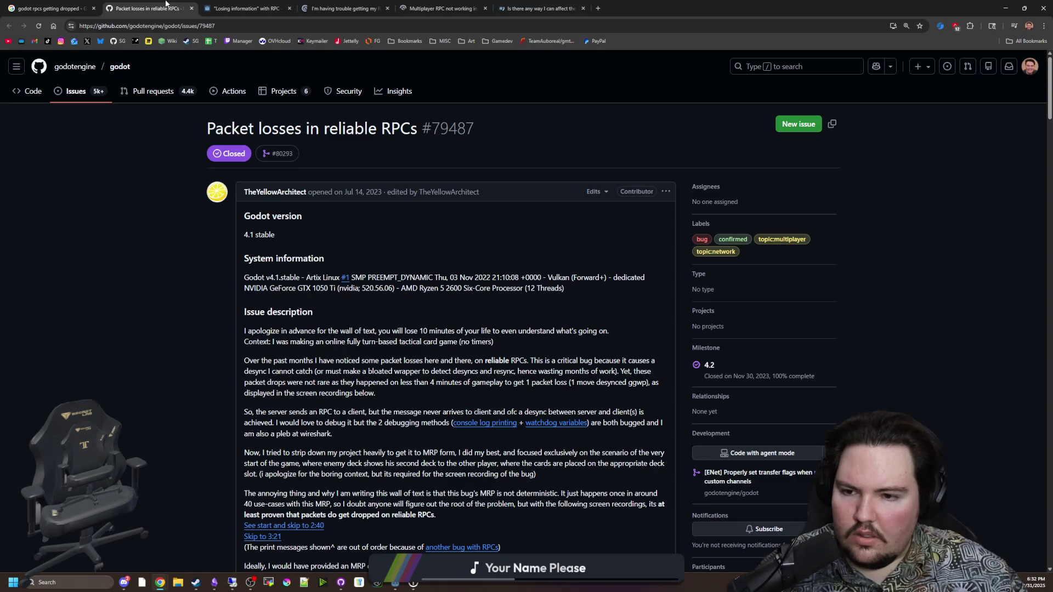
{"action": "scroll", "coordinate": [343, 296], "scroll_direction": "down", "scroll_amount": 10}
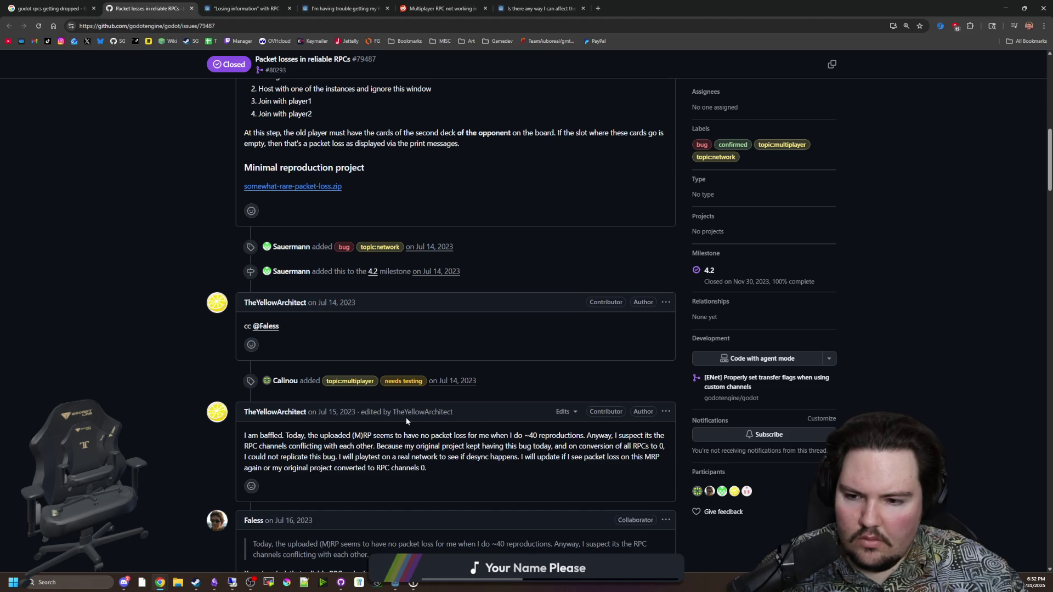
{"action": "mouse_move", "coordinate": [473, 446]}
{"action": "left_mouse_down"}
{"action": "mouse_move", "coordinate": [525, 457]}
{"action": "mouse_move", "coordinate": [647, 446]}
{"action": "mouse_move", "coordinate": [399, 466]}
{"action": "mouse_move", "coordinate": [329, 457]}
{"action": "mouse_move", "coordinate": [607, 458]}
{"action": "mouse_move", "coordinate": [352, 468]}
{"action": "mouse_move", "coordinate": [521, 468]}
{"action": "mouse_move", "coordinate": [586, 445]}
{"action": "mouse_move", "coordinate": [650, 447]}
{"action": "left_mouse_up"}
{"action": "left_click", "coordinate": [656, 447]}
{"action": "scroll", "coordinate": [368, 452], "scroll_direction": "down", "scroll_amount": 3}
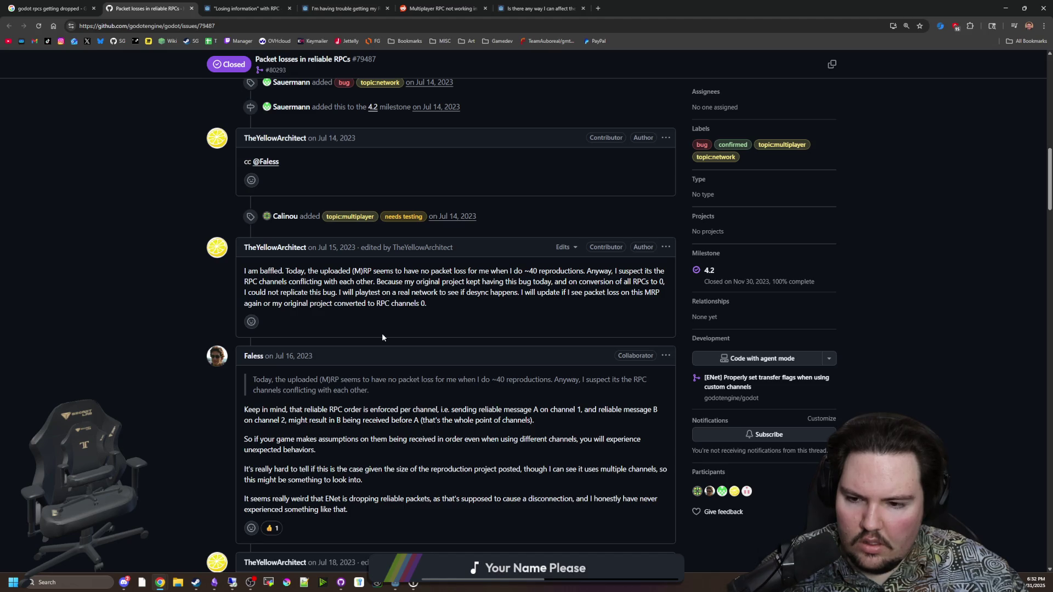
{"action": "scroll", "coordinate": [383, 336], "scroll_direction": "down", "scroll_amount": 7}
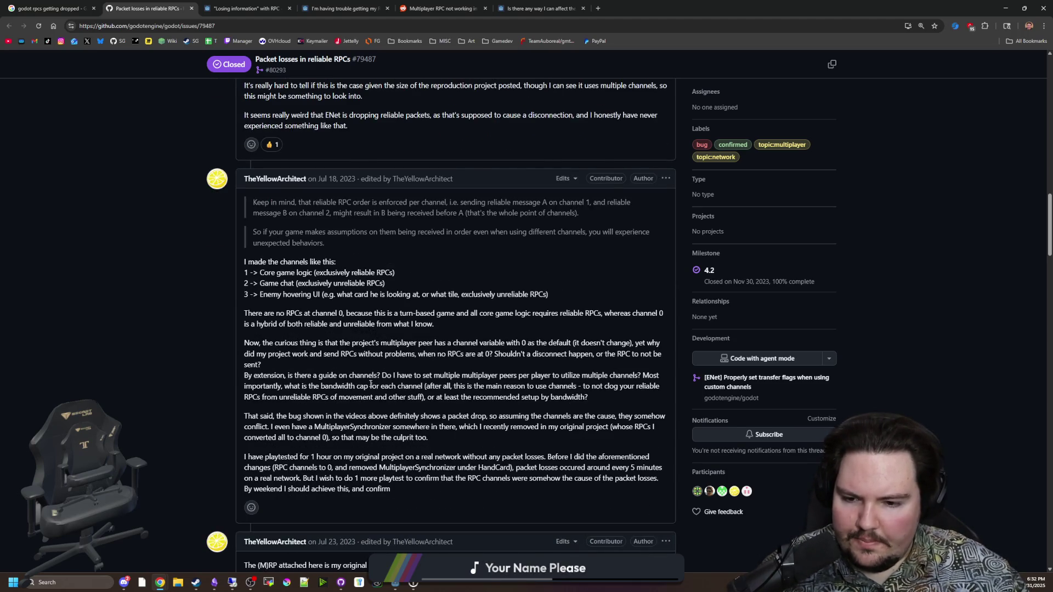
{"action": "scroll", "coordinate": [370, 384], "scroll_direction": "down", "scroll_amount": 5}
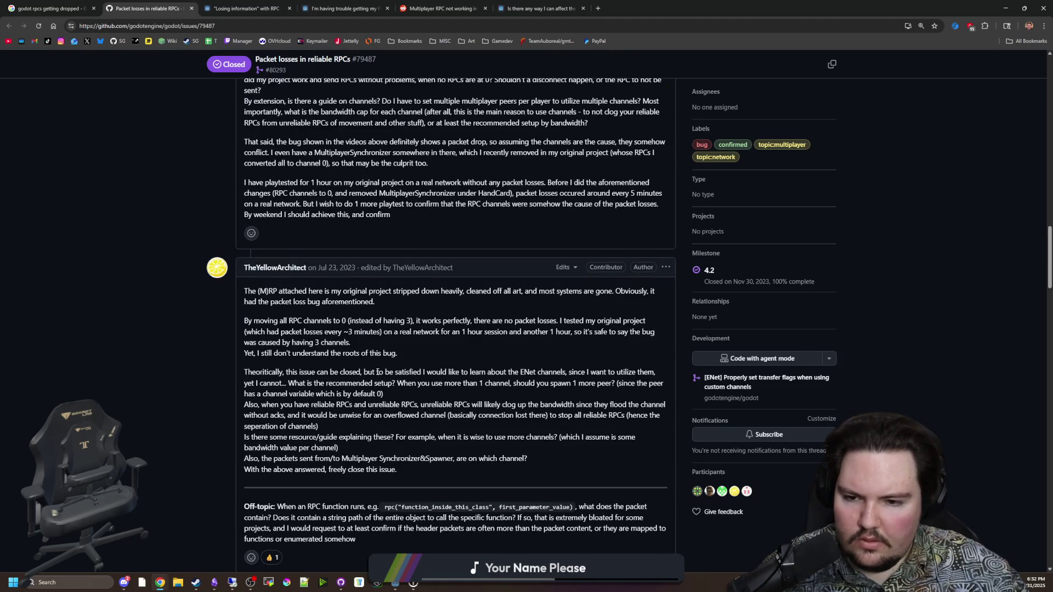
{"action": "scroll", "coordinate": [378, 372], "scroll_direction": "down", "scroll_amount": 3}
{"action": "scroll", "coordinate": [378, 374], "scroll_direction": "down", "scroll_amount": 4}
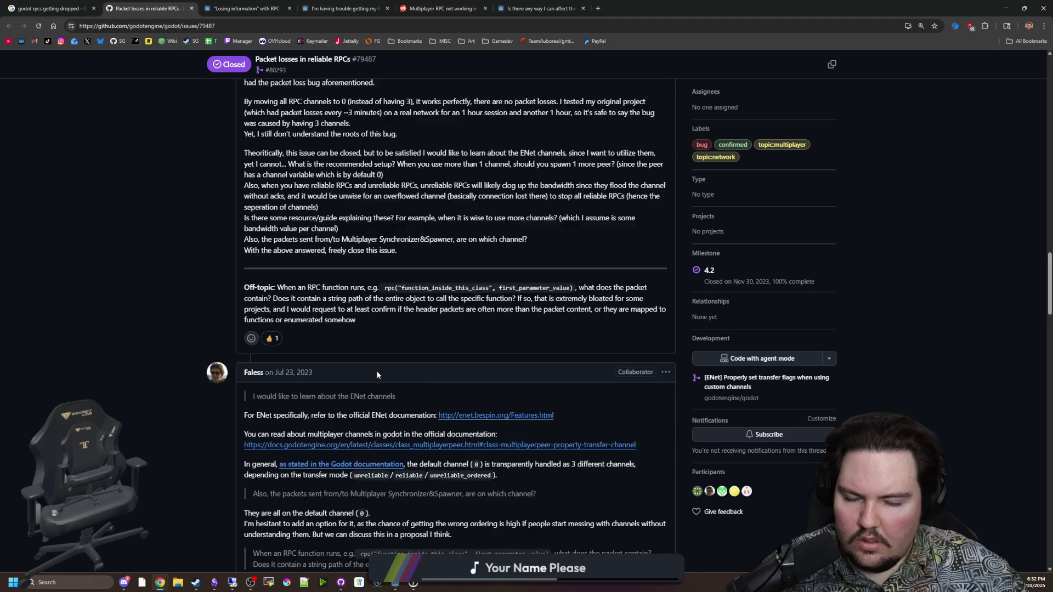
{"action": "scroll", "coordinate": [377, 372], "scroll_direction": "down", "scroll_amount": 10}
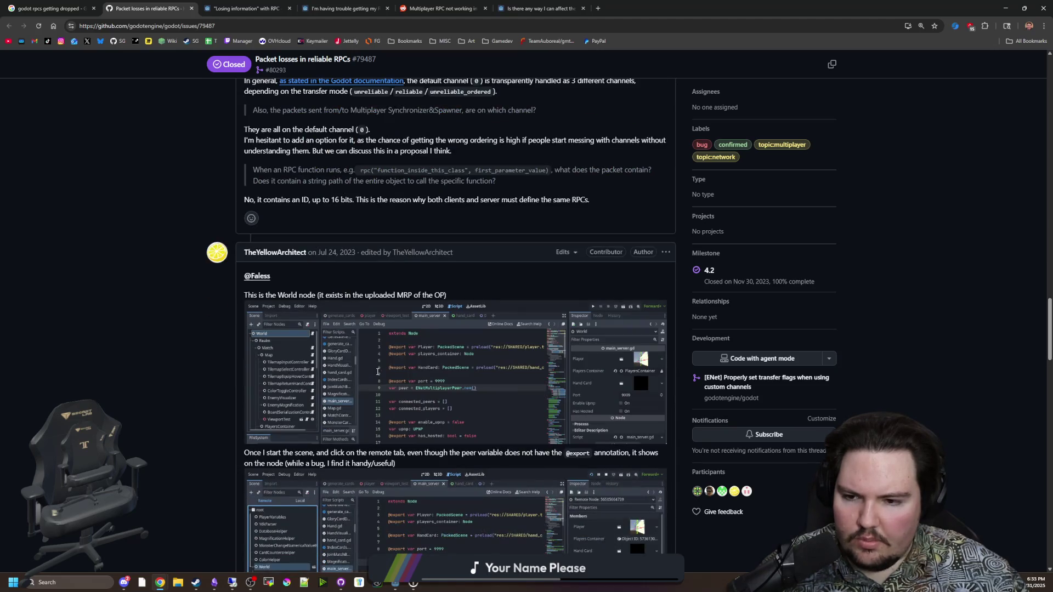
{"action": "scroll", "coordinate": [377, 375], "scroll_direction": "down", "scroll_amount": 15}
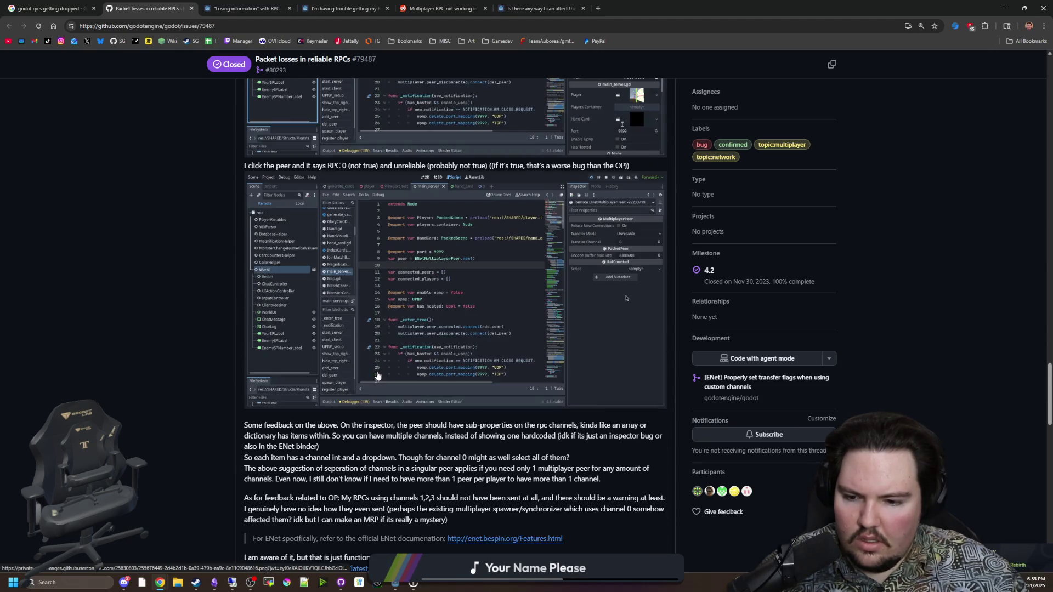
{"action": "scroll", "coordinate": [313, 261], "scroll_direction": "down", "scroll_amount": 8}
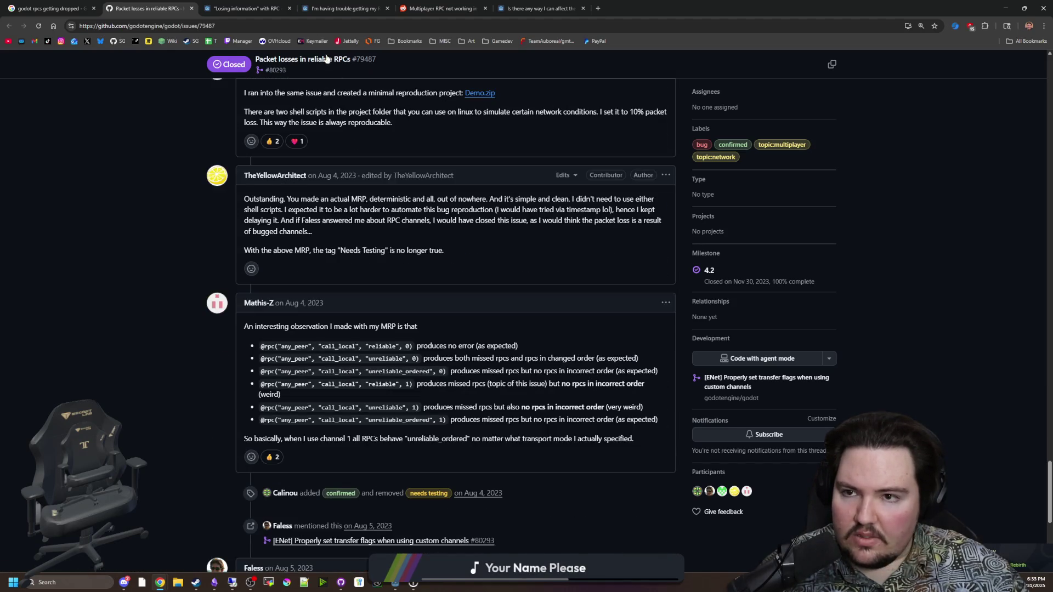
{"action": "left_click", "coordinate": [247, 9]}
{"action": "scroll", "coordinate": [482, 309], "scroll_direction": "down", "scroll_amount": 5}
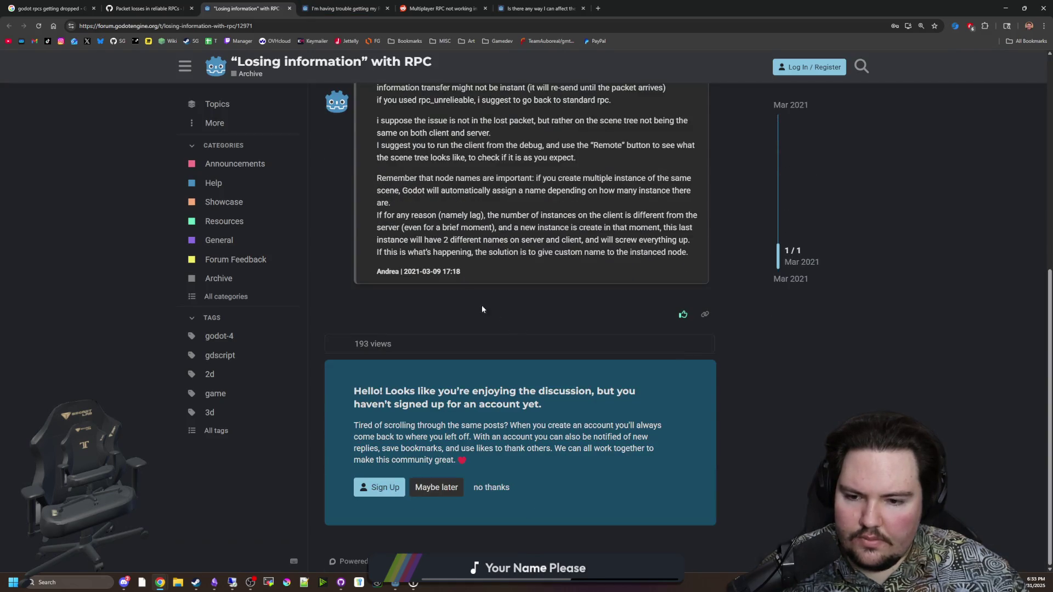
Read the 'I'm having trouble getting my RPCs to work' thread, then return to Godot.
{"action": "key", "text": "ctrl+Tab"}
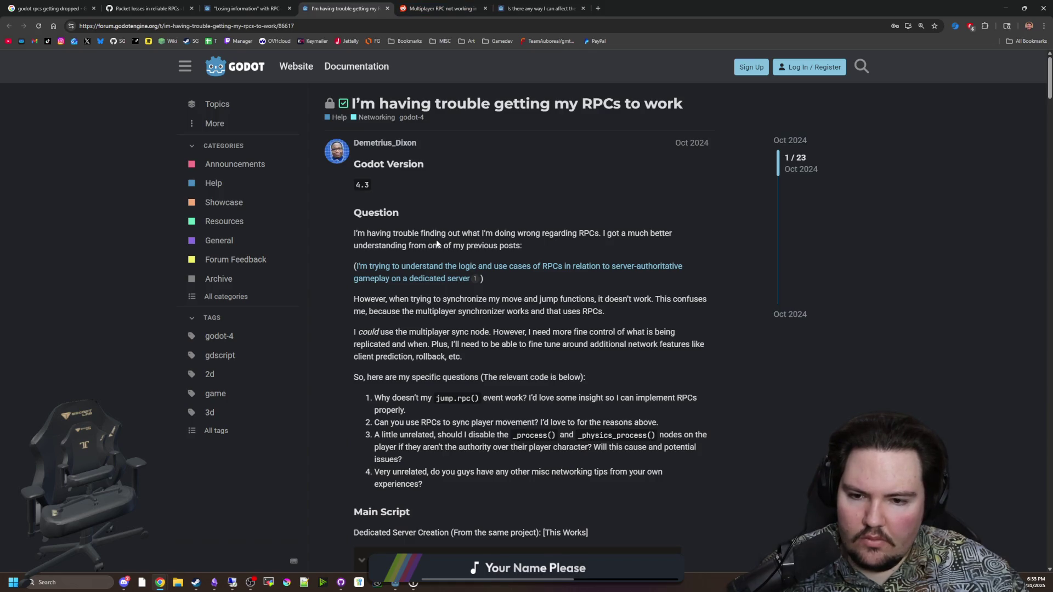
{"action": "scroll", "coordinate": [437, 243], "scroll_direction": "down", "scroll_amount": 20}
{"action": "scroll", "coordinate": [449, 235], "scroll_direction": "down", "scroll_amount": 10}
{"action": "scroll", "coordinate": [449, 229], "scroll_direction": "up", "scroll_amount": 5}
{"action": "scroll", "coordinate": [449, 228], "scroll_direction": "down", "scroll_amount": 5}
{"action": "scroll", "coordinate": [449, 228], "scroll_direction": "up", "scroll_amount": 2}
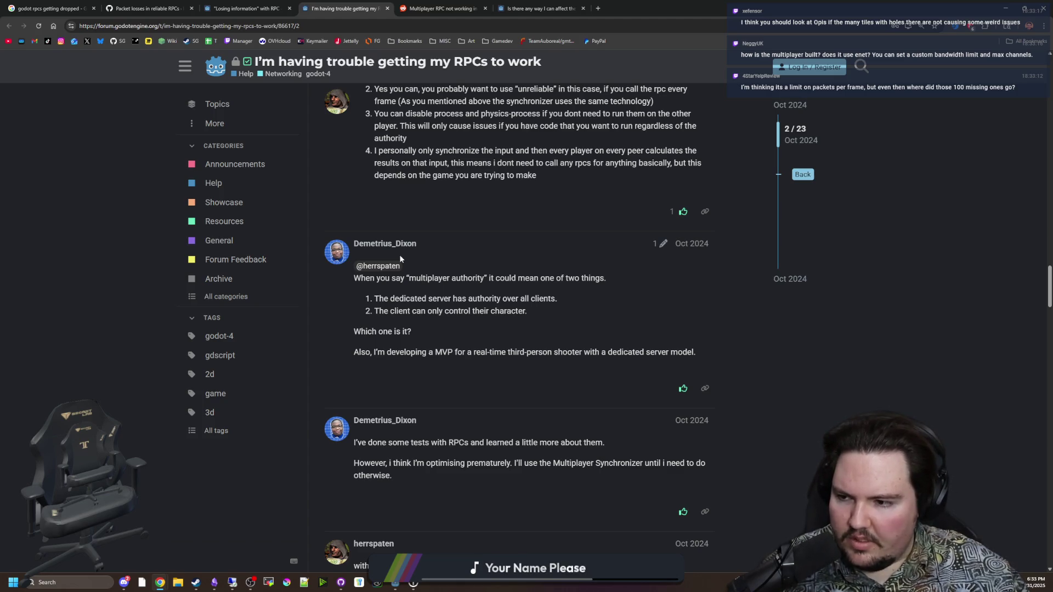
{"action": "key", "text": "alt+Tab"}
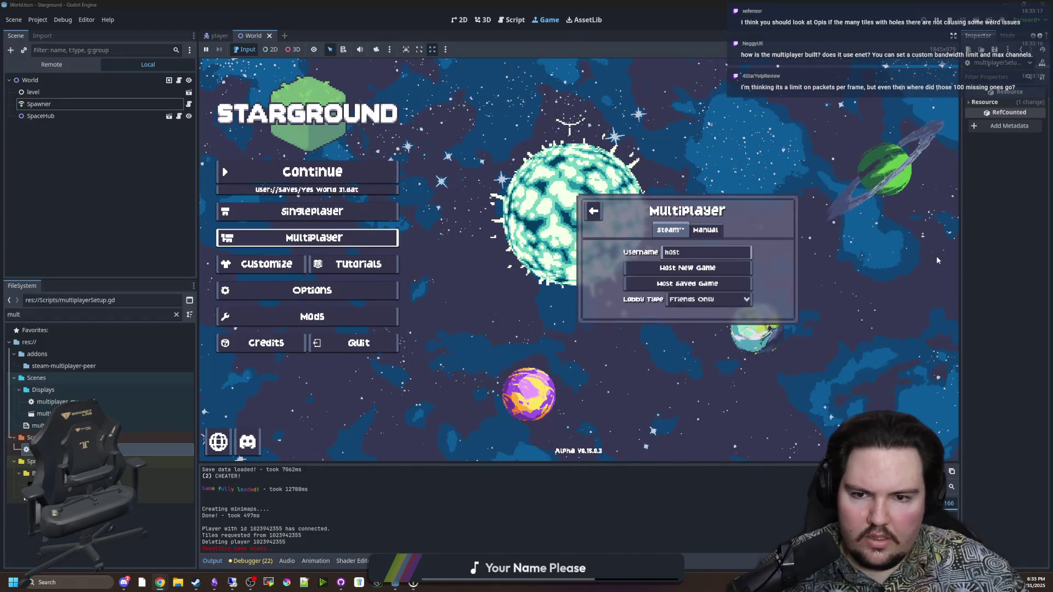
Open Project Settings and navigate to the Network > Limits page.
{"action": "left_click", "coordinate": [38, 19]}
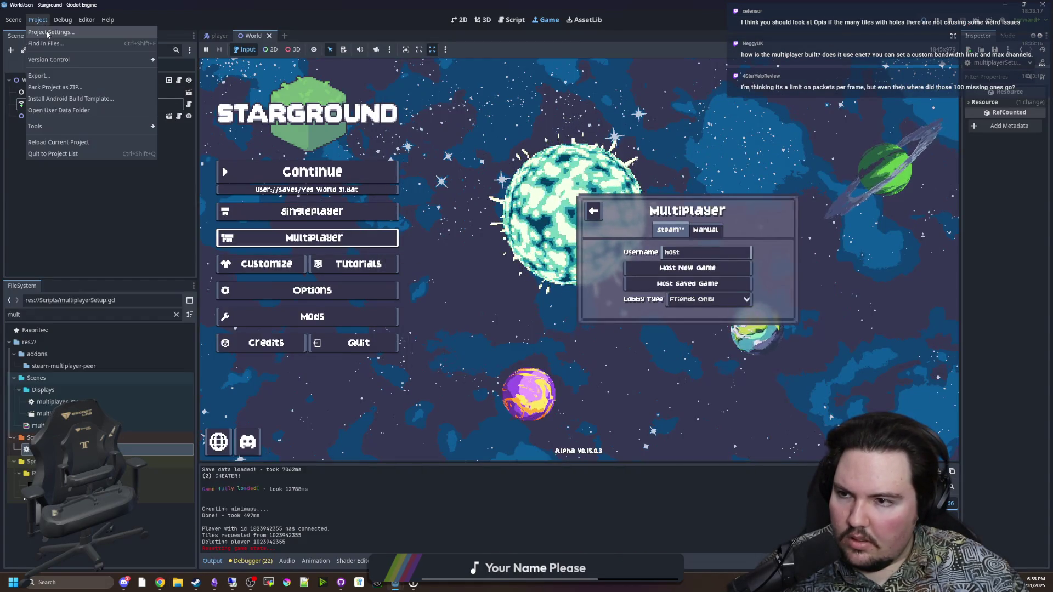
{"action": "left_click", "coordinate": [52, 32]}
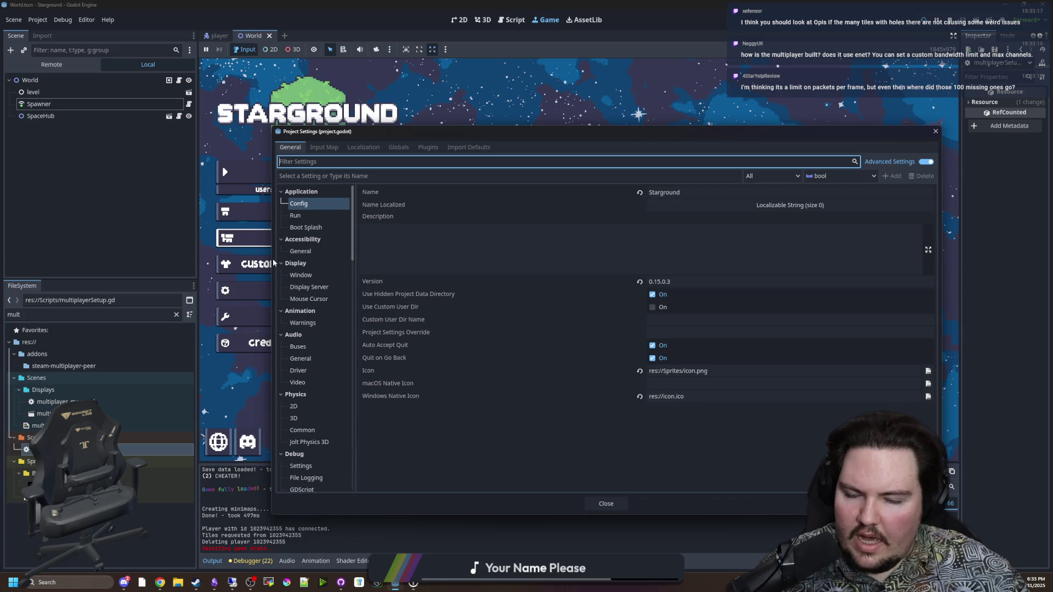
{"action": "scroll", "coordinate": [322, 340], "scroll_direction": "down", "scroll_amount": 5}
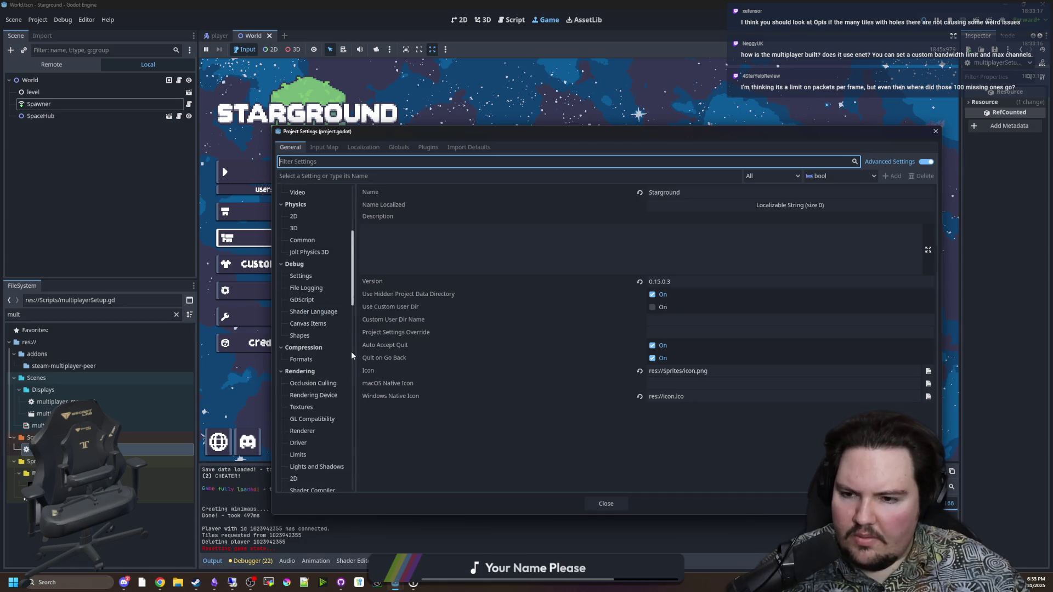
{"action": "scroll", "coordinate": [335, 329], "scroll_direction": "down", "scroll_amount": 7}
{"action": "scroll", "coordinate": [321, 316], "scroll_direction": "down", "scroll_amount": 3}
{"action": "scroll", "coordinate": [317, 351], "scroll_direction": "down", "scroll_amount": 5}
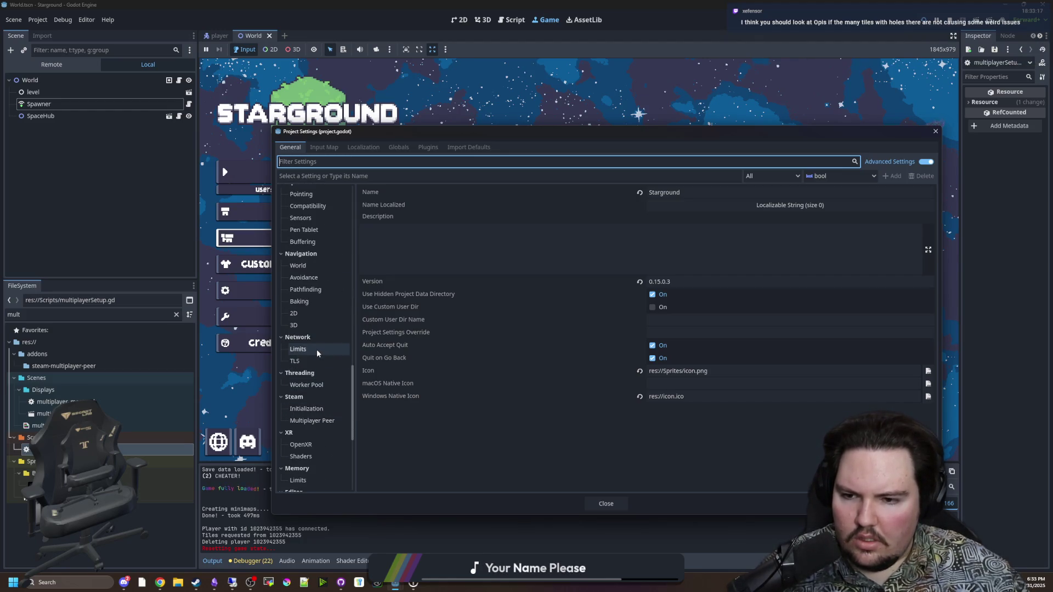
{"action": "left_click", "coordinate": [317, 350]}
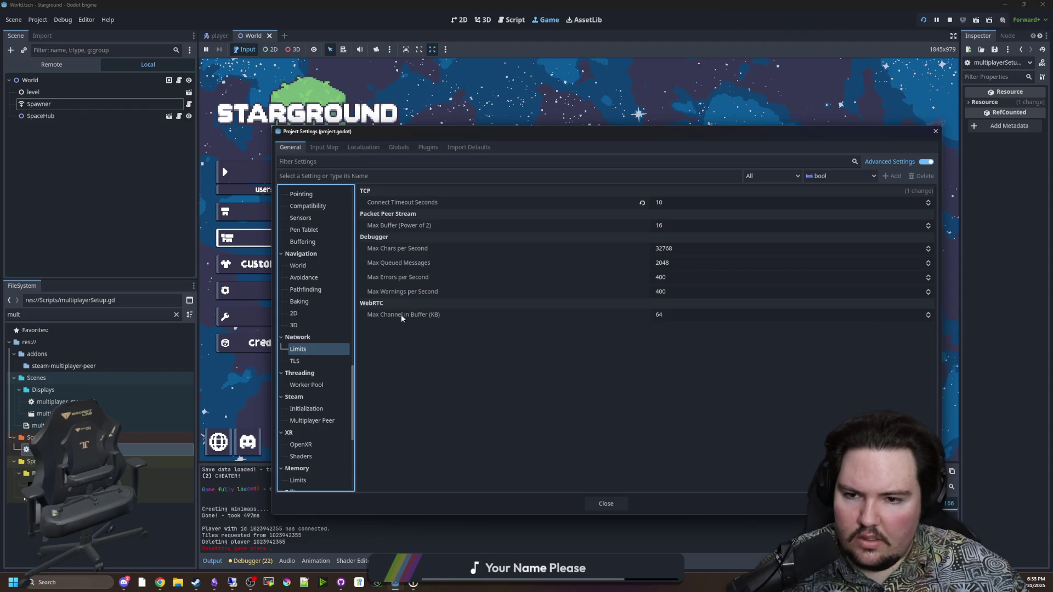
{"action": "left_click", "coordinate": [310, 357]}
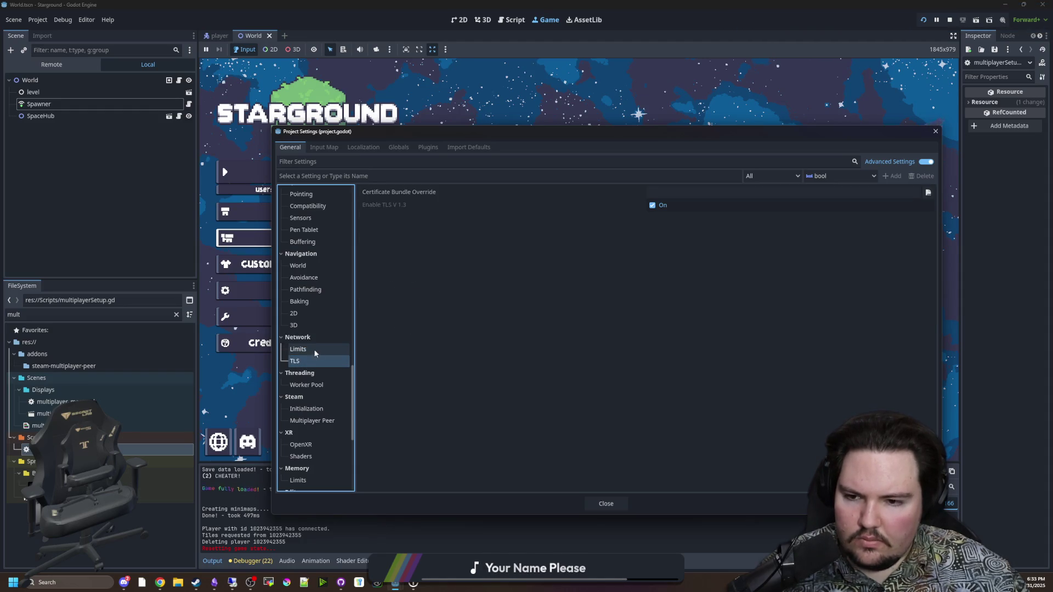
{"action": "left_click", "coordinate": [316, 348]}
{"action": "left_click", "coordinate": [299, 360]}
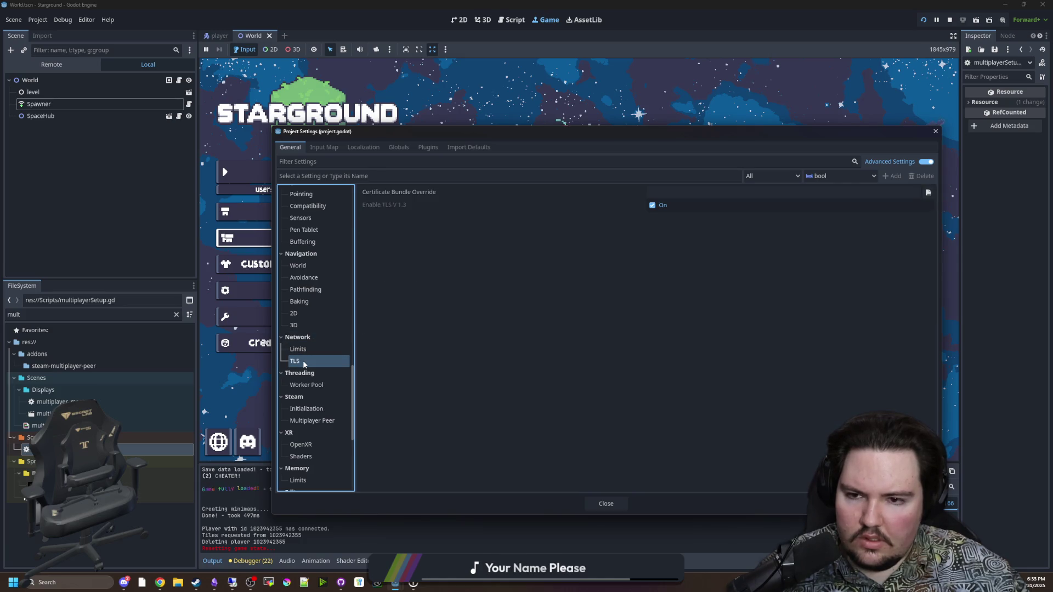
{"action": "left_click", "coordinate": [308, 350]}
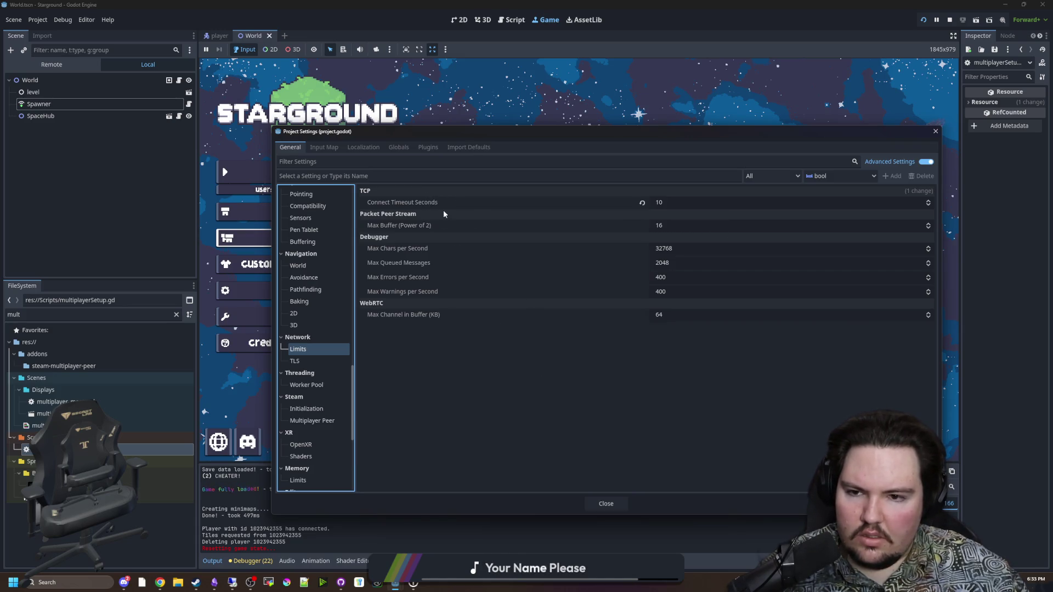
{"action": "mouse_move", "coordinate": [430, 226]}
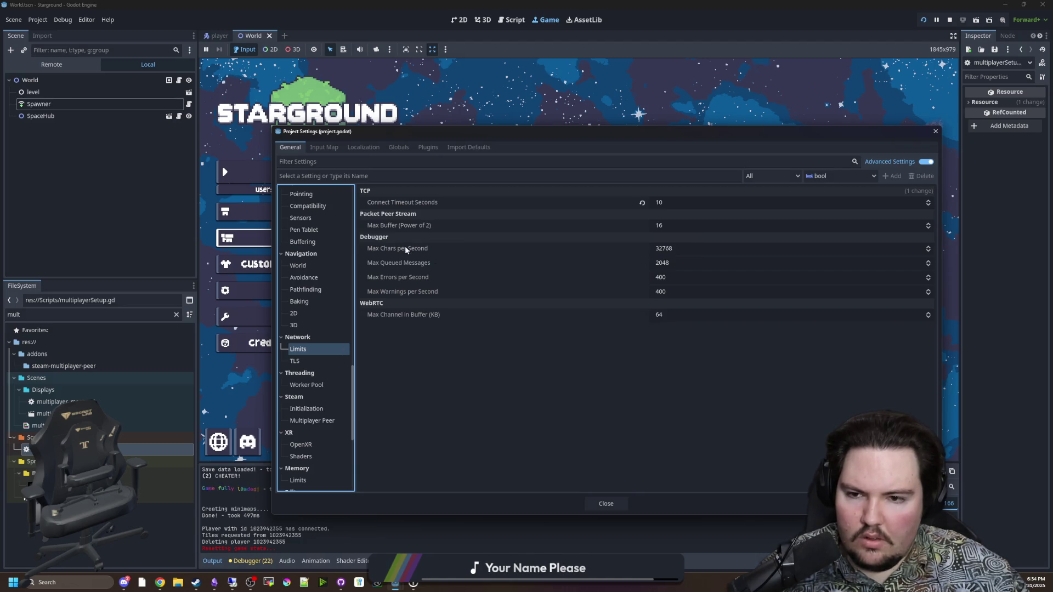
{"action": "mouse_move", "coordinate": [405, 249]}
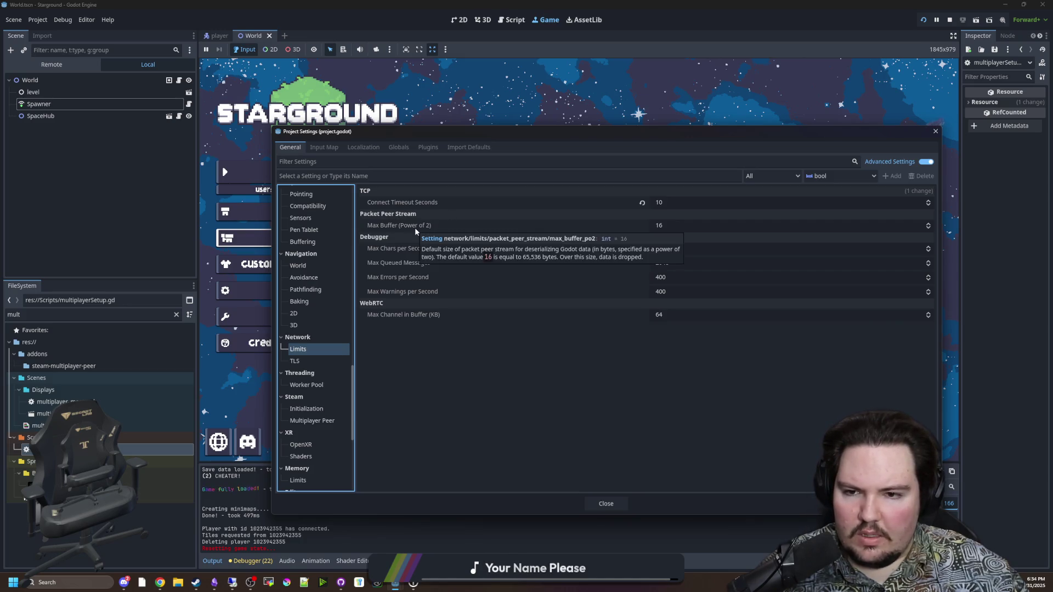
{"action": "mouse_move", "coordinate": [410, 203]}
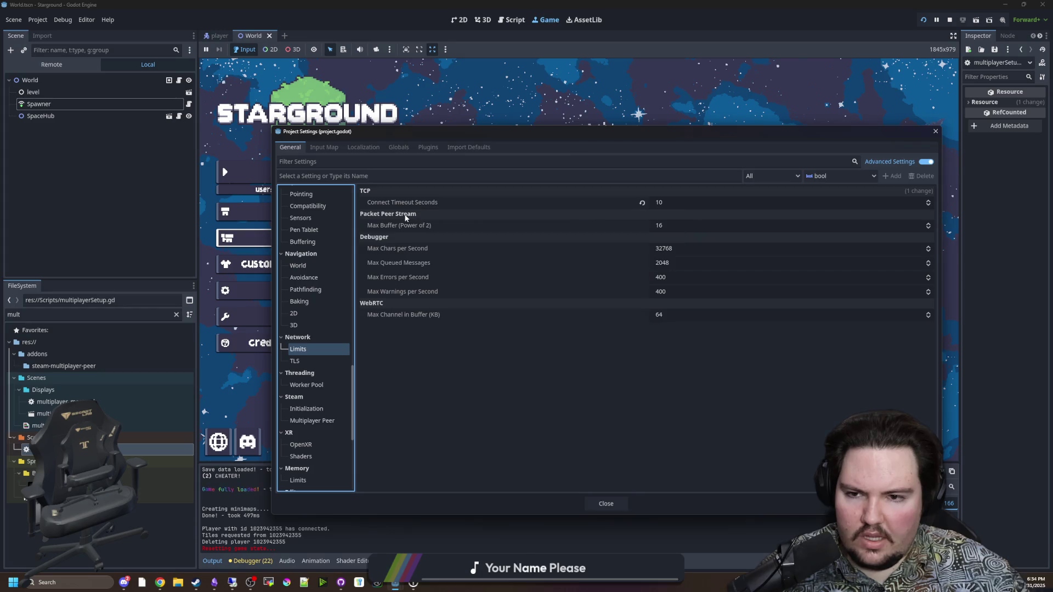
{"action": "mouse_move", "coordinate": [400, 225]}
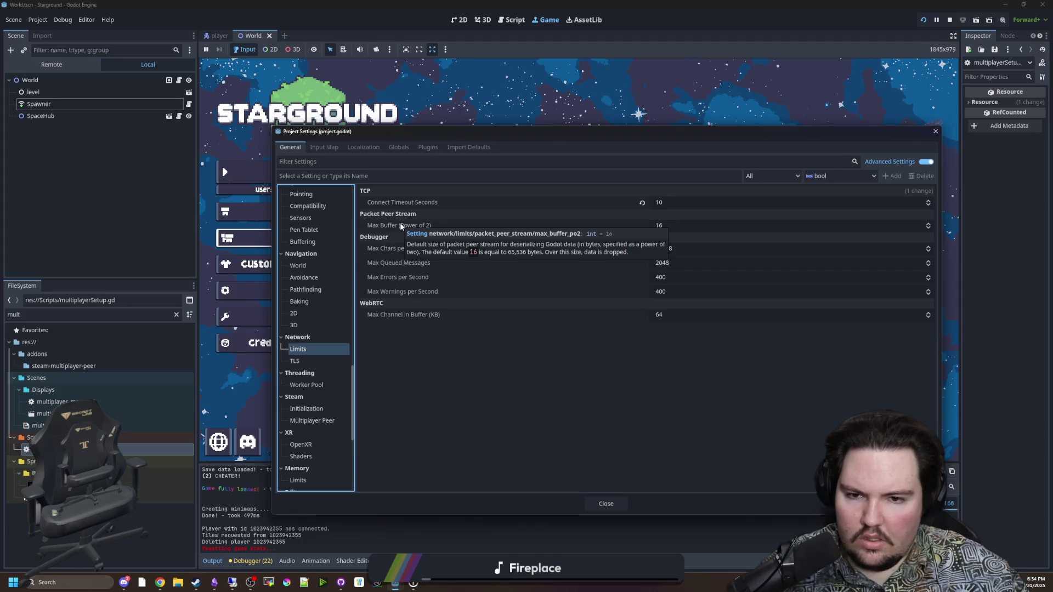
{"action": "left_click", "coordinate": [320, 362]}
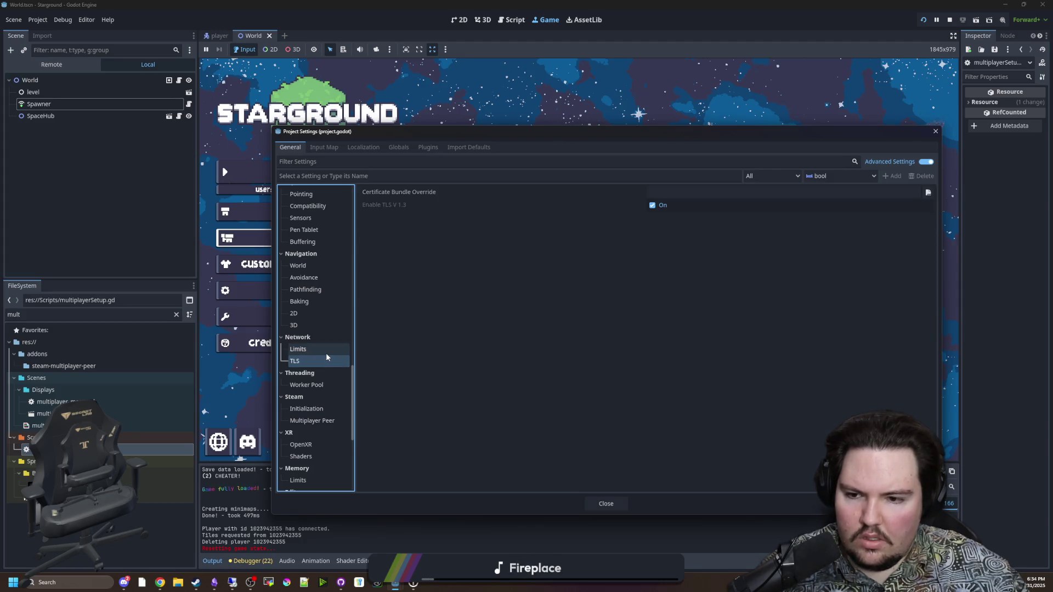
{"action": "key", "text": "Up"}
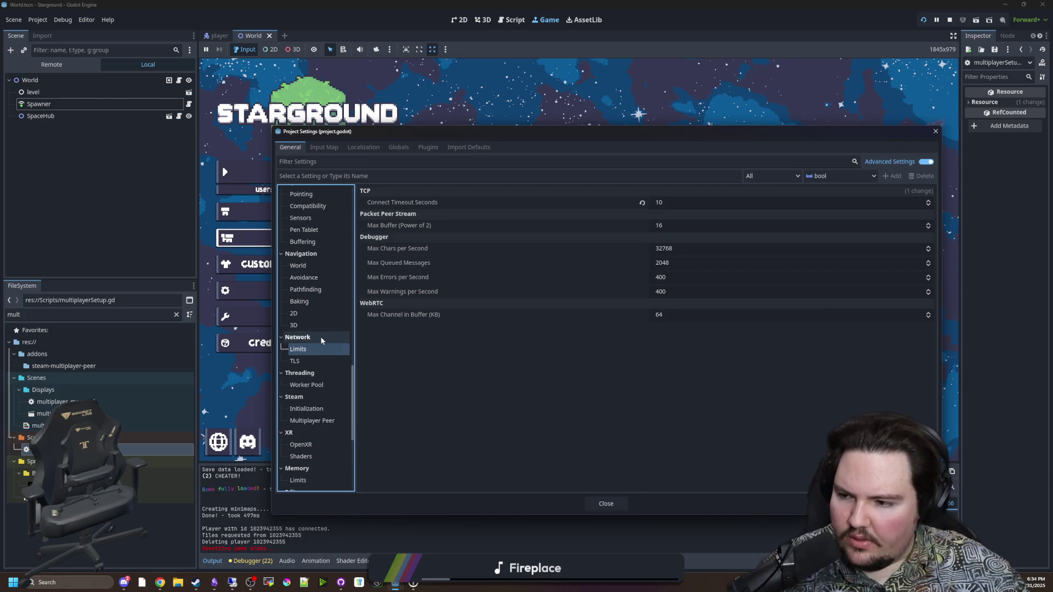
{"action": "scroll", "coordinate": [319, 344], "scroll_direction": "down", "scroll_amount": 3}
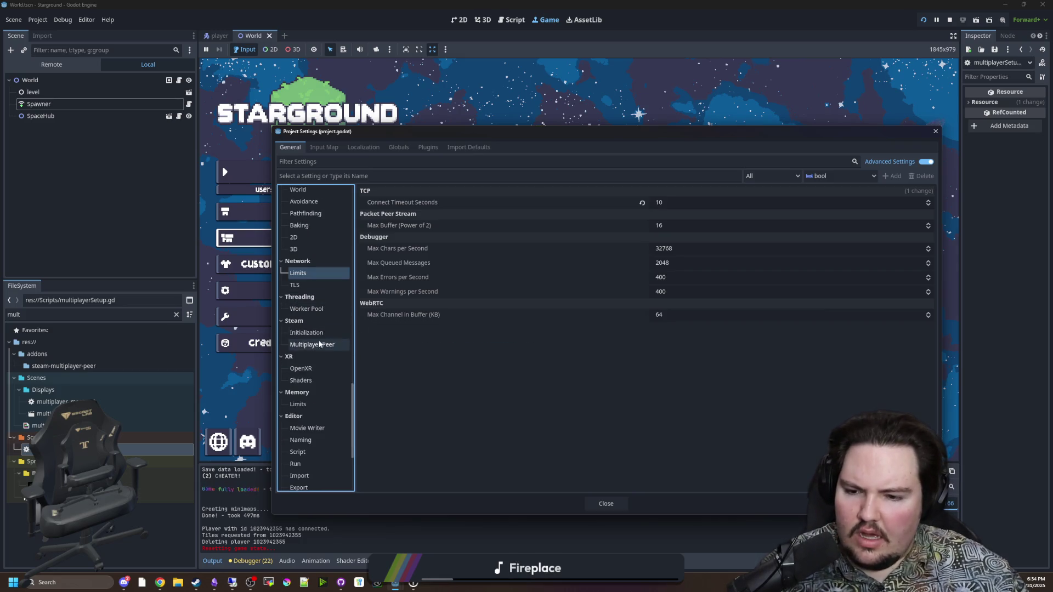
{"action": "scroll", "coordinate": [298, 325], "scroll_direction": "down", "scroll_amount": 5}
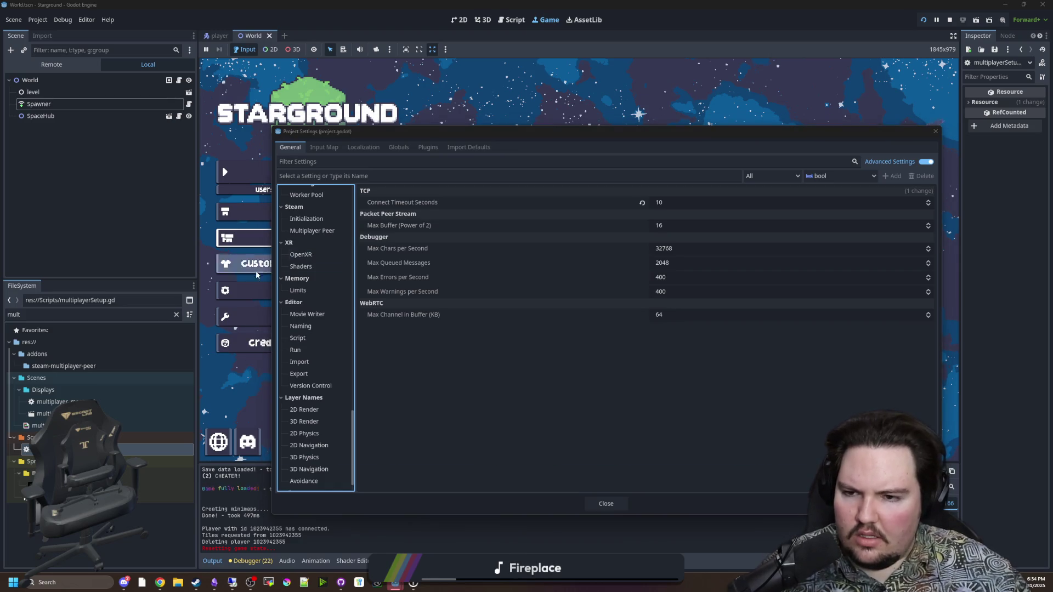
{"action": "key", "text": "Escape"}
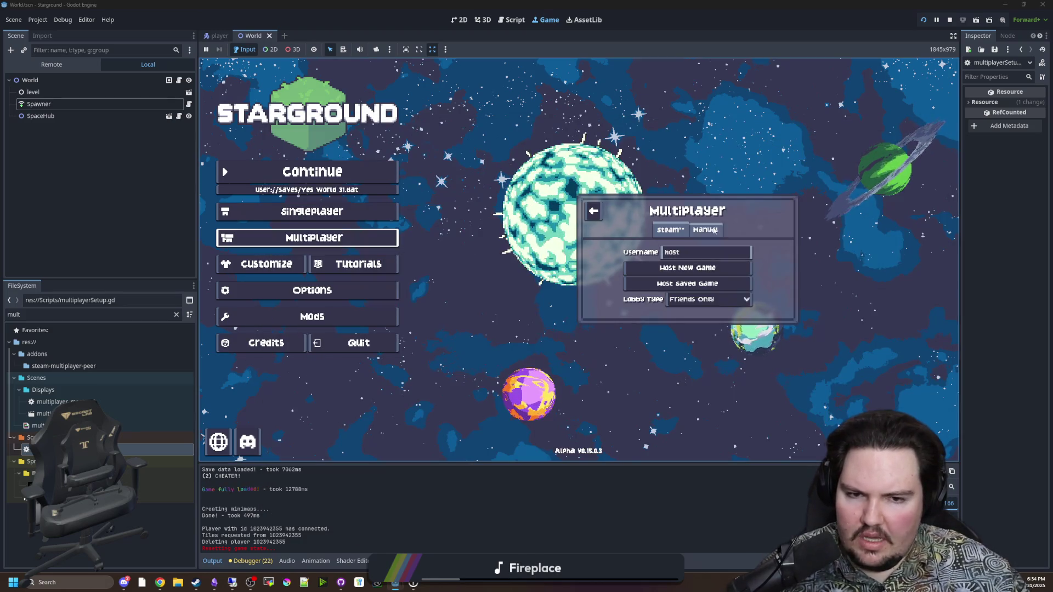
Host a saved game, filtering saves by 'ye' and loading Yes World 31 (day 203).
{"action": "left_click", "coordinate": [689, 288]}
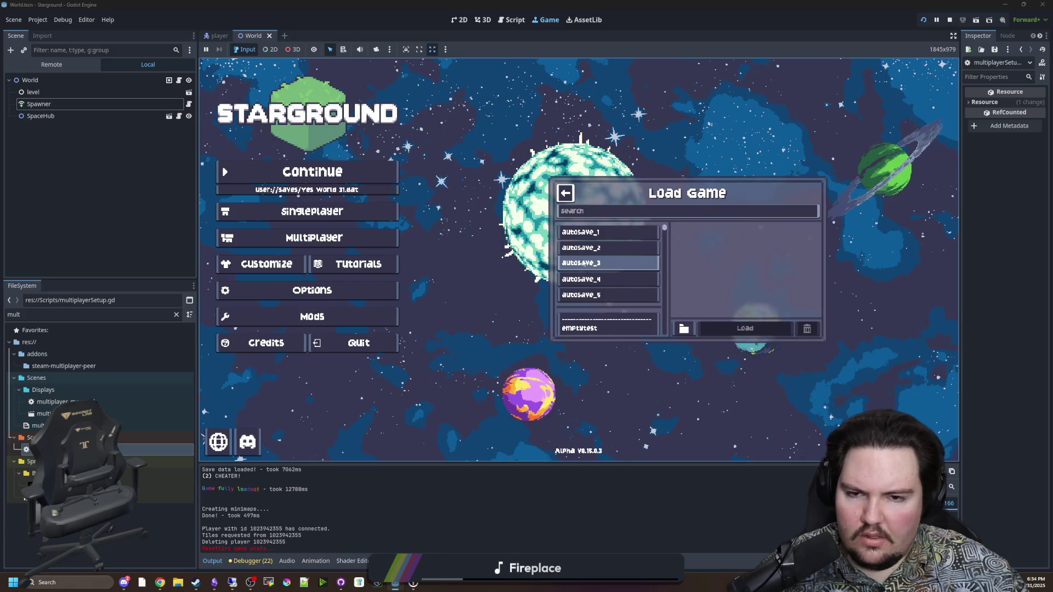
{"action": "left_click", "coordinate": [606, 208]}
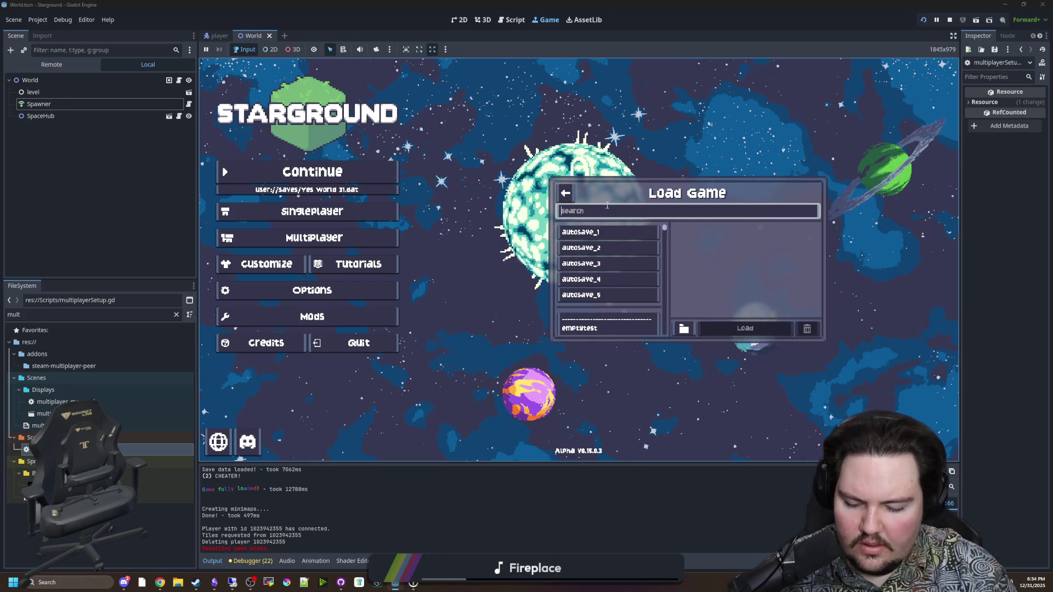
{"action": "type", "text": "ye"}
{"action": "left_click", "coordinate": [607, 291]}
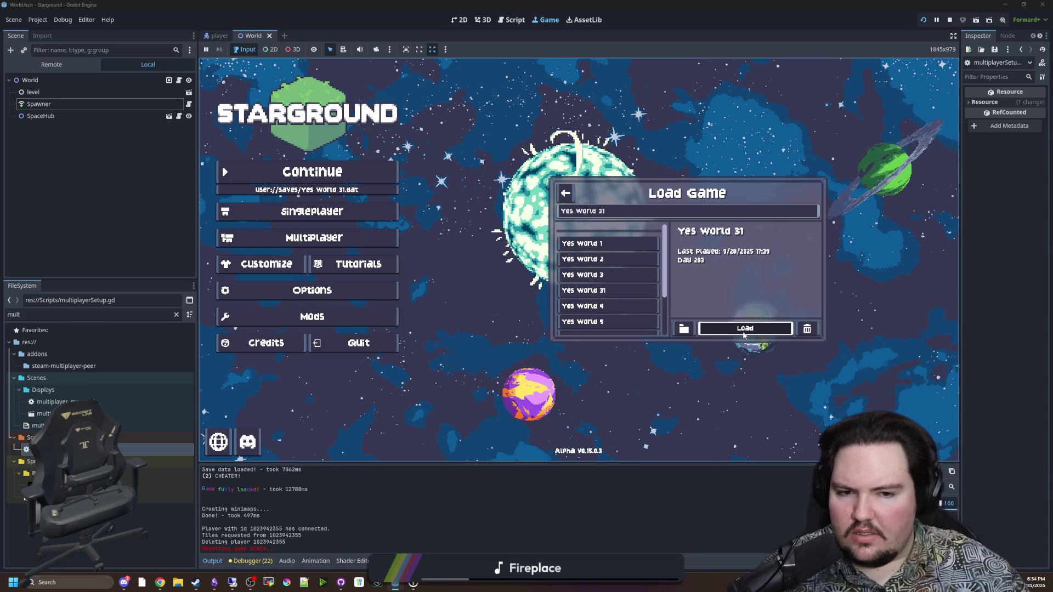
{"action": "left_click", "coordinate": [744, 328]}
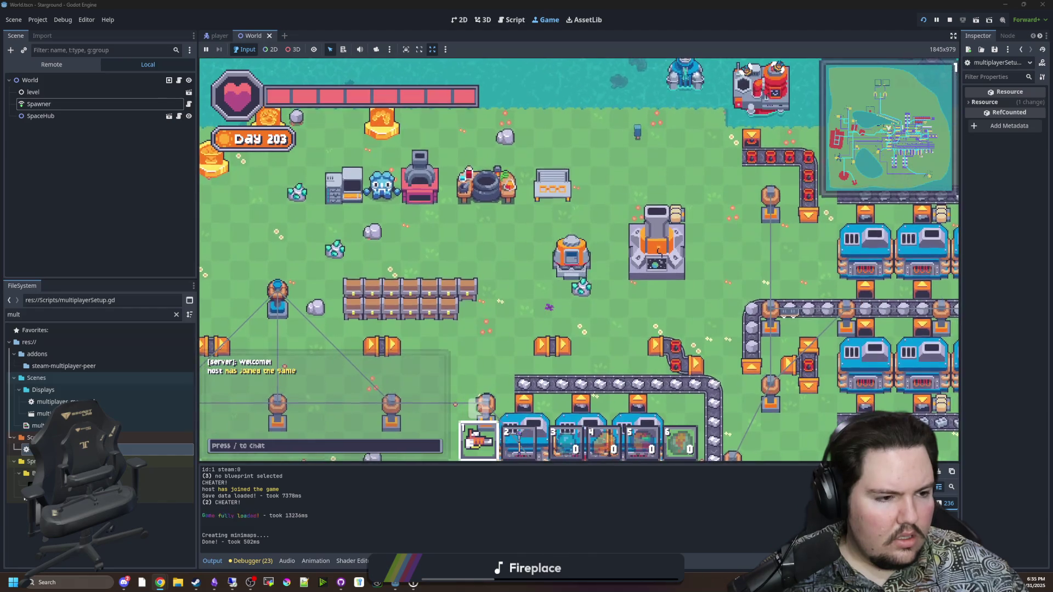
Walk the character around inside the pod once the Yes World 31 save loads.
{"action": "key", "text": "d"}
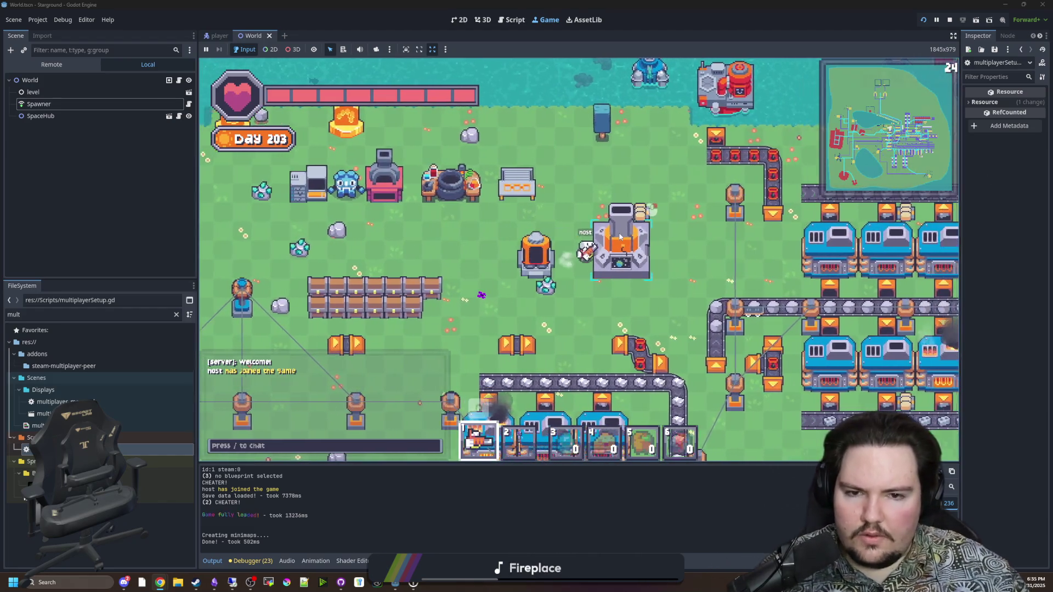
{"action": "key", "text": "w"}
{"action": "key", "text": "s"}
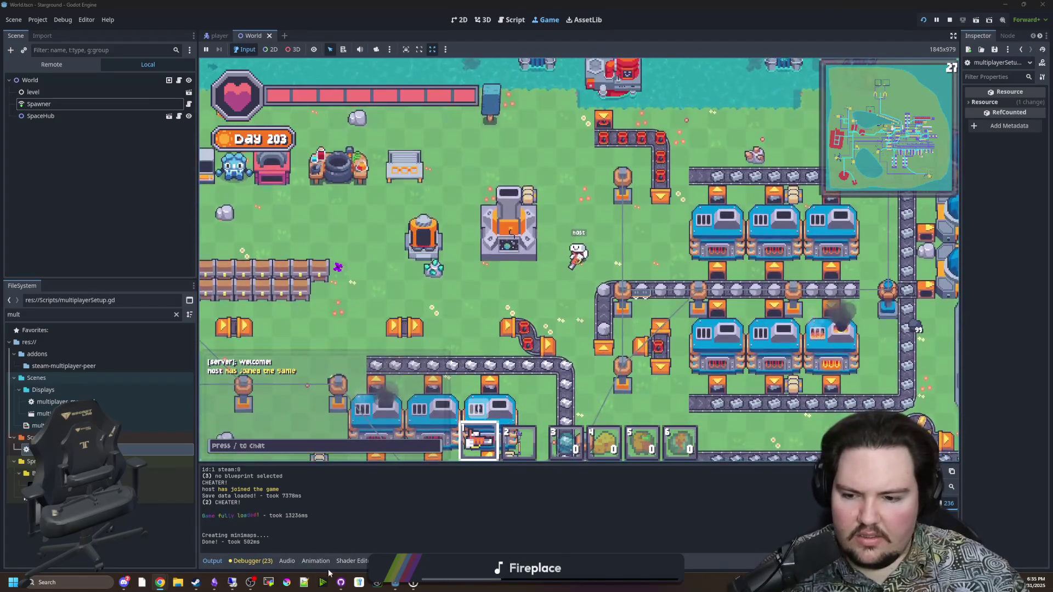
{"action": "key", "text": "w"}
{"action": "key", "text": "a"}
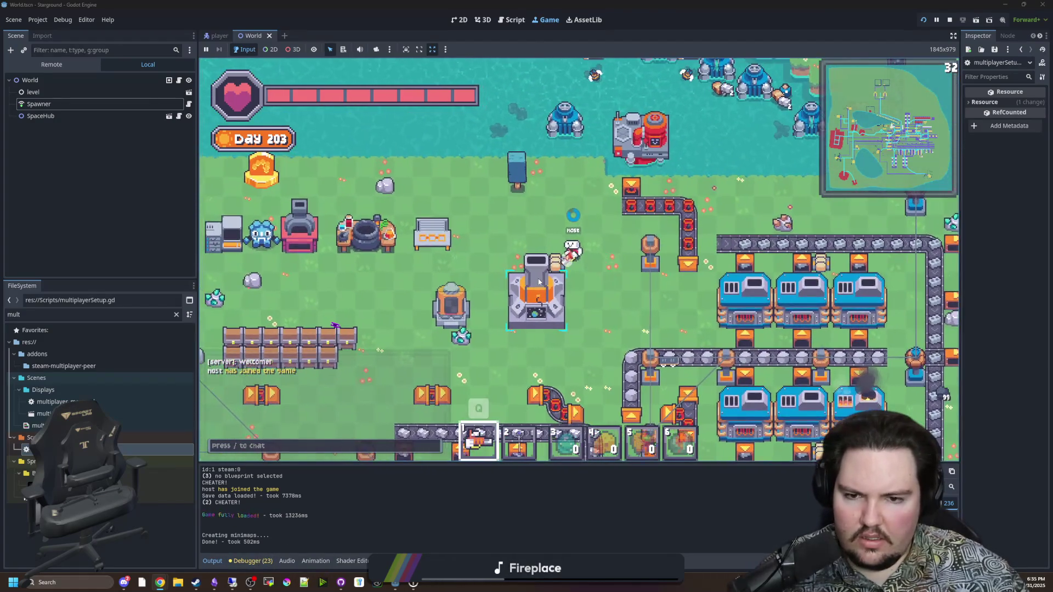
{"action": "key", "text": "q"}
{"action": "mouse_move", "coordinate": [441, 224]}
{"action": "key", "text": "s"}
{"action": "key", "text": "a"}
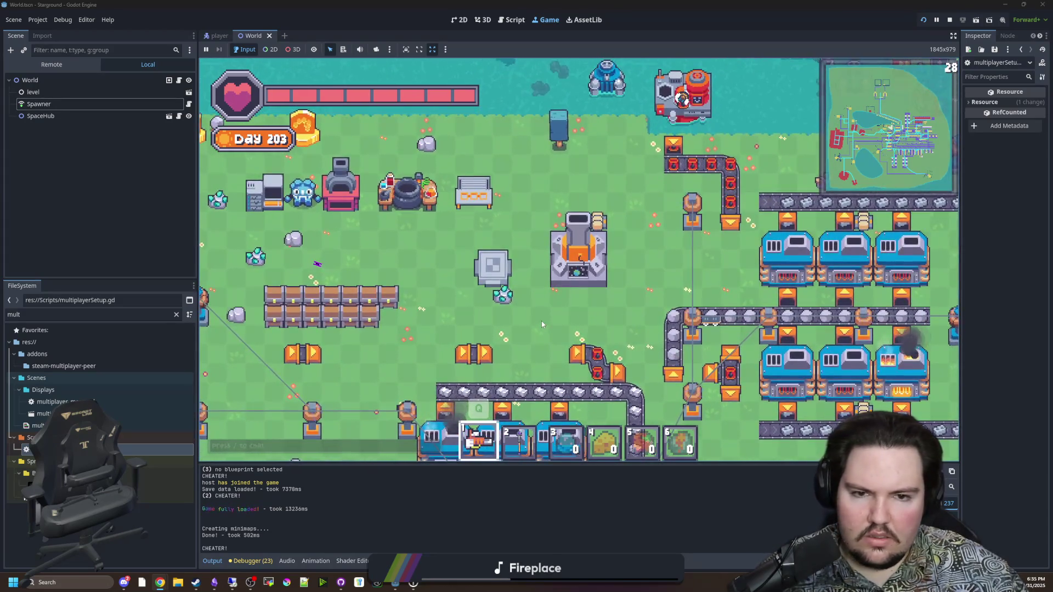
Walk out of the pod, down the station corridor and left along the windmill corridor.
{"action": "key", "text": "s"}
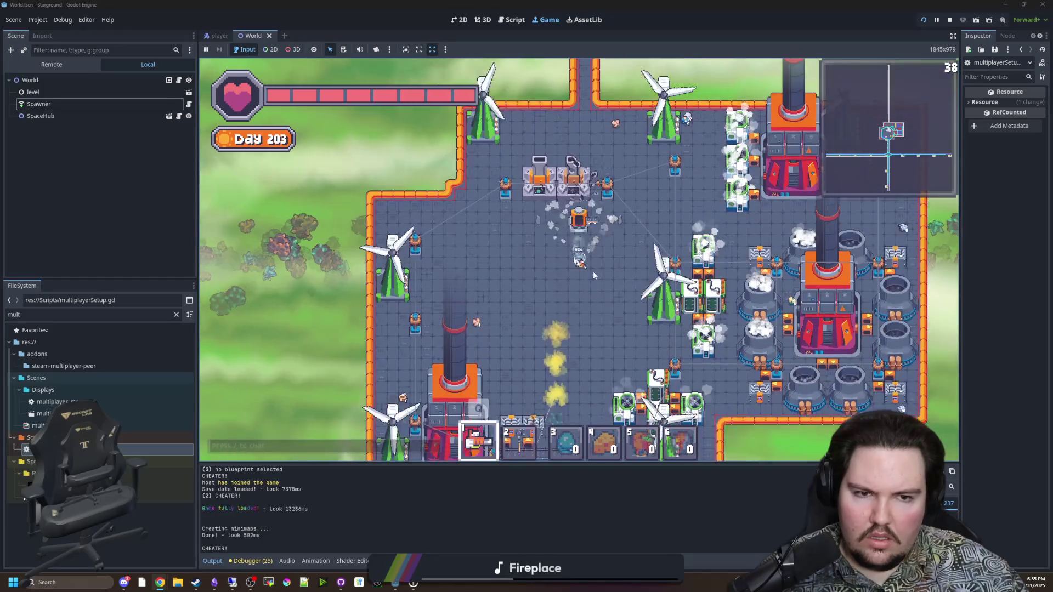
{"action": "key", "text": "s"}
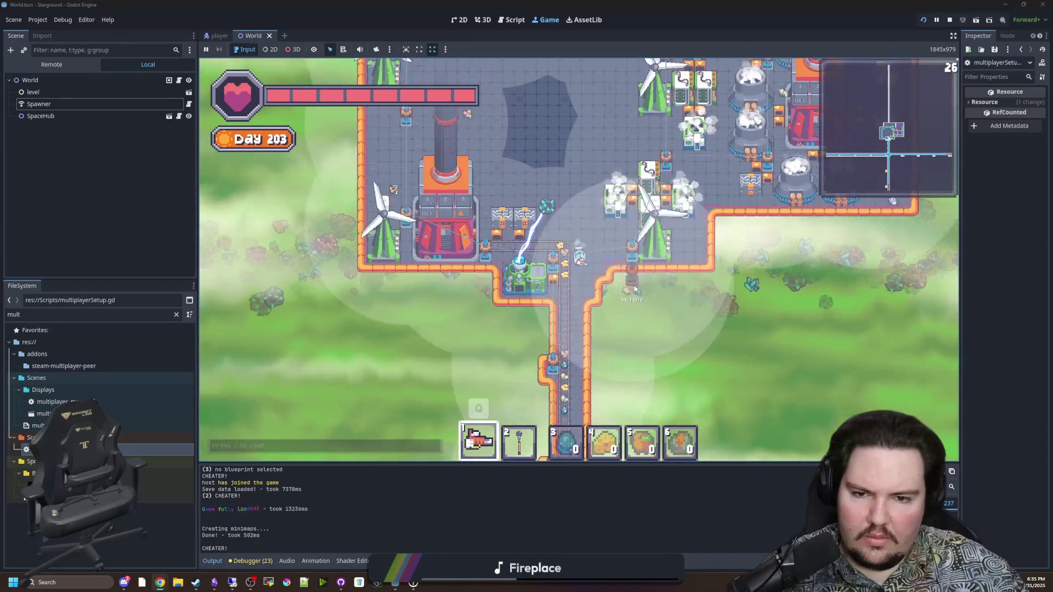
{"action": "key", "text": "s"}
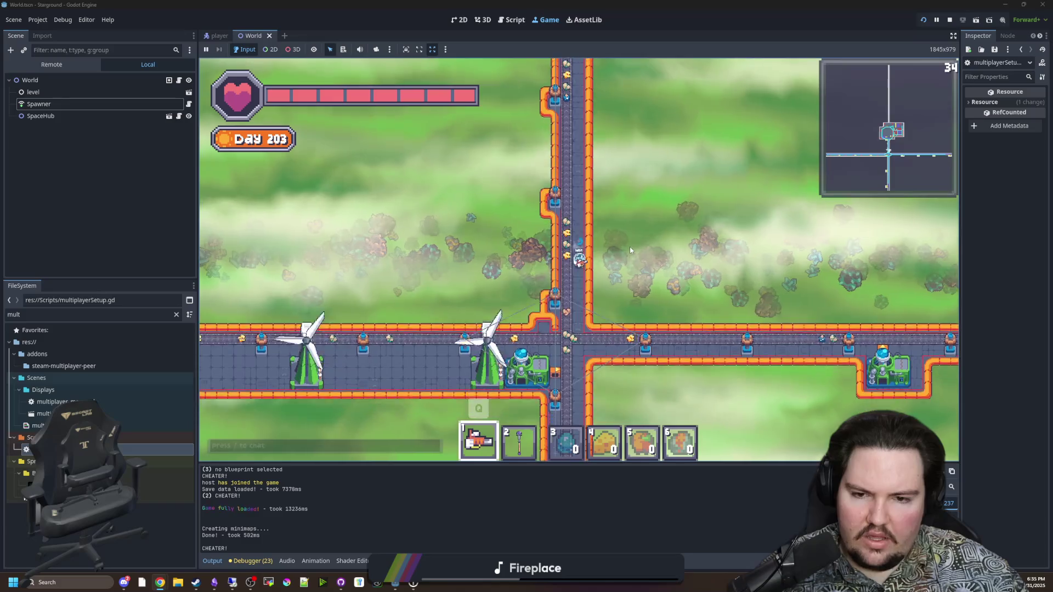
{"action": "key", "text": "a"}
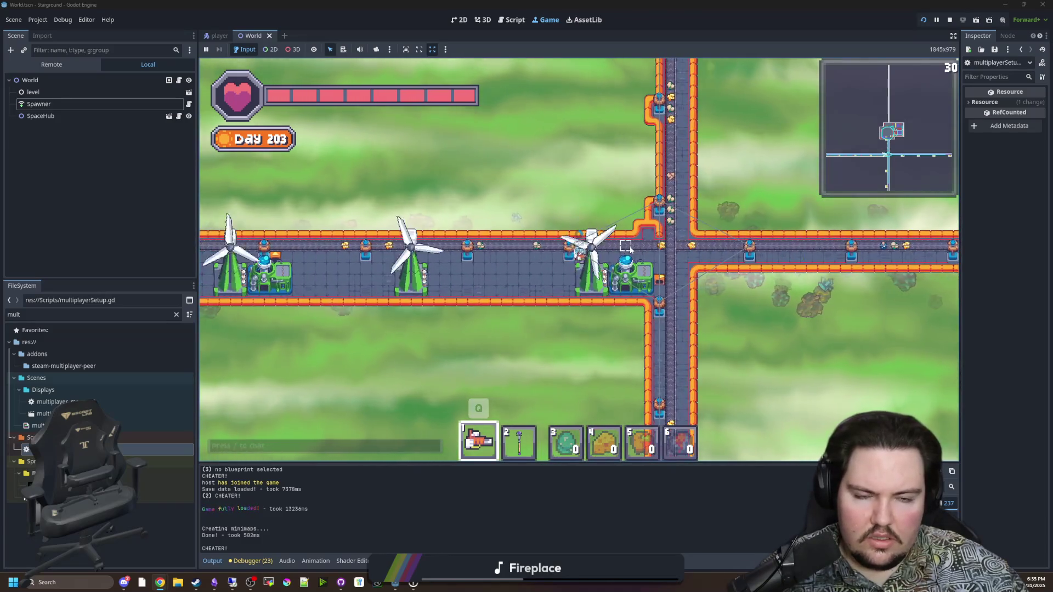
{"action": "key", "text": "a"}
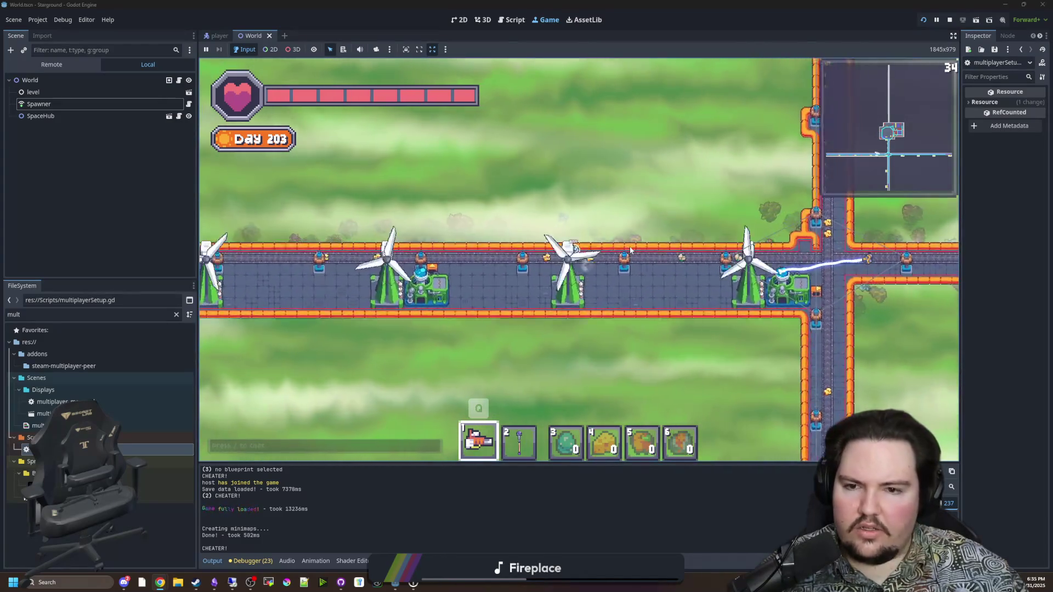
{"action": "key", "text": "a"}
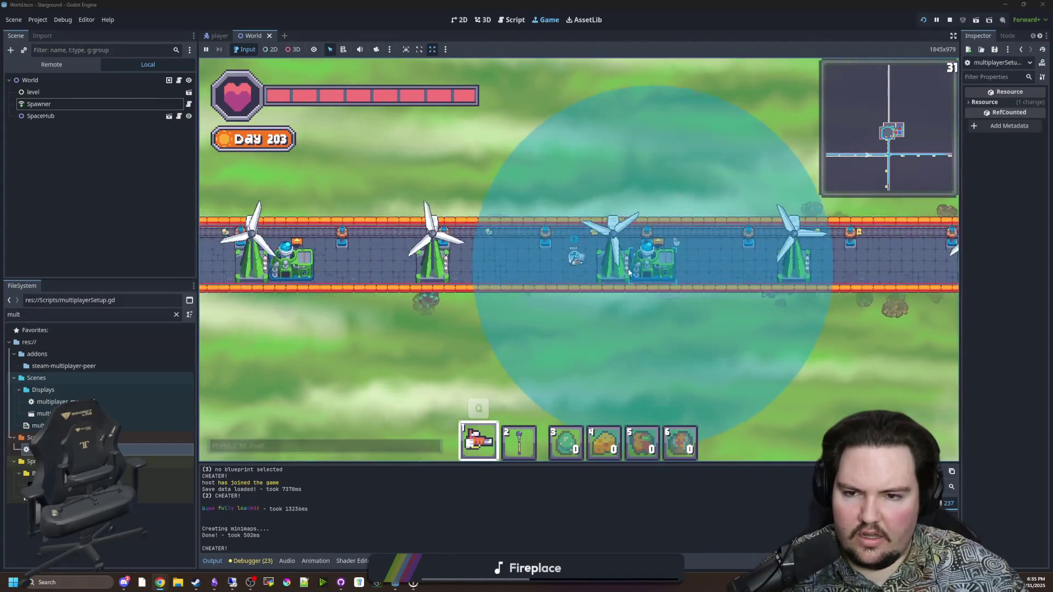
{"action": "key", "text": "a"}
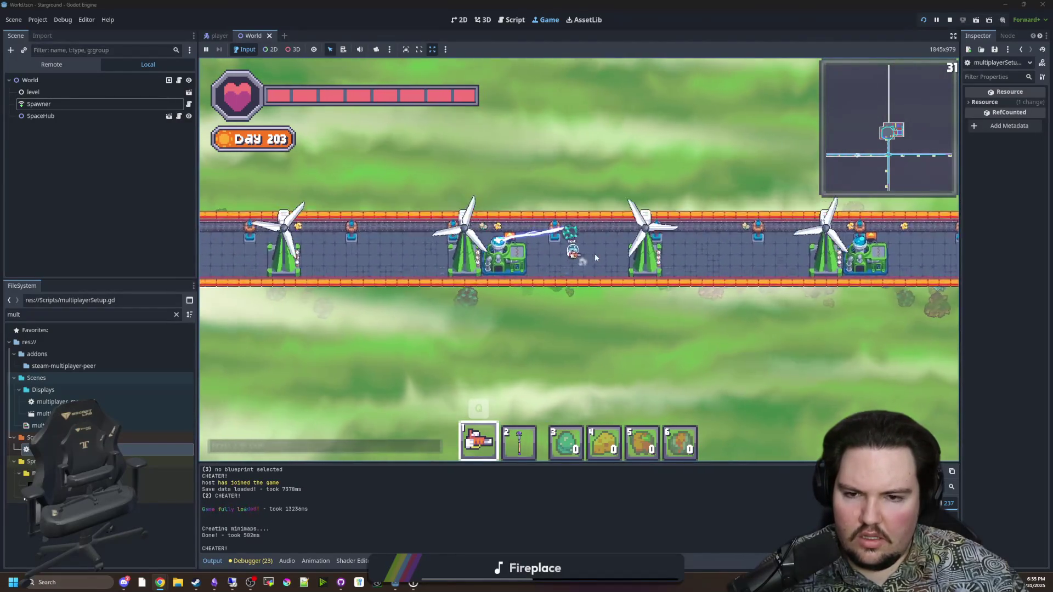
{"action": "key", "text": "a"}
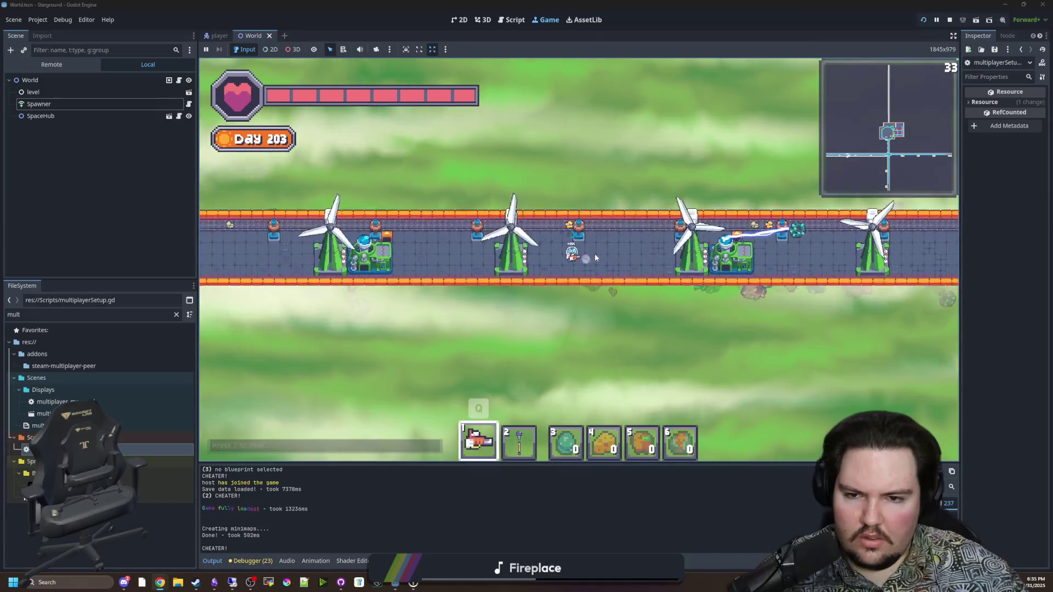
Continue left past the corner, down the vertical corridor and right along the lower corridor.
{"action": "key", "text": "a"}
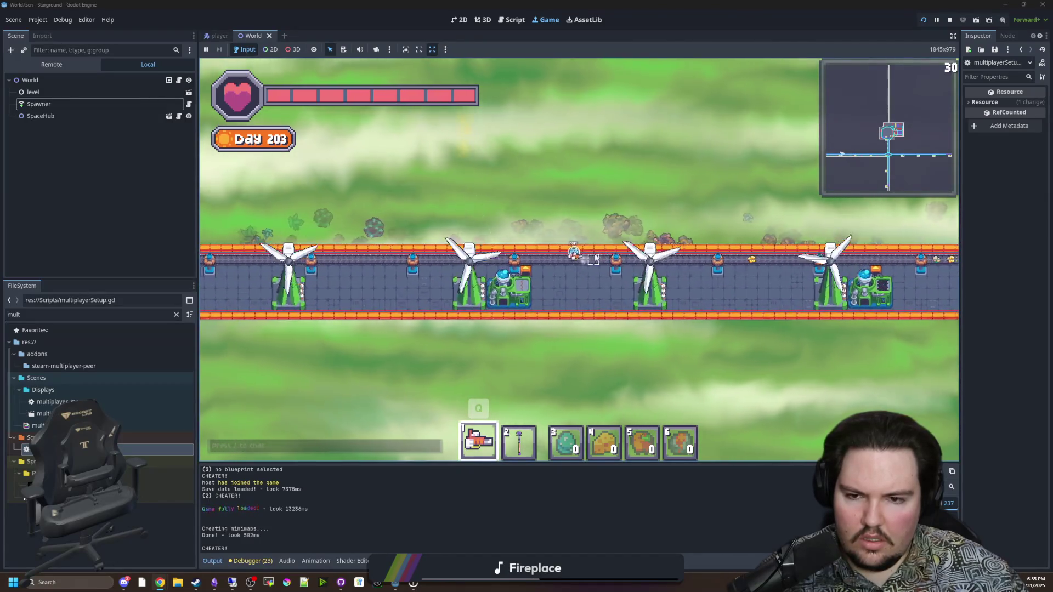
{"action": "key", "text": "a"}
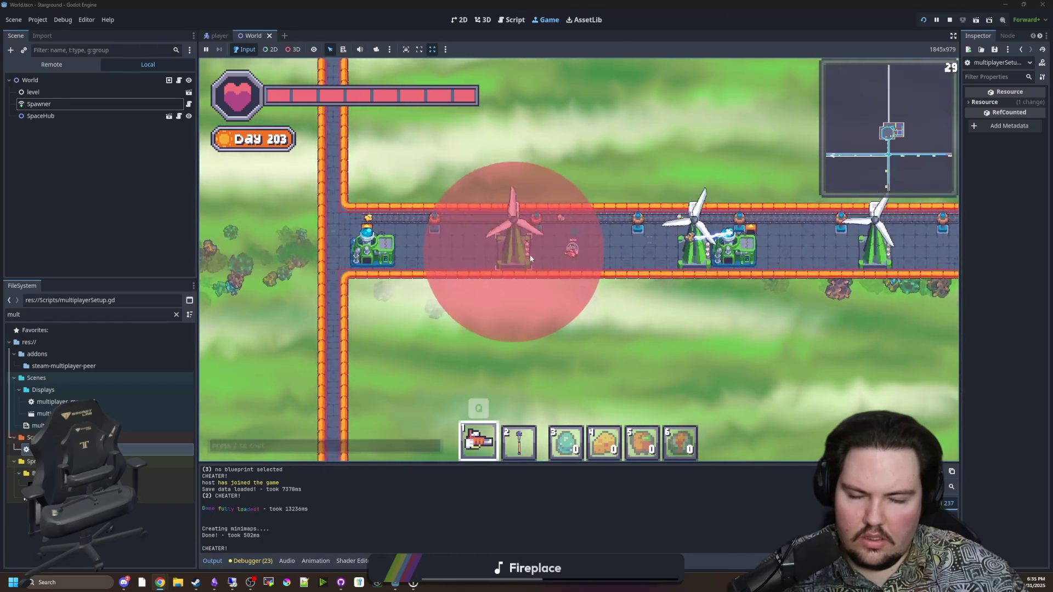
{"action": "key", "text": "a"}
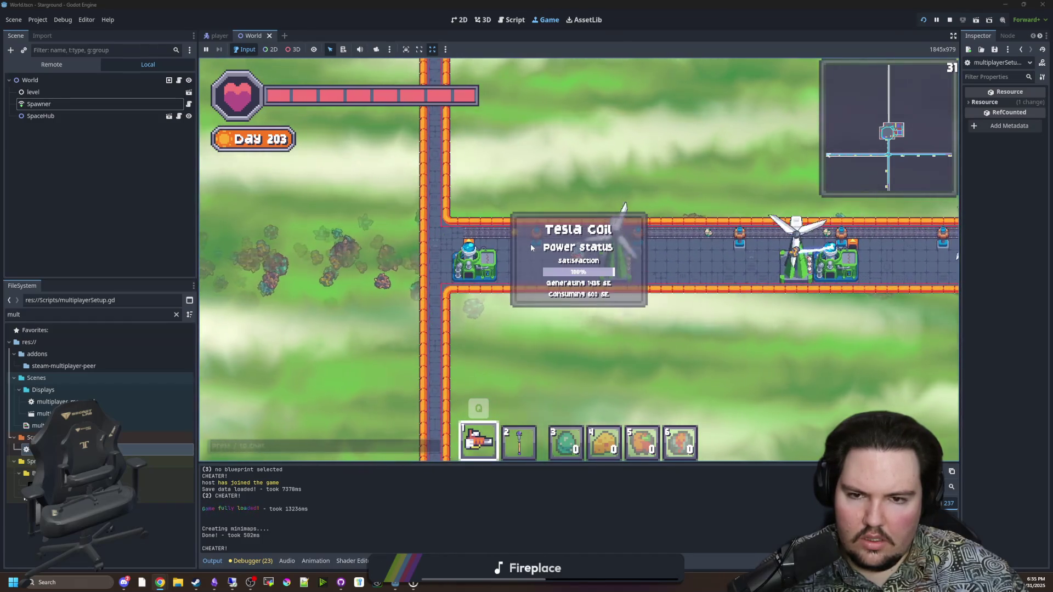
{"action": "key", "text": "a"}
{"action": "key", "text": "a"}
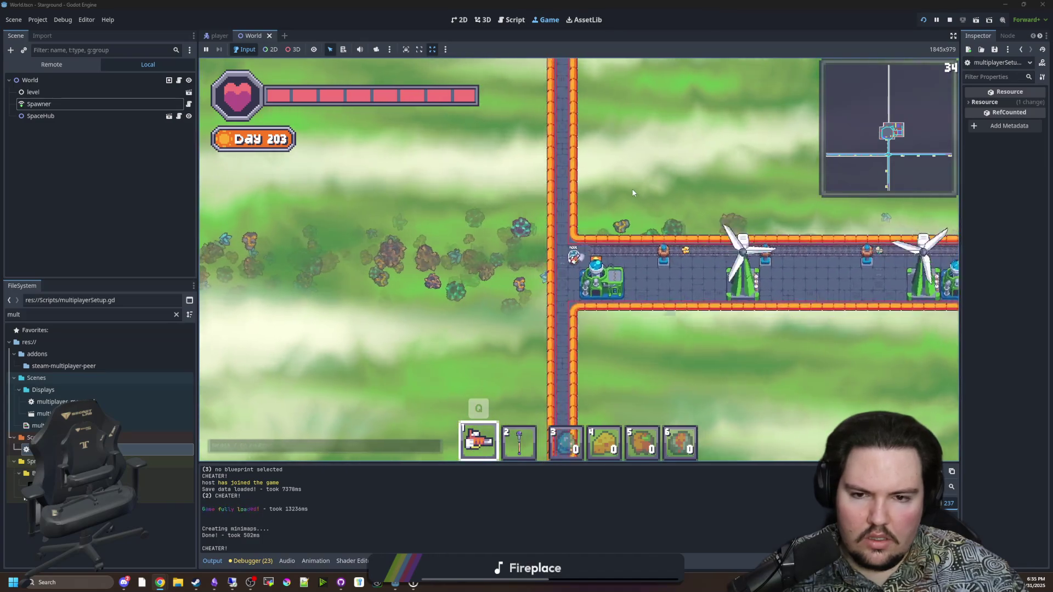
{"action": "key", "text": "s"}
{"action": "key", "text": "s"}
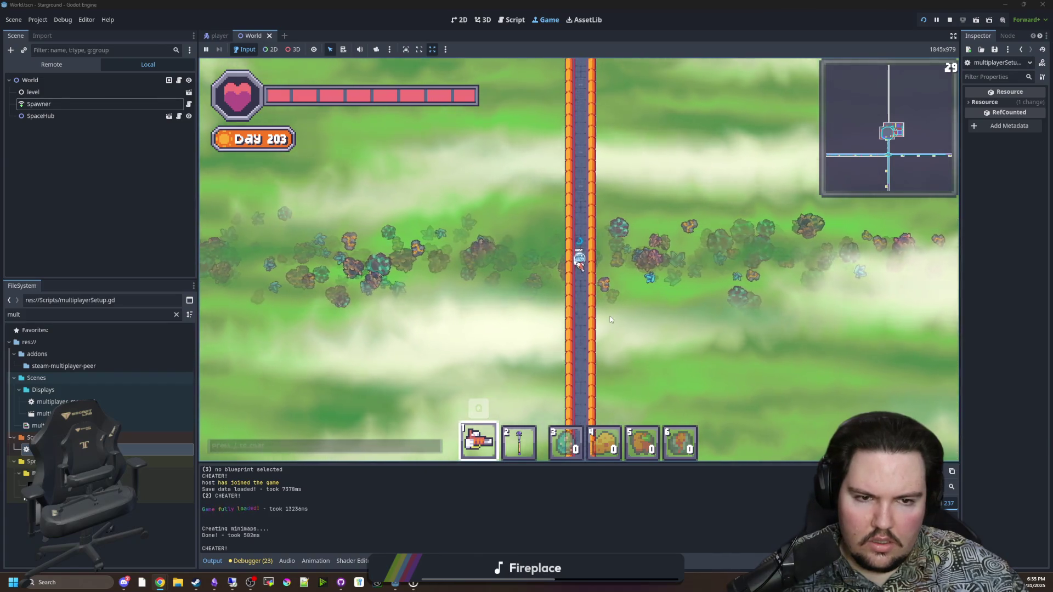
{"action": "key", "text": "s"}
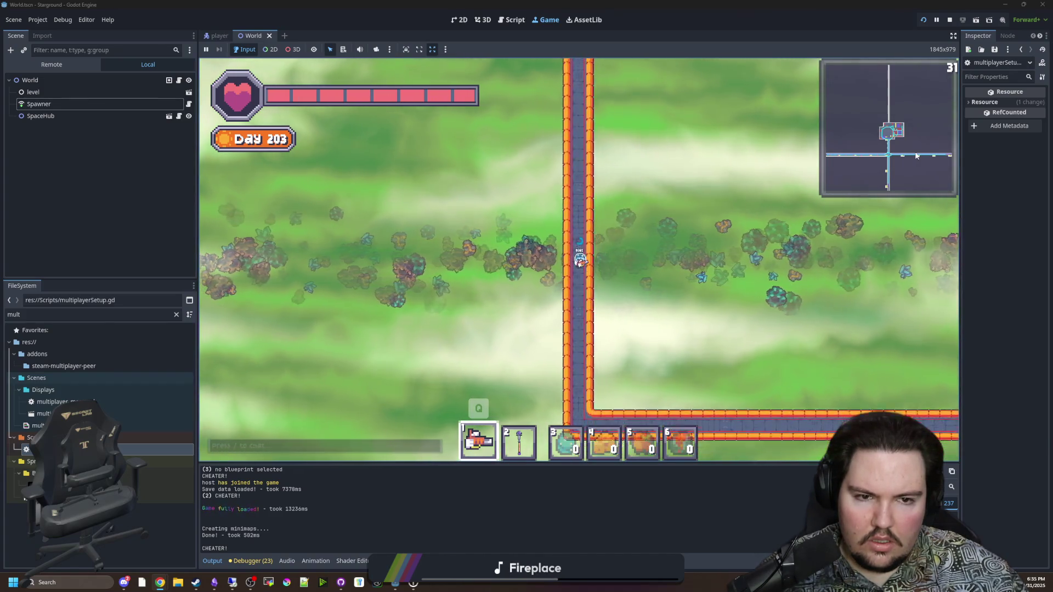
{"action": "key", "text": "s"}
{"action": "key", "text": "d"}
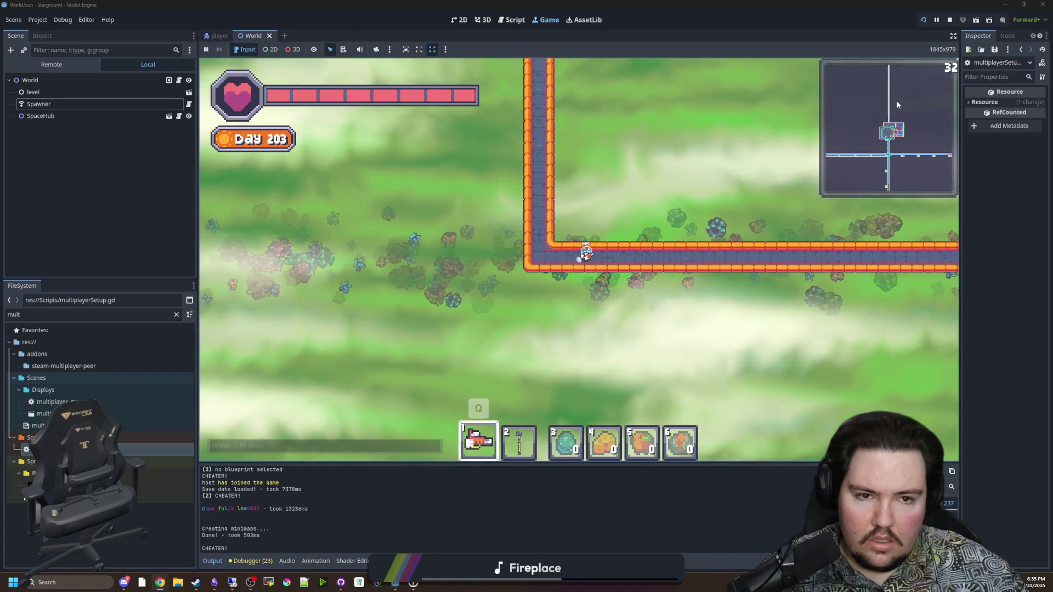
{"action": "key", "text": "d"}
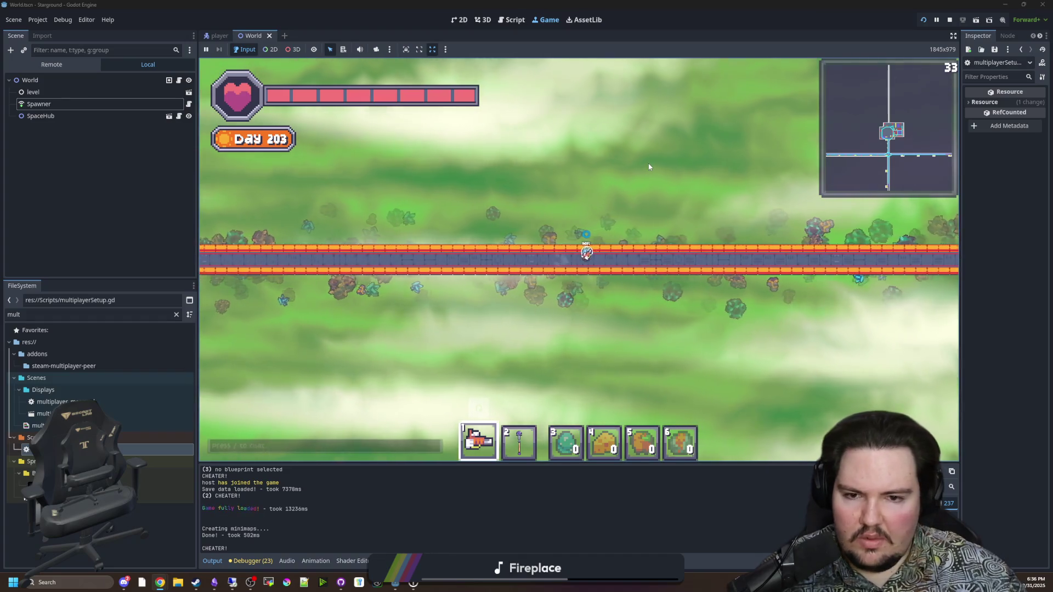
Enable god mode with the /od chat command and walk along the corridor.
{"action": "type", "text": "/od"}
{"action": "key", "text": "Return"}
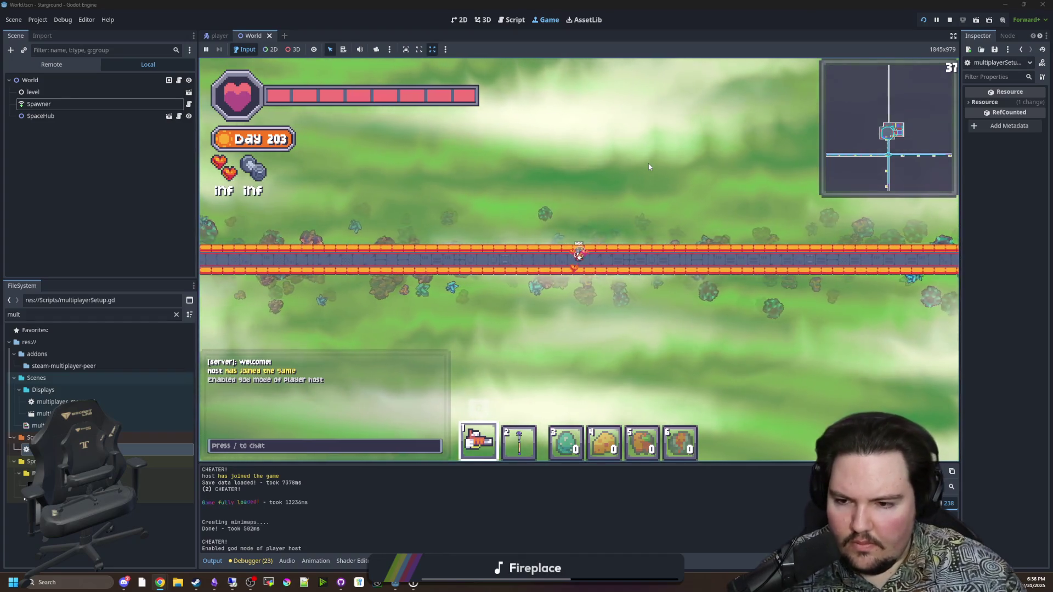
{"action": "key", "text": "w"}
{"action": "key", "text": "s"}
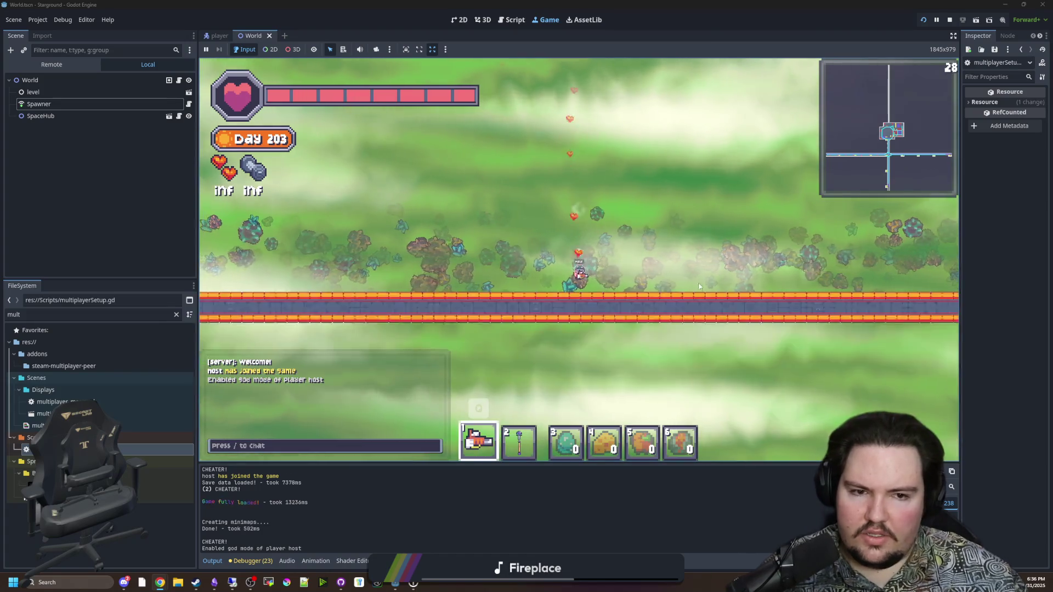
{"action": "key", "text": "a"}
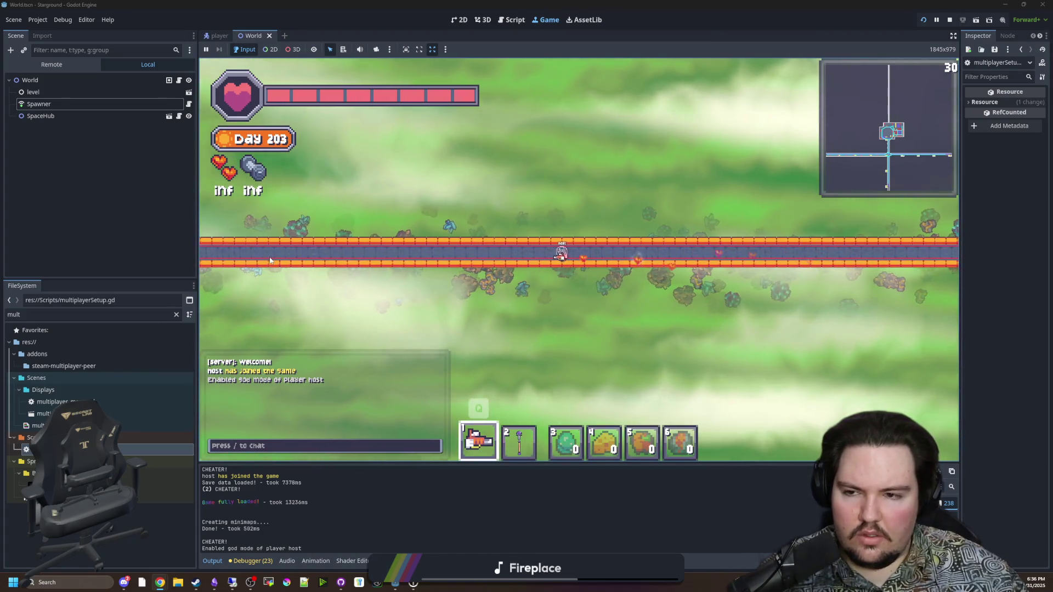
Move the player back up to the base, past it, then back to the walled area.
{"action": "key", "text": "w"}
{"action": "key", "text": "d"}
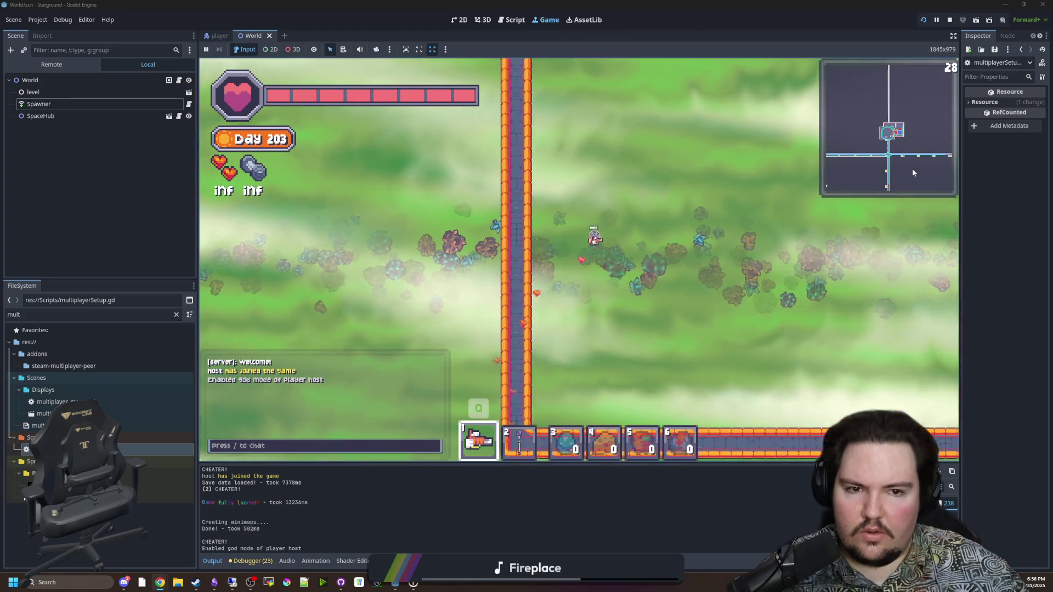
{"action": "key", "text": "w"}
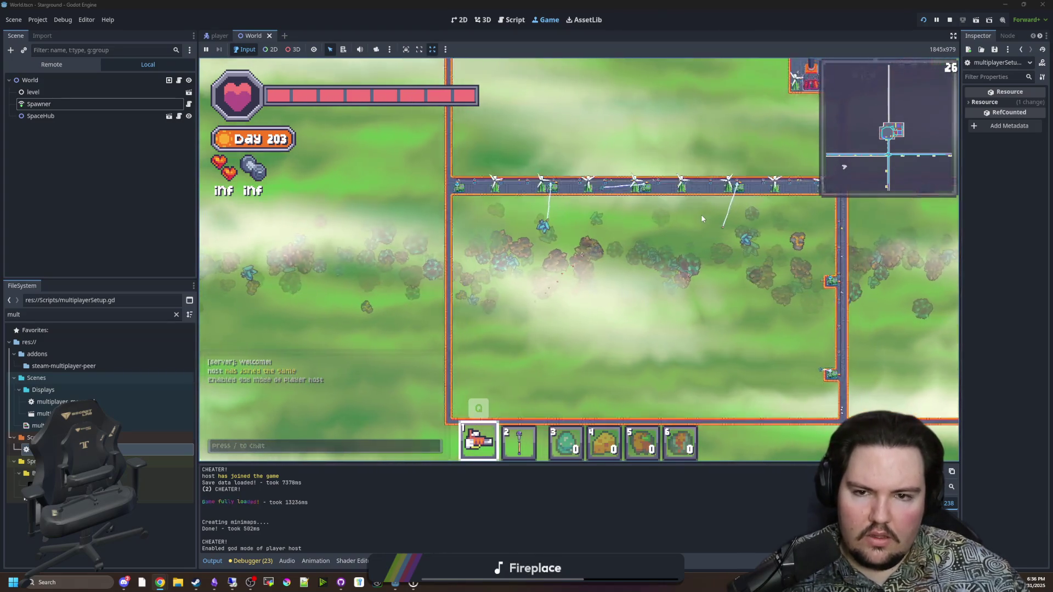
{"action": "key", "text": "d"}
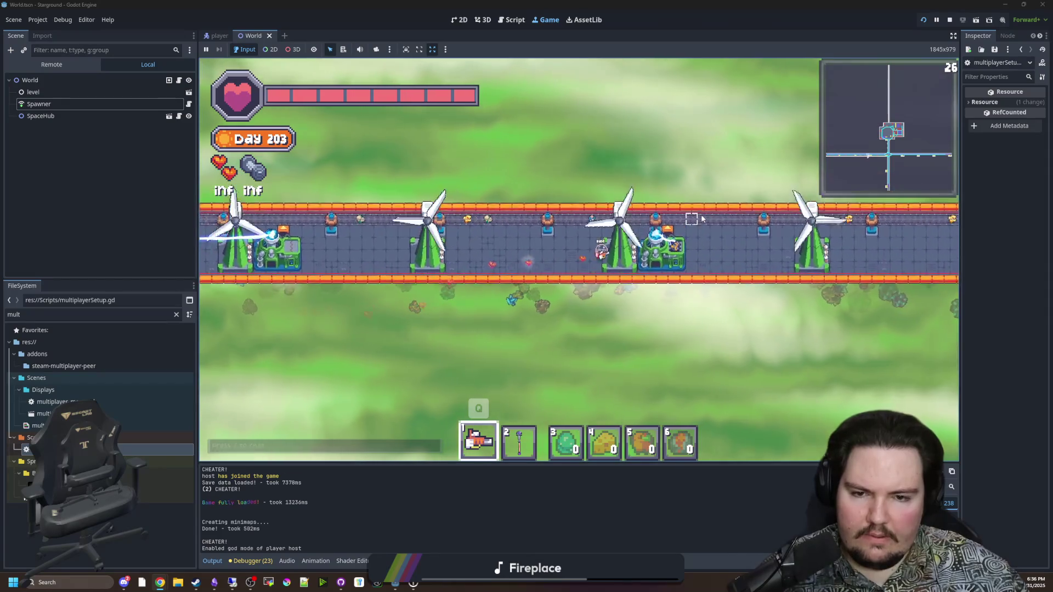
{"action": "key", "text": "w"}
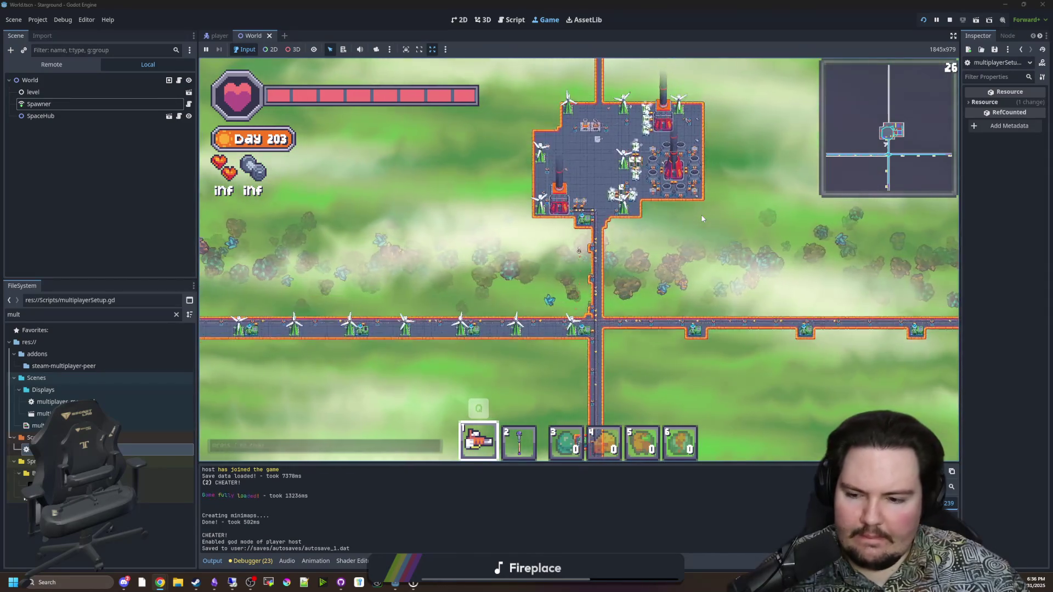
{"action": "key", "text": "w"}
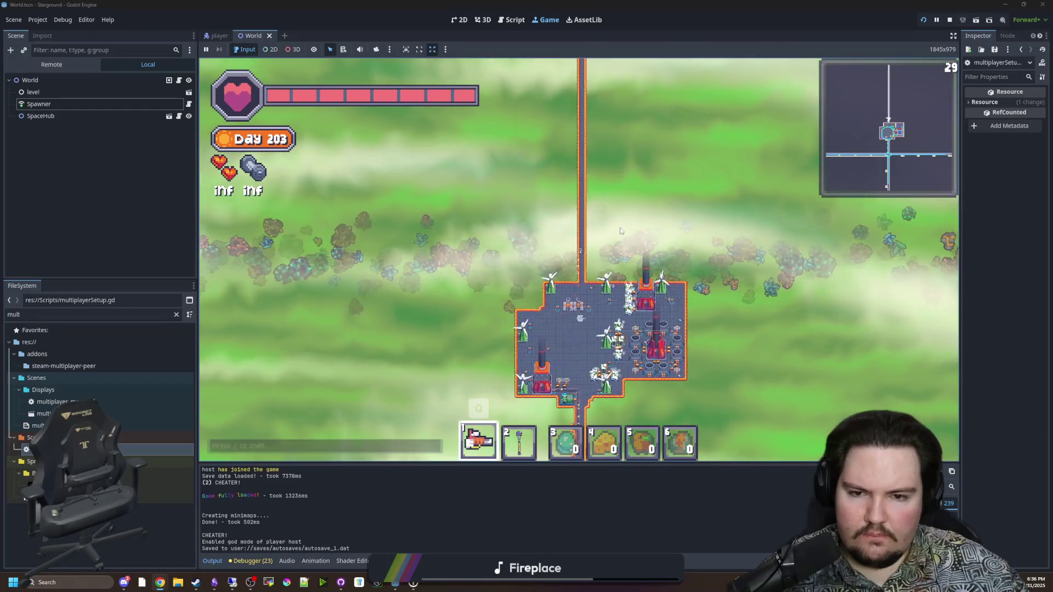
{"action": "key", "text": "w"}
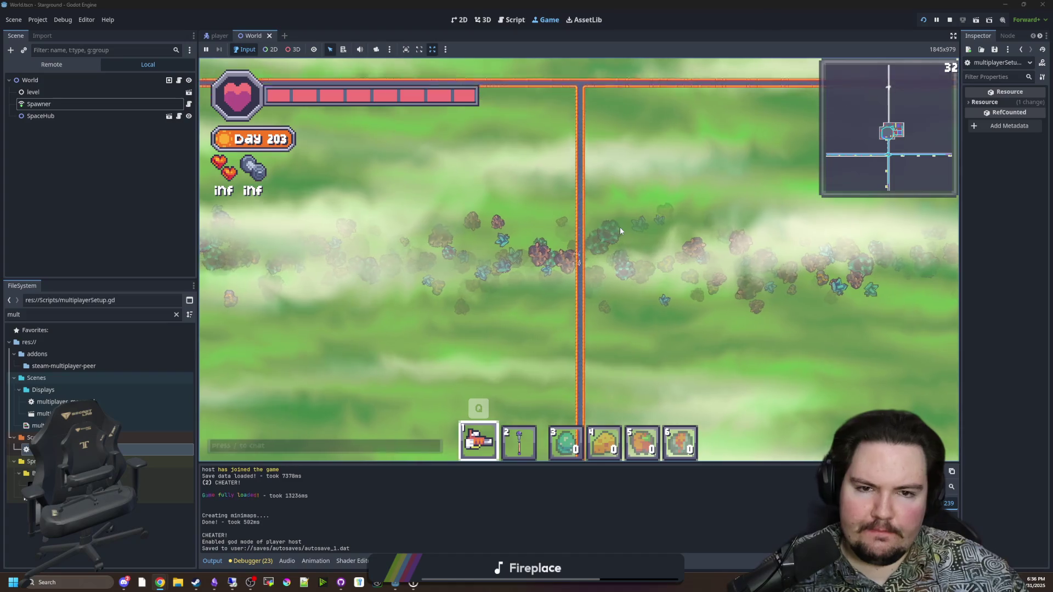
{"action": "key", "text": "s"}
Zoom the game camera out and back in on the base, then return to the script.
{"action": "scroll", "coordinate": [620, 227], "scroll_direction": "up", "scroll_amount": 5}
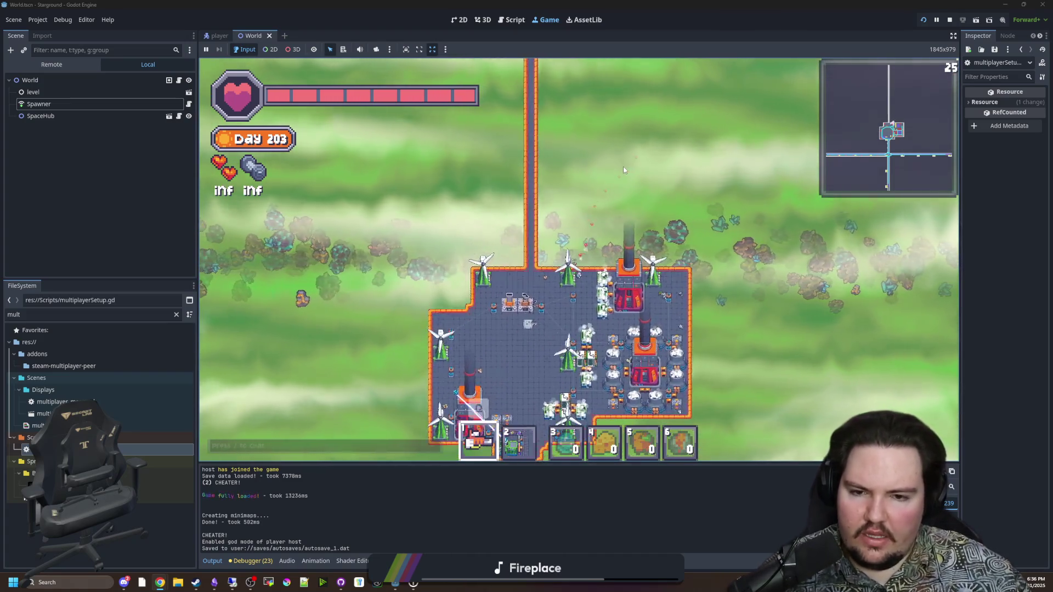
{"action": "scroll", "coordinate": [623, 170], "scroll_direction": "down", "scroll_amount": 3}
{"action": "scroll", "coordinate": [601, 248], "scroll_direction": "up", "scroll_amount": 5}
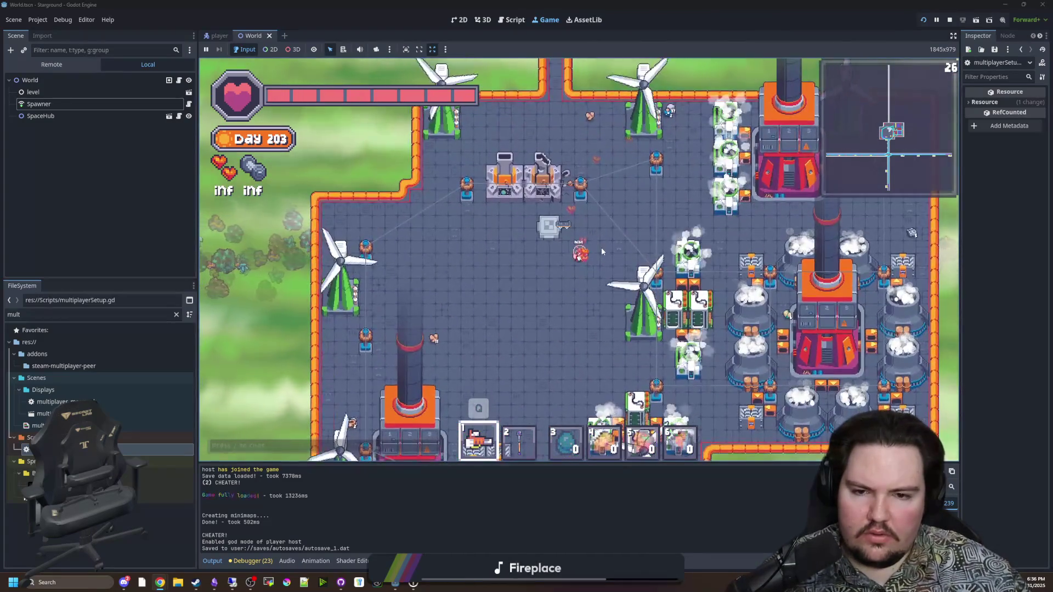
{"action": "scroll", "coordinate": [609, 252], "scroll_direction": "down", "scroll_amount": 5}
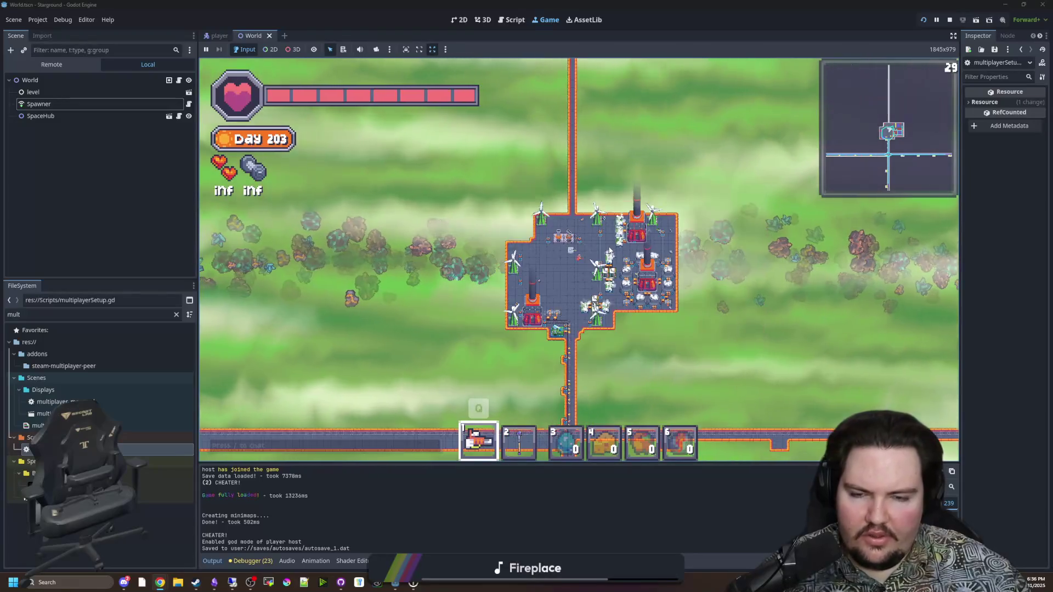
{"action": "scroll", "coordinate": [609, 251], "scroll_direction": "down", "scroll_amount": 5}
{"action": "scroll", "coordinate": [651, 348], "scroll_direction": "up", "scroll_amount": 1}
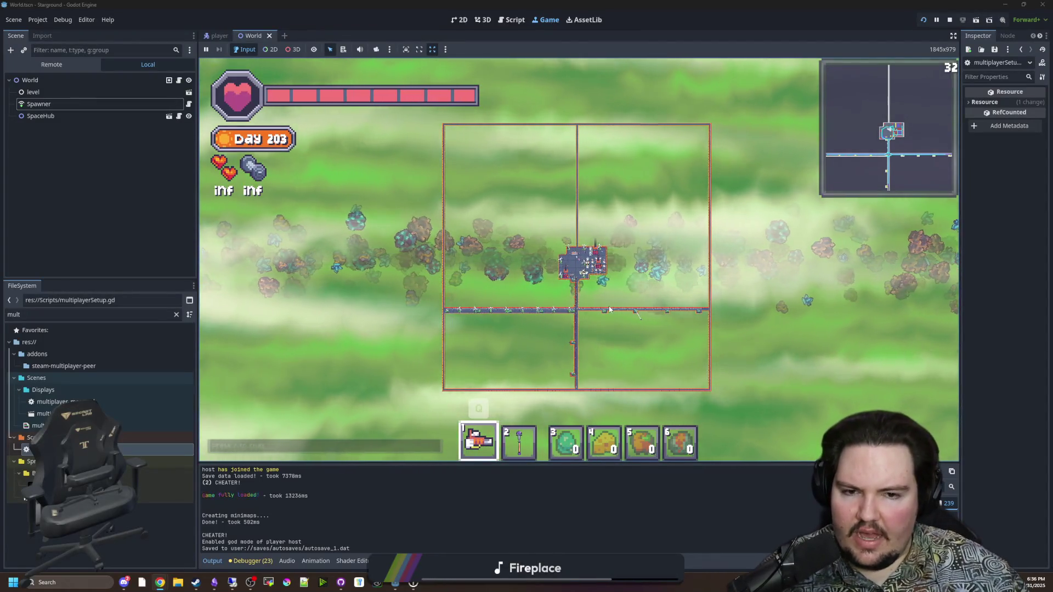
{"action": "scroll", "coordinate": [607, 290], "scroll_direction": "up", "scroll_amount": 8}
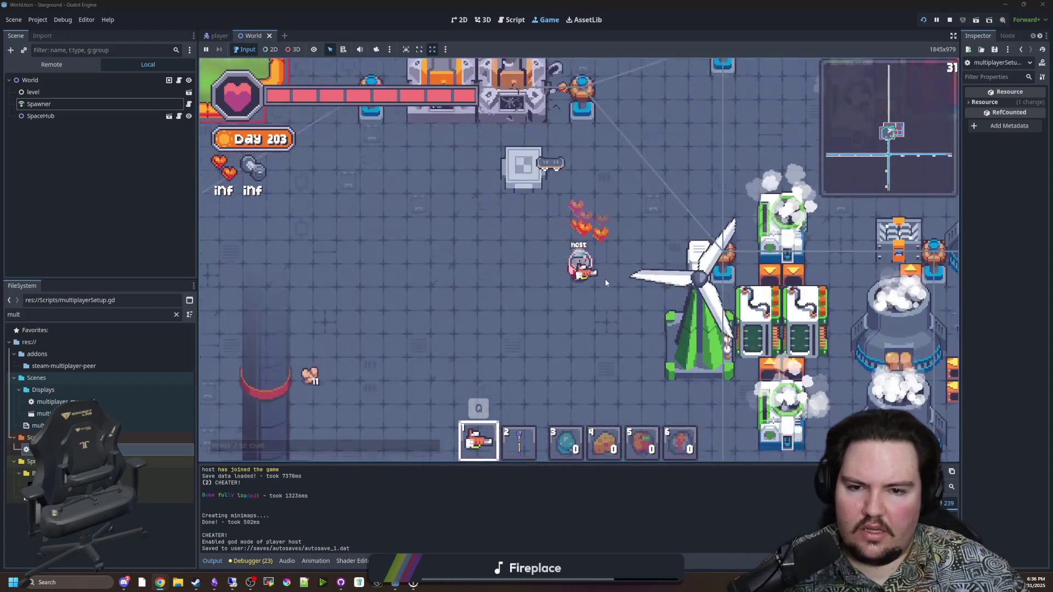
{"action": "scroll", "coordinate": [605, 279], "scroll_direction": "down", "scroll_amount": 3}
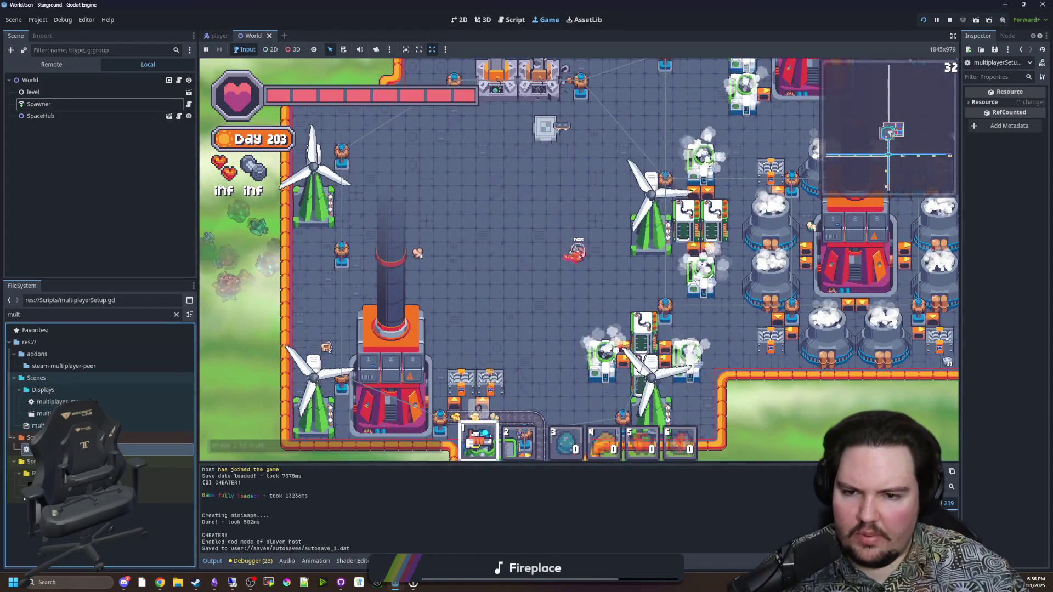
{"action": "key", "text": "ctrl+F3"}
Inspect lines 105–113 of send_initial_tile, then bring up the script search bar.
{"action": "left_click", "coordinate": [467, 299]}
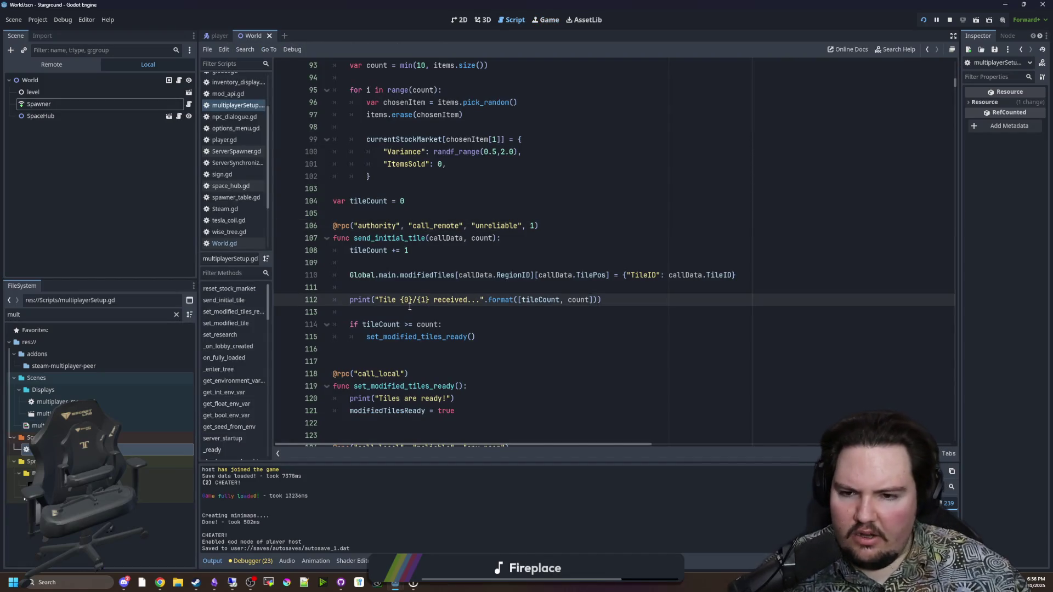
{"action": "left_click", "coordinate": [409, 287]}
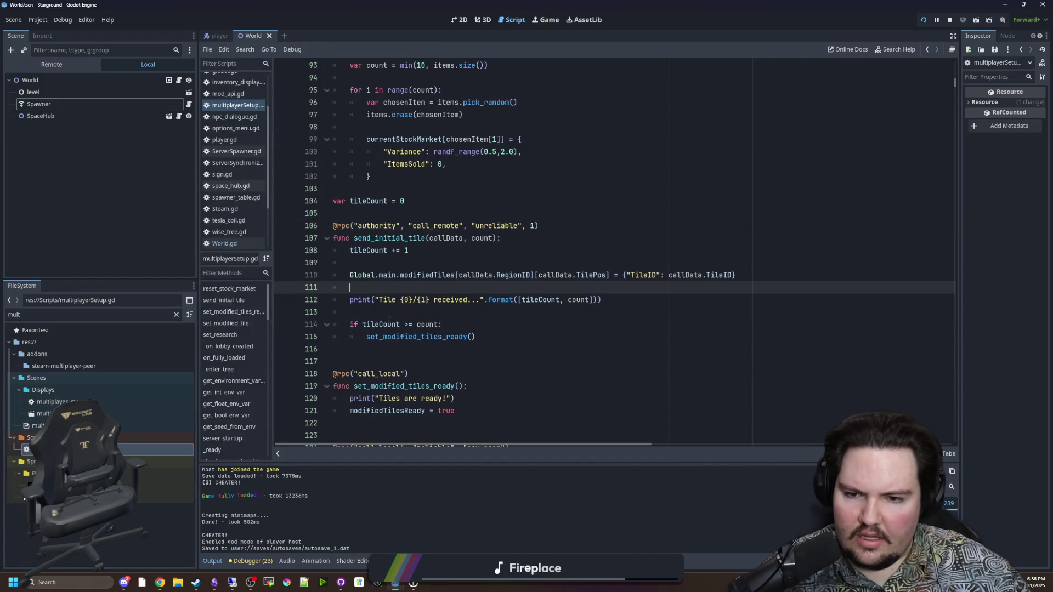
{"action": "left_click", "coordinate": [401, 312]}
{"action": "left_click", "coordinate": [421, 262]}
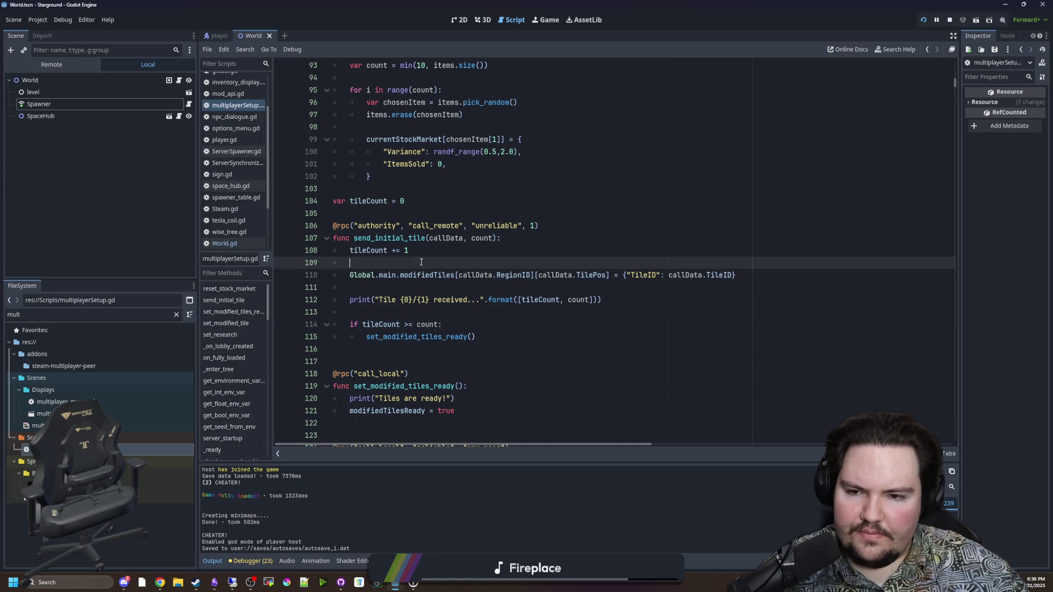
{"action": "left_click", "coordinate": [445, 315]}
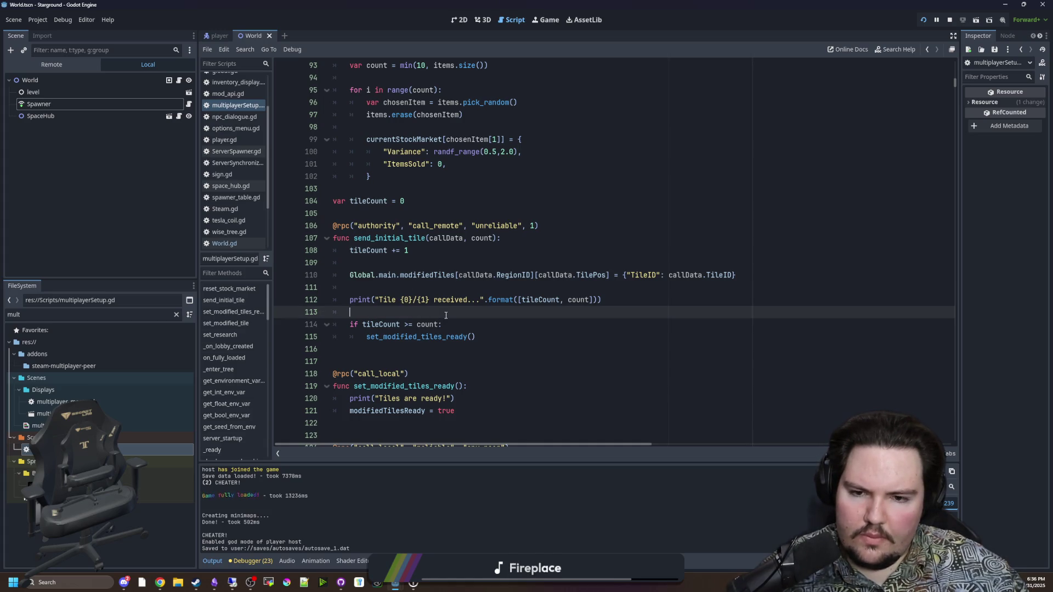
{"action": "left_click", "coordinate": [410, 266]}
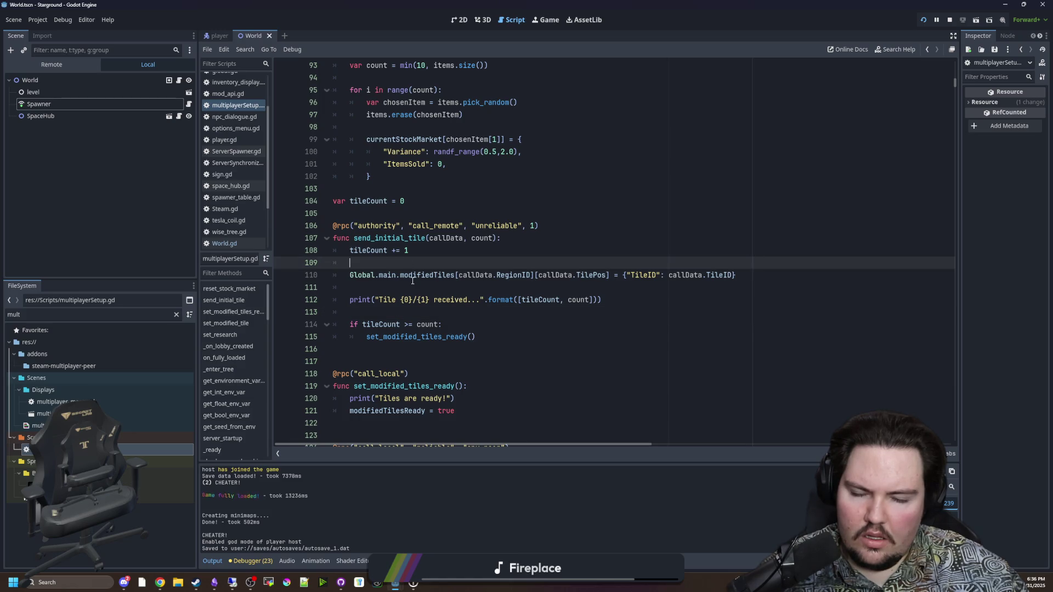
{"action": "left_click", "coordinate": [408, 283]}
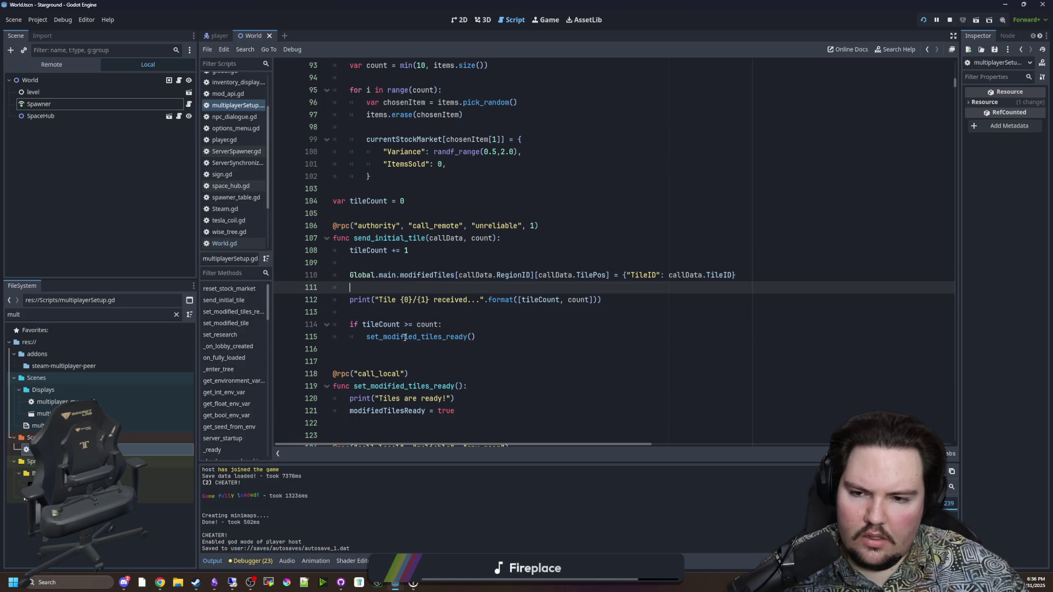
{"action": "left_click", "coordinate": [448, 260]}
{"action": "left_click", "coordinate": [453, 212]}
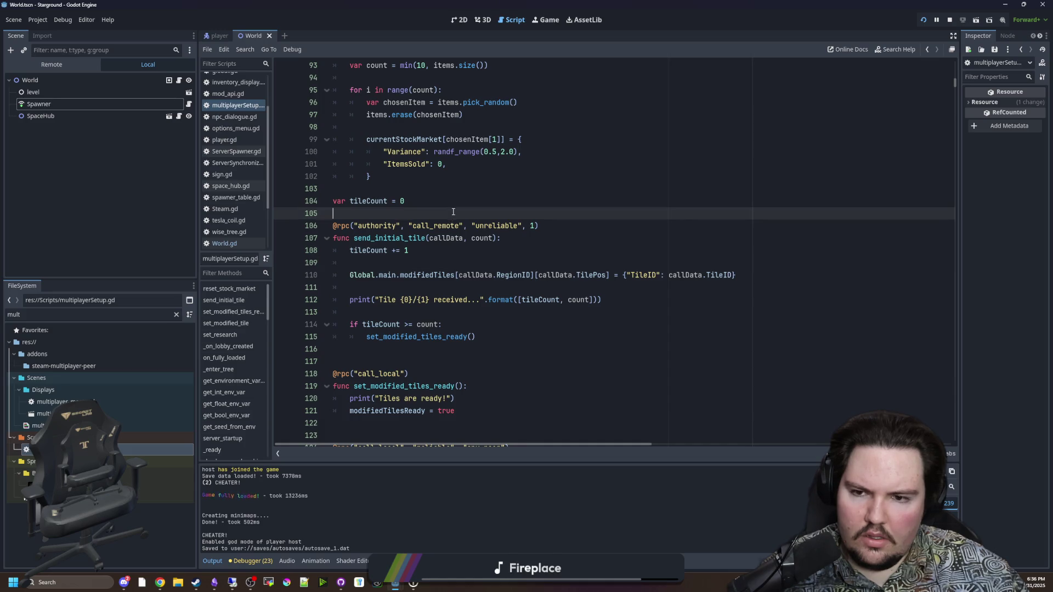
{"action": "key", "text": "ctrl+f"}
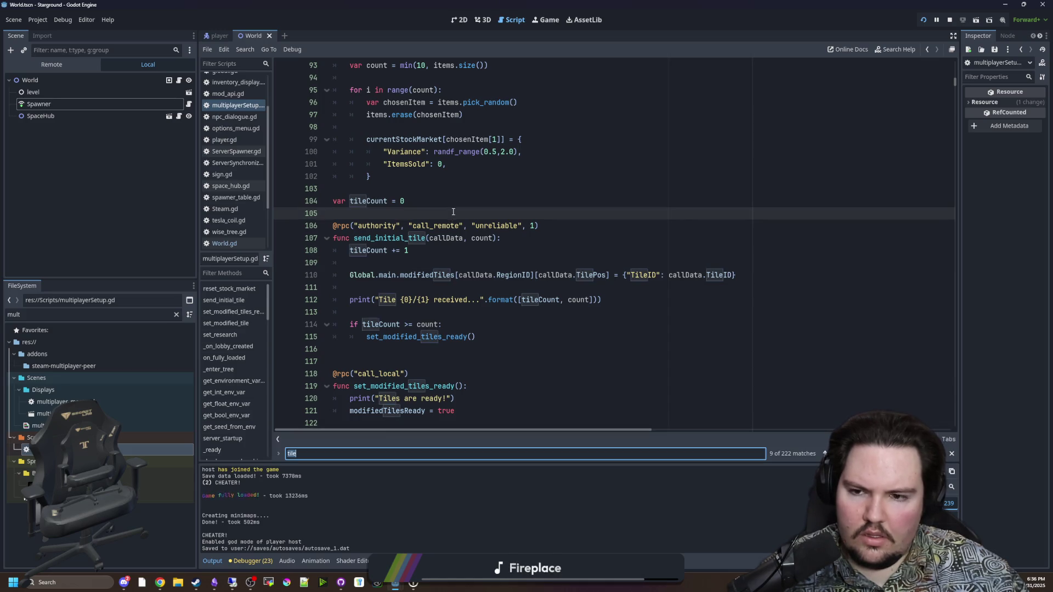
Search for request_tile_data and examine the reliable mode in its rpc annotation.
{"action": "type", "text": "request_tile_data"}
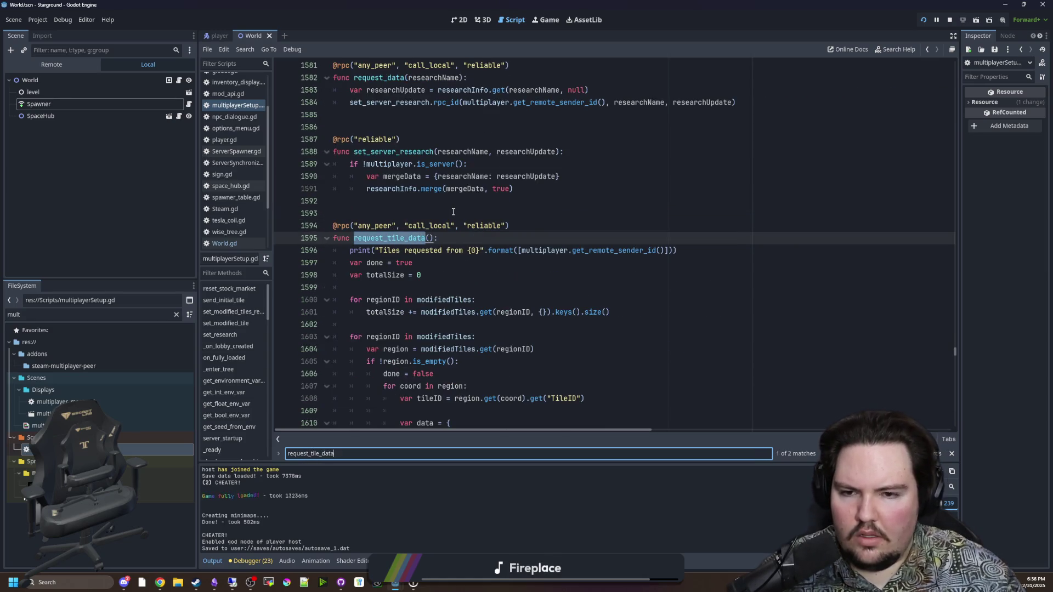
{"action": "left_click", "coordinate": [453, 213]}
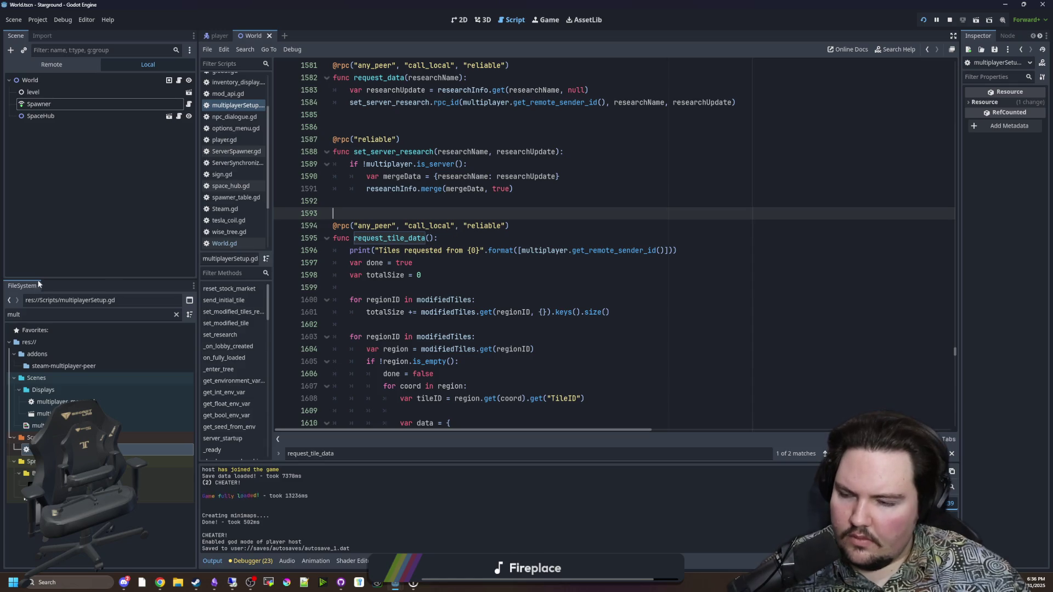
{"action": "left_click", "coordinate": [447, 237]}
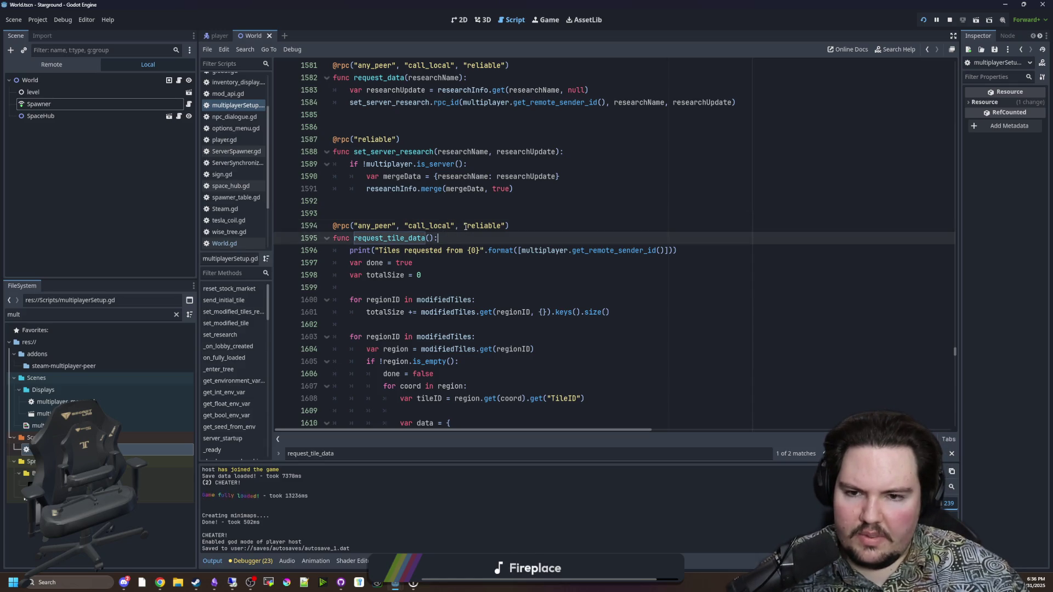
{"action": "left_click_drag", "start_coordinate": [465, 226], "coordinate": [487, 225]}
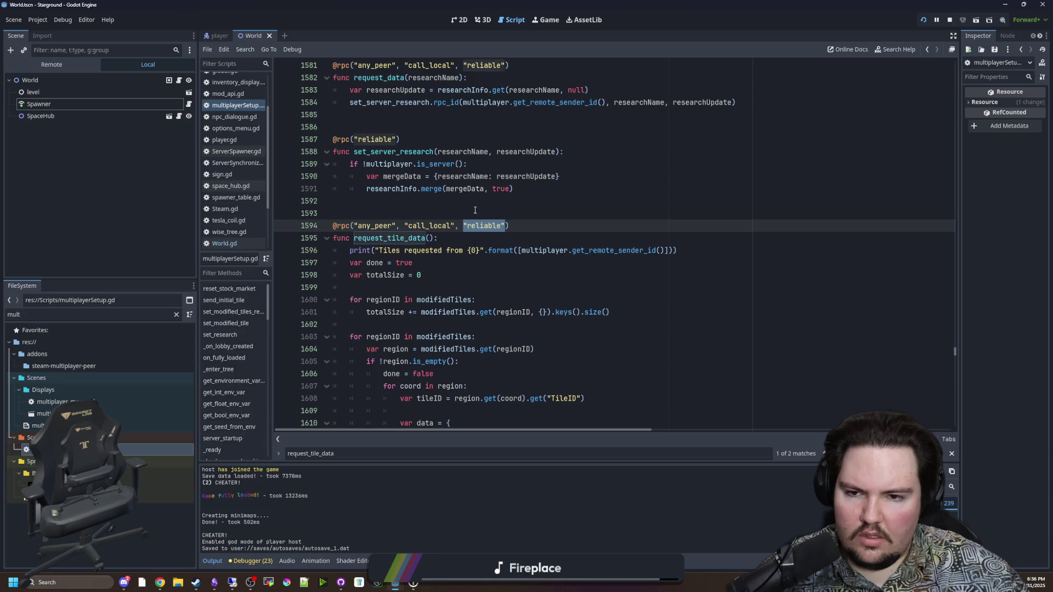
{"action": "left_click", "coordinate": [475, 211]}
Scroll through request_tile_data's body to the rpc_id loop and open rpc_id's documentation.
{"action": "scroll", "coordinate": [474, 237], "scroll_direction": "down", "scroll_amount": 1}
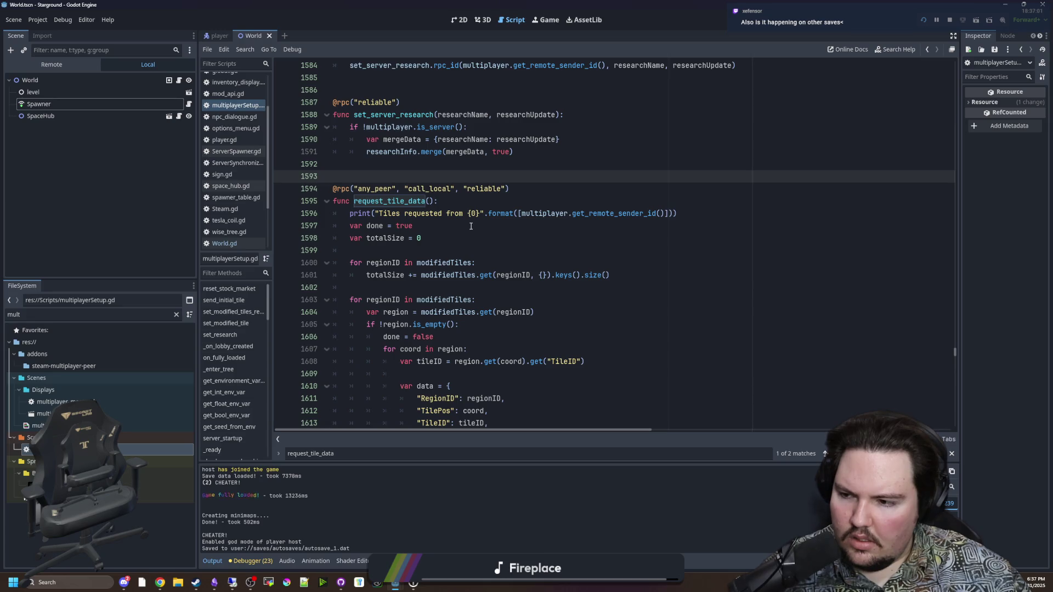
{"action": "left_click", "coordinate": [460, 239]}
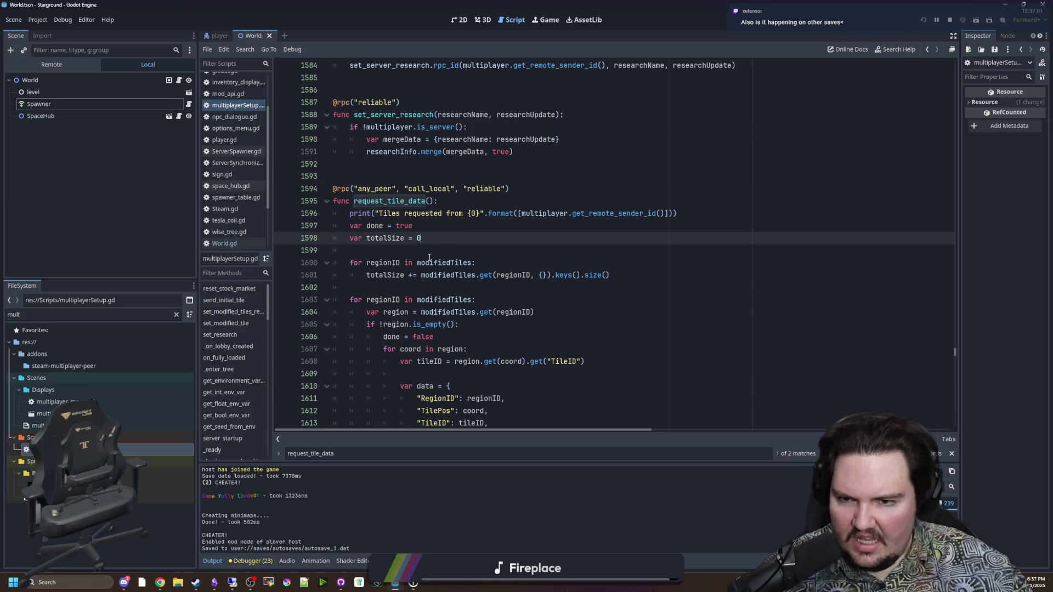
{"action": "left_click", "coordinate": [420, 259]}
{"action": "left_click", "coordinate": [437, 240]}
{"action": "left_click", "coordinate": [415, 253]}
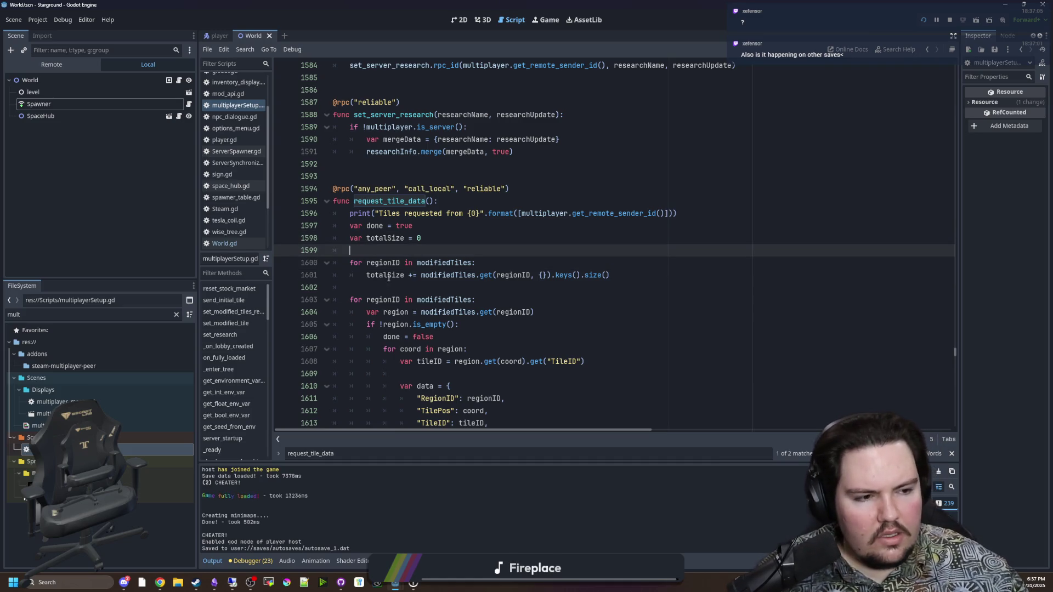
{"action": "scroll", "coordinate": [445, 315], "scroll_direction": "down", "scroll_amount": 4}
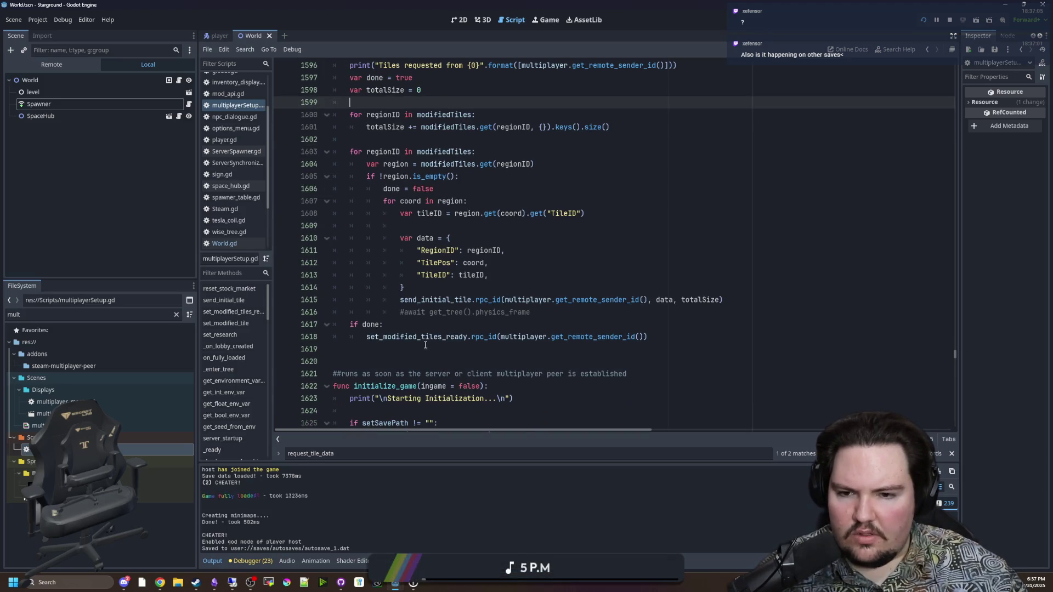
{"action": "scroll", "coordinate": [425, 346], "scroll_direction": "up", "scroll_amount": 1}
{"action": "left_click", "coordinate": [432, 323]}
{"action": "scroll", "coordinate": [471, 312], "scroll_direction": "down", "scroll_amount": 1}
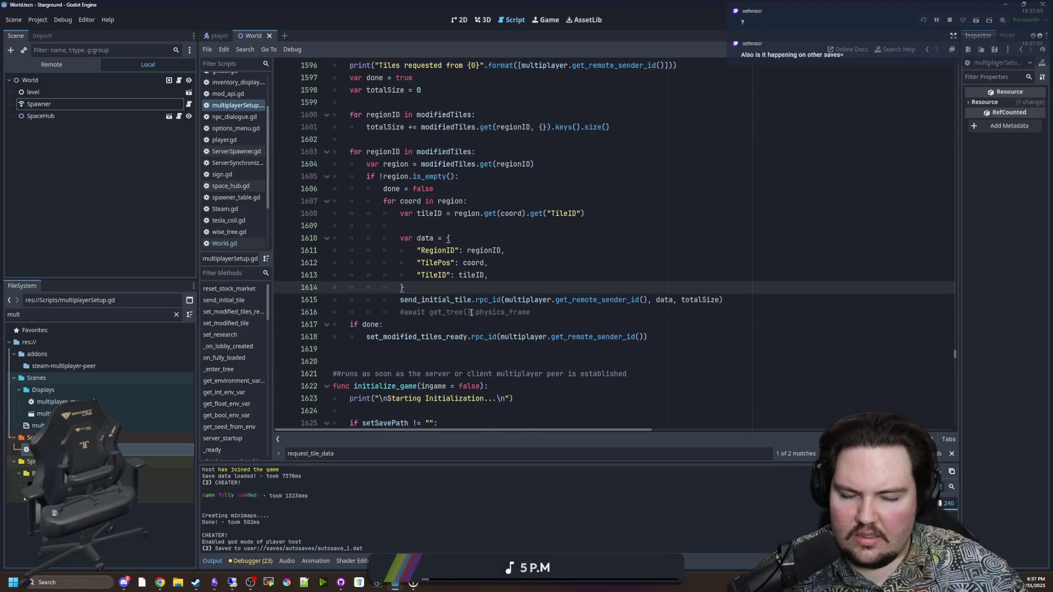
{"action": "left_click", "coordinate": [488, 301], "text": "ctrl"}
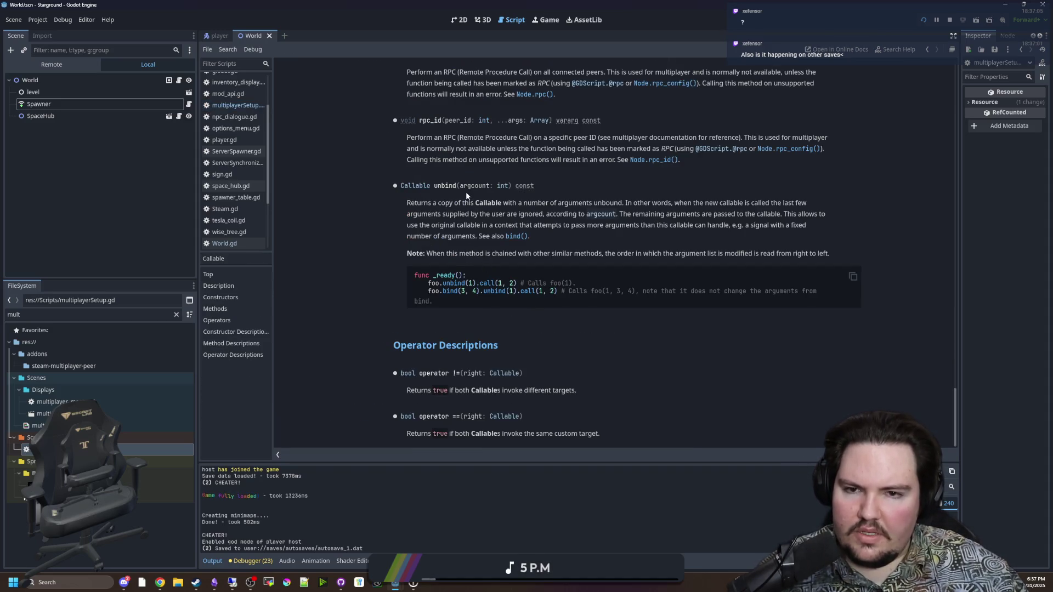
Read the rpc_config and MultiplayerPeer TransferMode docs, highlighting the TRANSFER_MODE_RELIABLE description.
{"action": "left_click_drag", "start_coordinate": [491, 160], "coordinate": [613, 161]}
{"action": "left_click", "coordinate": [781, 148]}
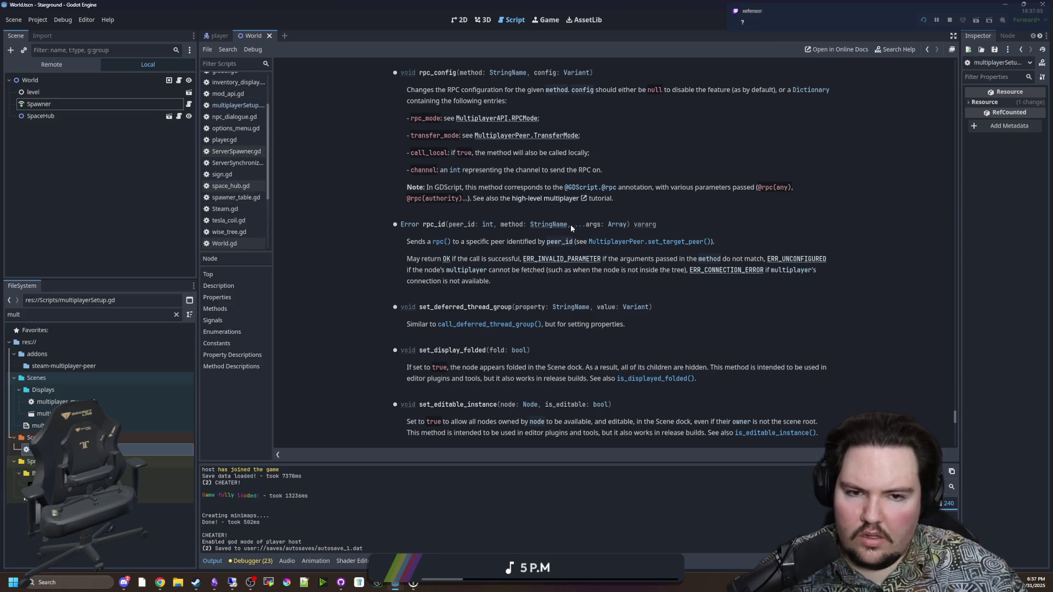
{"action": "scroll", "coordinate": [570, 225], "scroll_direction": "up", "scroll_amount": 1}
{"action": "scroll", "coordinate": [571, 255], "scroll_direction": "up", "scroll_amount": 1}
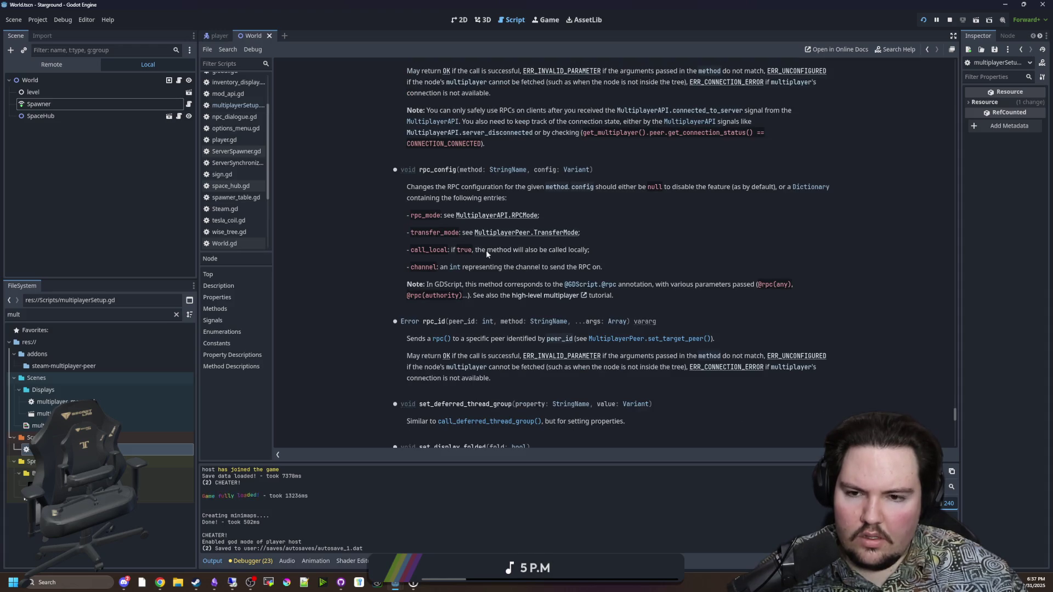
{"action": "left_click", "coordinate": [527, 233]}
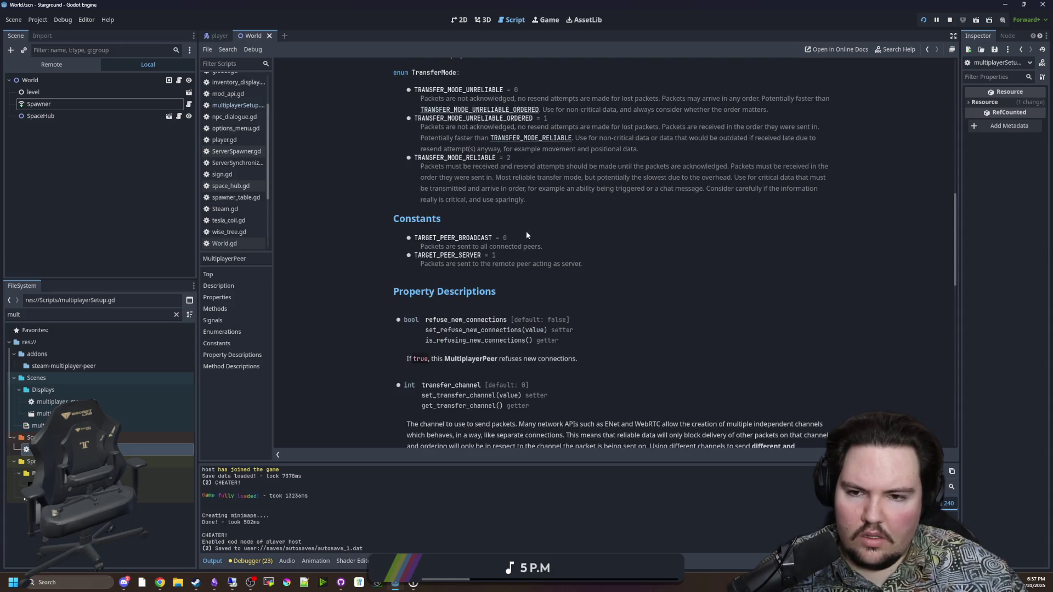
{"action": "scroll", "coordinate": [525, 241], "scroll_direction": "up", "scroll_amount": 1}
{"action": "left_click_drag", "start_coordinate": [451, 215], "coordinate": [662, 215]}
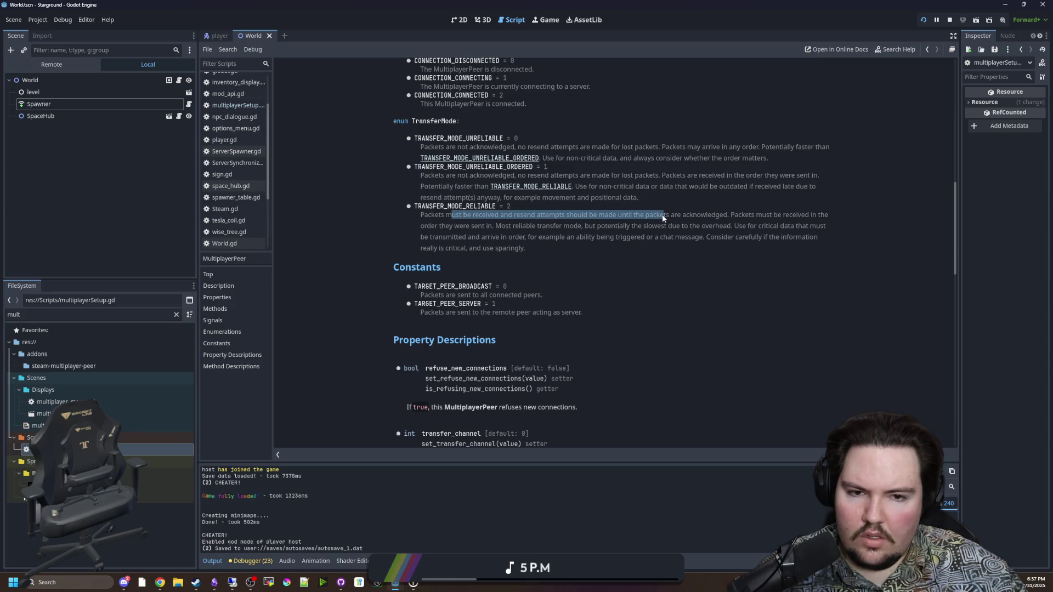
{"action": "left_click", "coordinate": [498, 229]}
{"action": "mouse_move", "coordinate": [442, 215]}
{"action": "left_mouse_down"}
{"action": "mouse_move", "coordinate": [549, 225]}
{"action": "mouse_move", "coordinate": [551, 213]}
{"action": "mouse_move", "coordinate": [494, 207]}
{"action": "mouse_move", "coordinate": [729, 225]}
{"action": "mouse_move", "coordinate": [779, 215]}
{"action": "mouse_move", "coordinate": [538, 236]}
{"action": "mouse_move", "coordinate": [448, 233]}
{"action": "mouse_move", "coordinate": [789, 226]}
{"action": "mouse_move", "coordinate": [496, 246]}
{"action": "mouse_move", "coordinate": [670, 238]}
{"action": "left_mouse_up"}
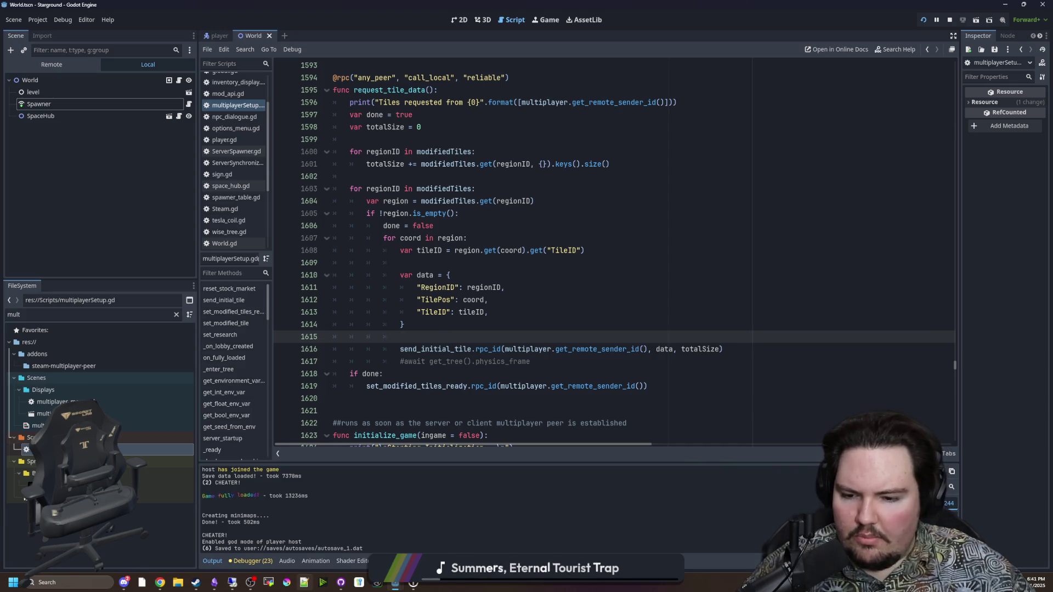
Check the repository's branch list in GitHub Desktop, keeping the current branch, and return to Godot.
{"action": "left_click", "coordinate": [340, 582]}
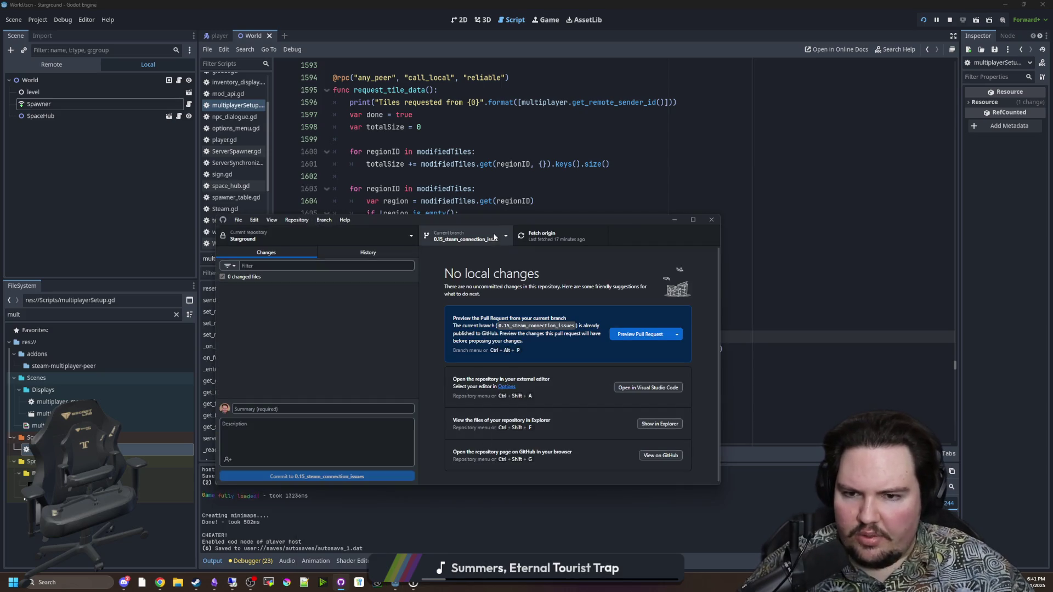
{"action": "left_click", "coordinate": [463, 237]}
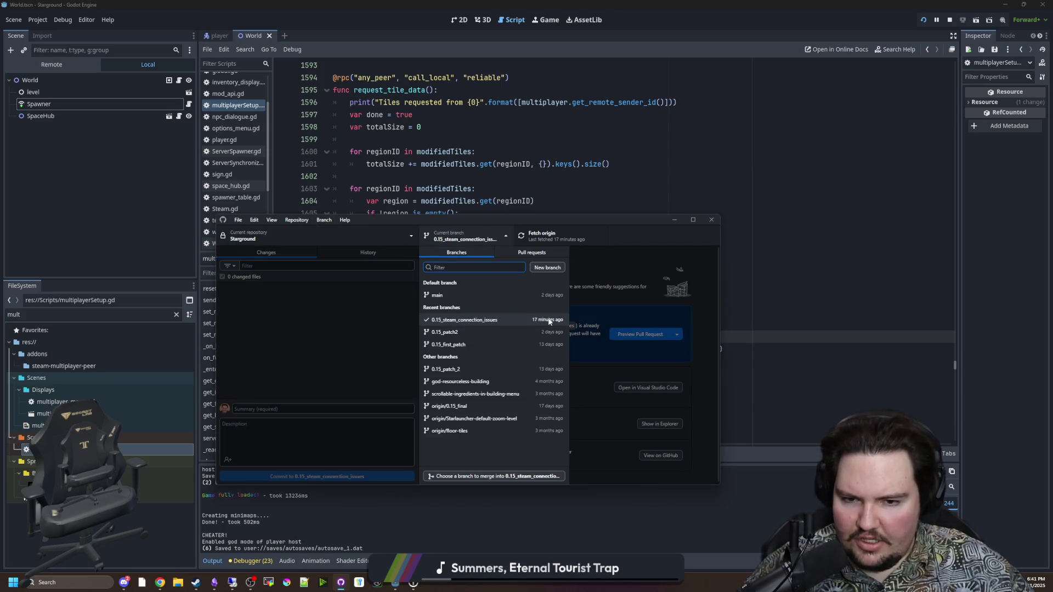
{"action": "left_click", "coordinate": [439, 320]}
{"action": "left_click", "coordinate": [611, 171]}
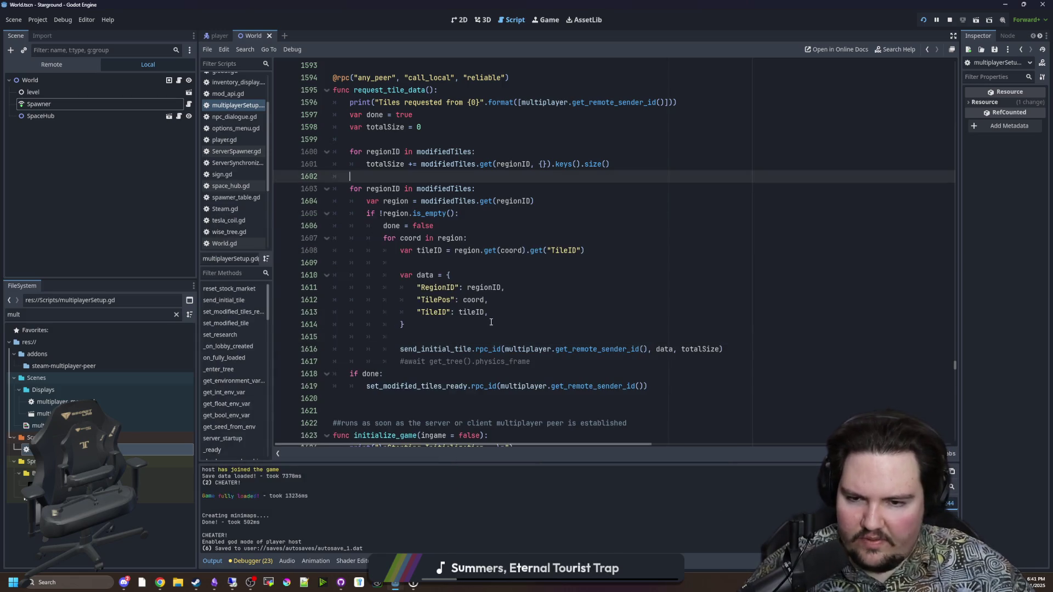
Save the scene with the caret on empty line 1615, then glance at Chrome and return.
{"action": "left_click", "coordinate": [466, 327]}
{"action": "left_click", "coordinate": [456, 334]}
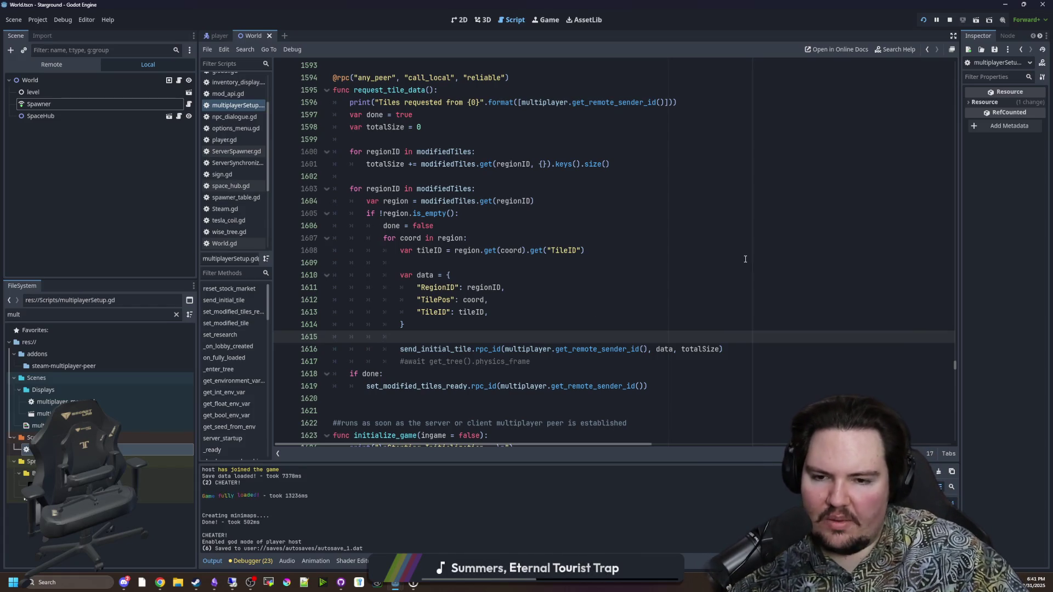
{"action": "left_click", "coordinate": [499, 327]}
{"action": "left_click", "coordinate": [477, 338]}
{"action": "key", "text": "ctrl+s"}
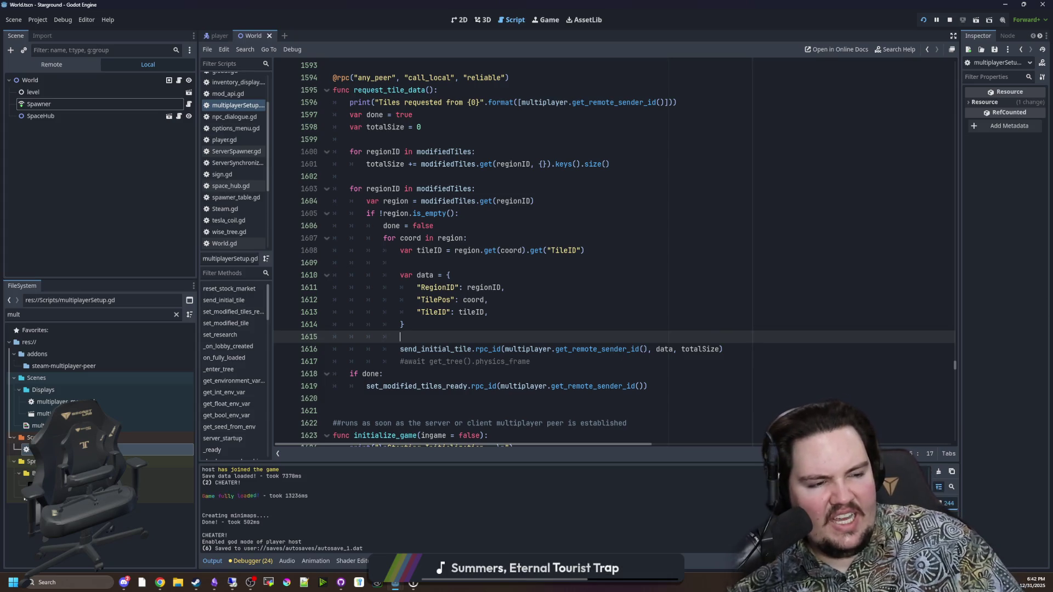
{"action": "key", "text": "alt+Tab"}
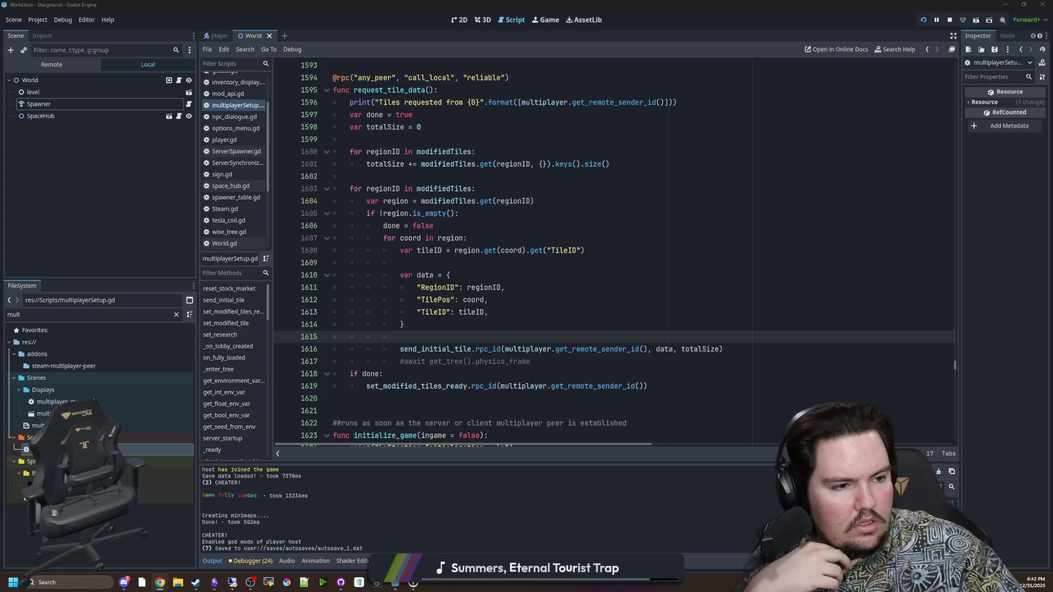
{"action": "left_click", "coordinate": [442, 332]}
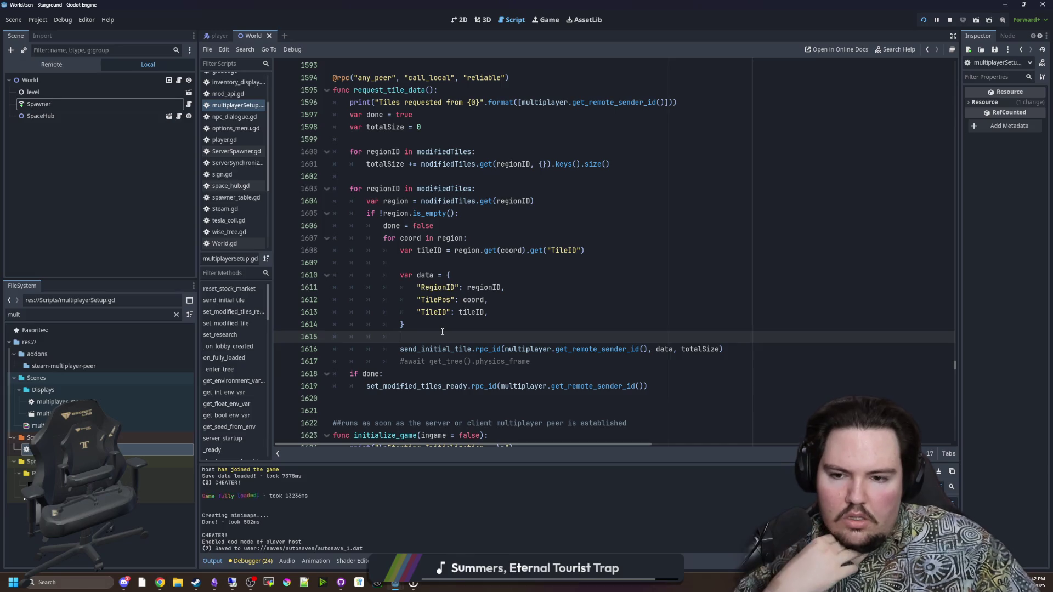
Enter PacketPeer on line 1615 via autocomplete and open its class reference.
{"action": "type", "text": "pA"}
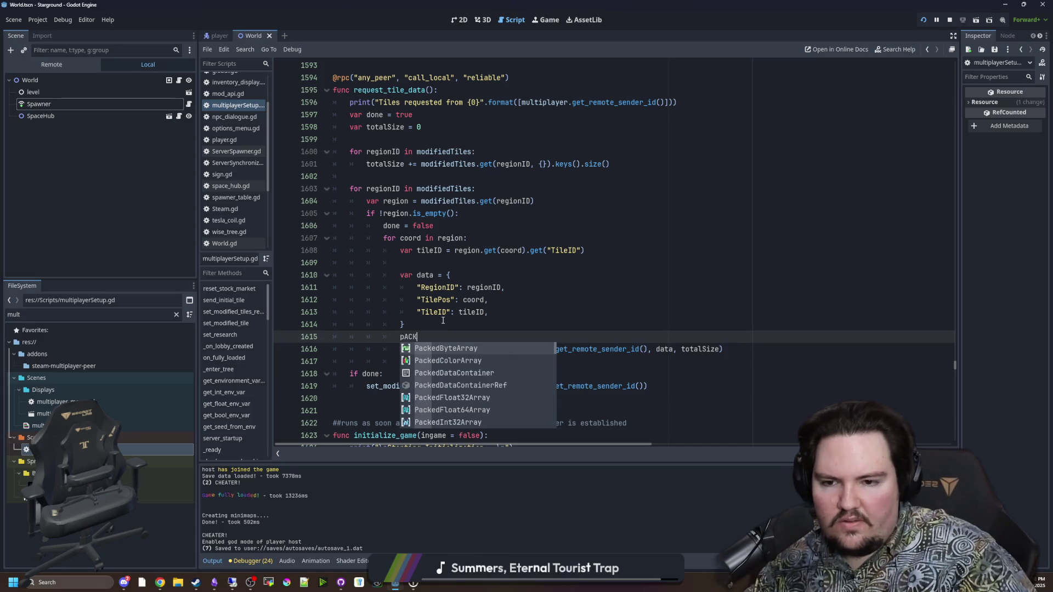
{"action": "key", "text": "BackSpace"}
{"action": "key", "text": "BackSpace"}
{"action": "type", "text": "Packet"}
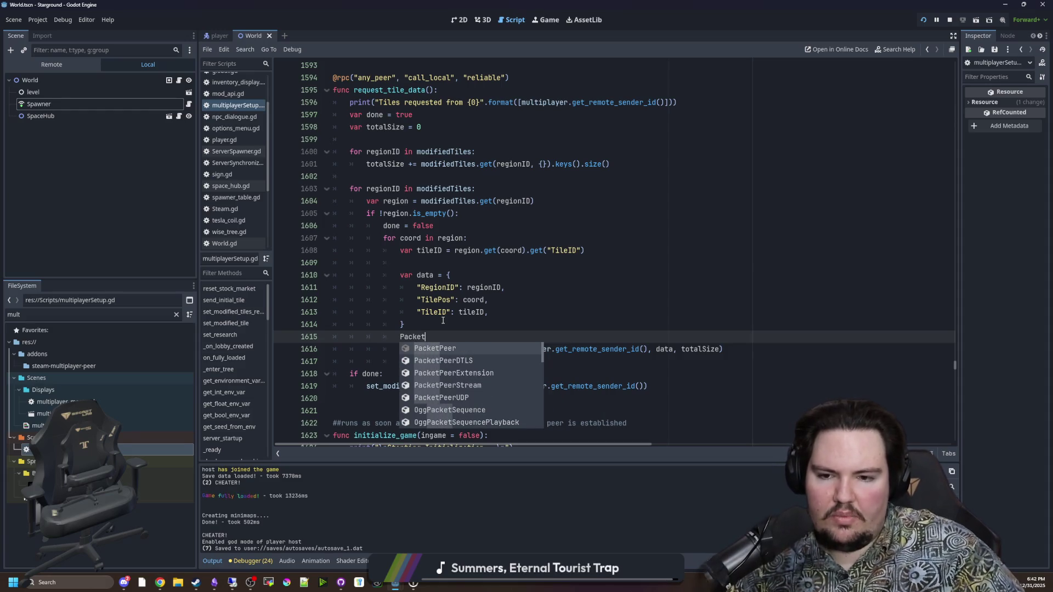
{"action": "key", "text": "Return"}
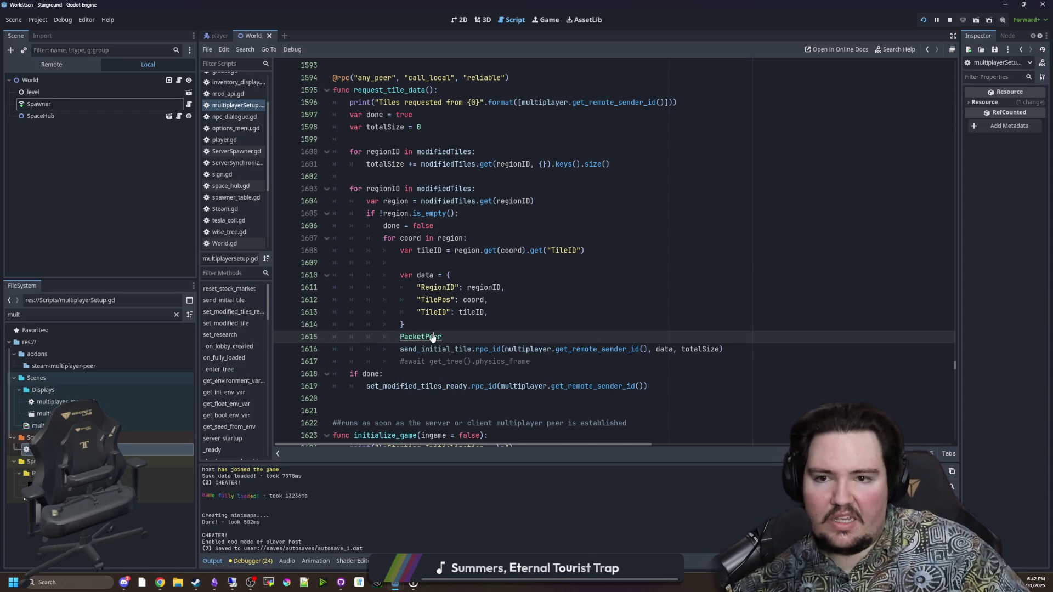
{"action": "left_click", "coordinate": [430, 336], "text": "ctrl"}
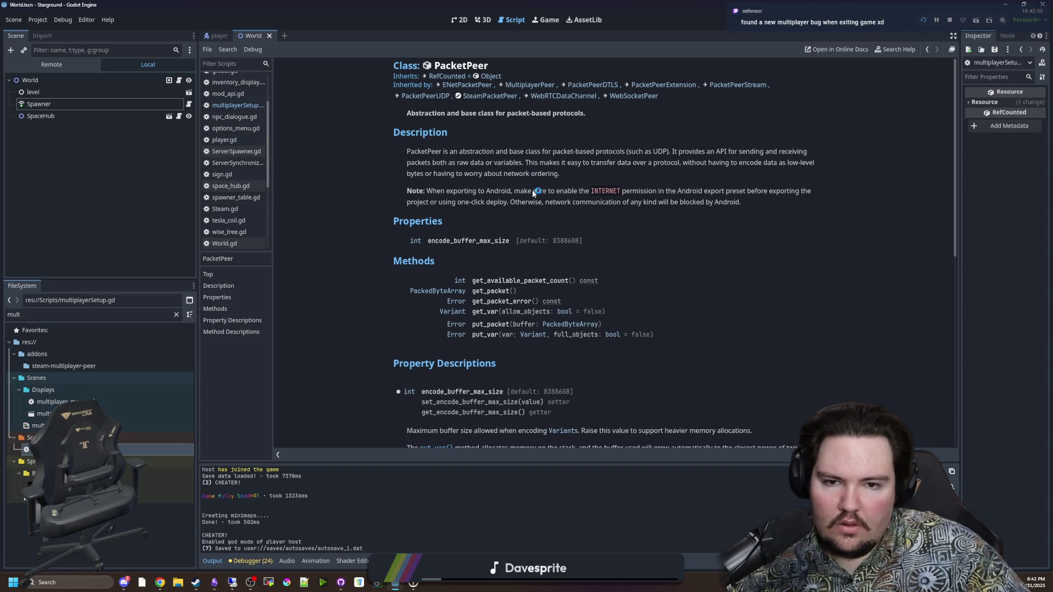
Read PacketPeer's get_packet, get_var, put_packet and put_var methods, then close the docs page.
{"action": "scroll", "coordinate": [532, 191], "scroll_direction": "down", "scroll_amount": 3}
{"action": "scroll", "coordinate": [532, 189], "scroll_direction": "down", "scroll_amount": 4}
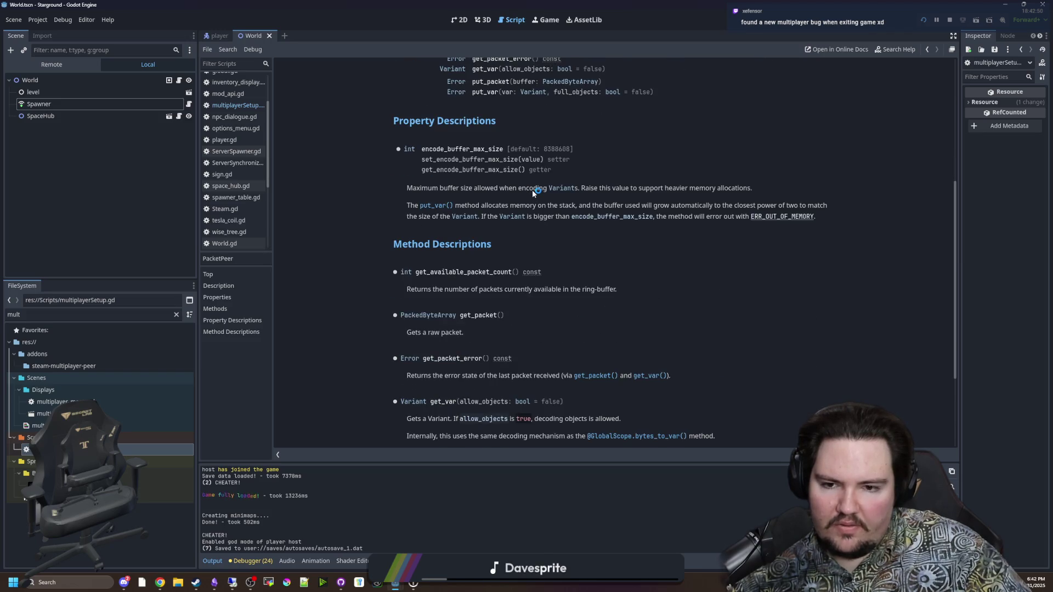
{"action": "scroll", "coordinate": [555, 299], "scroll_direction": "down", "scroll_amount": 3}
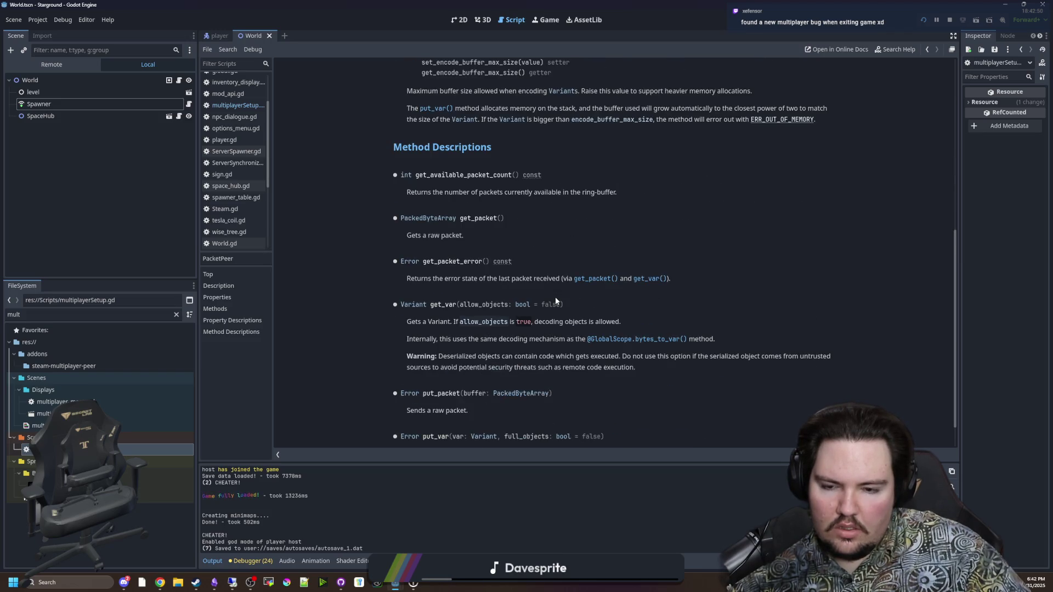
{"action": "scroll", "coordinate": [555, 301], "scroll_direction": "down", "scroll_amount": 1}
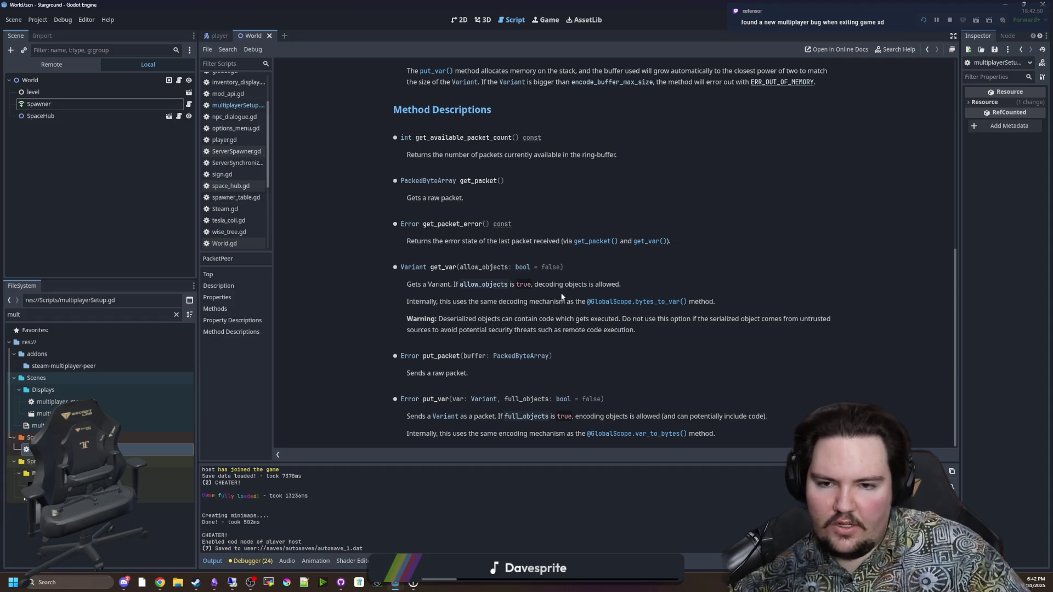
{"action": "key", "text": "ctrl+w"}
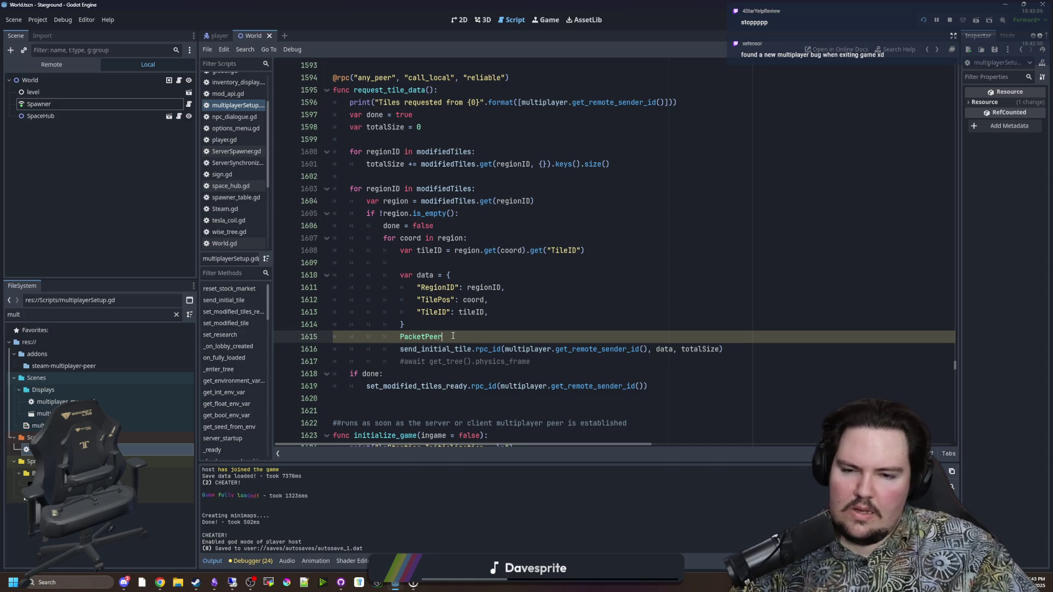
Replace PacketPeer on line 1615 with an autocompleted rpc_config() call.
{"action": "left_click_drag", "start_coordinate": [453, 335], "coordinate": [384, 337]}
{"action": "key", "text": "BackSpace"}
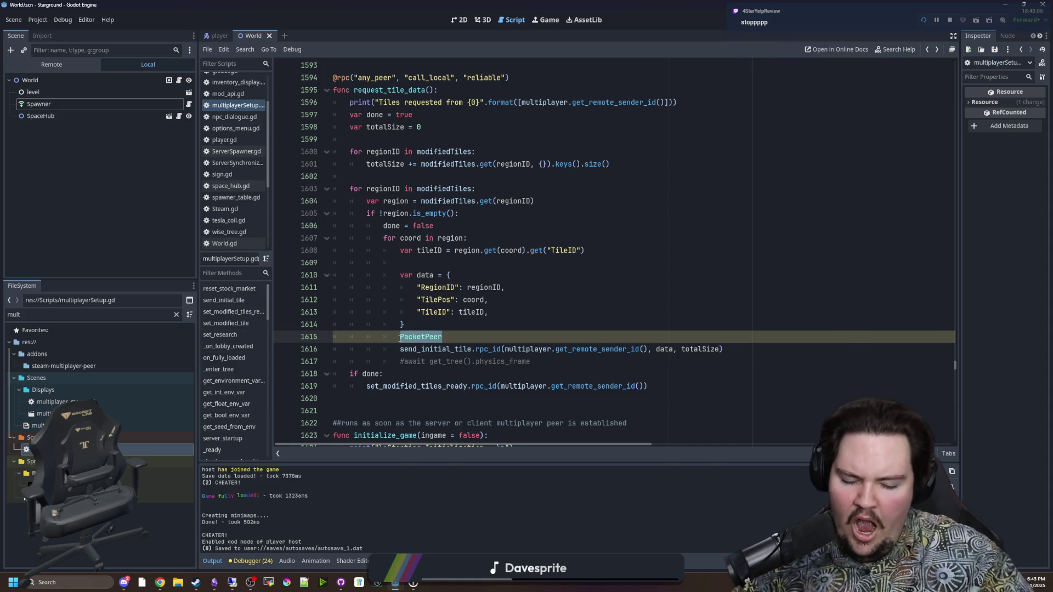
{"action": "type", "text": "pc"}
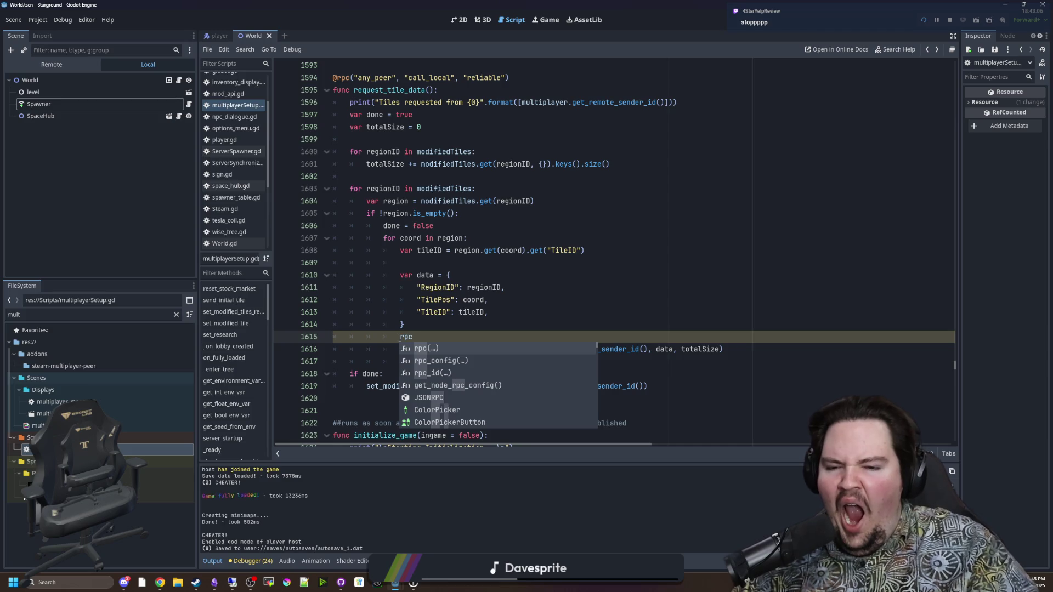
{"action": "key", "text": "Down"}
{"action": "key", "text": "Return"}
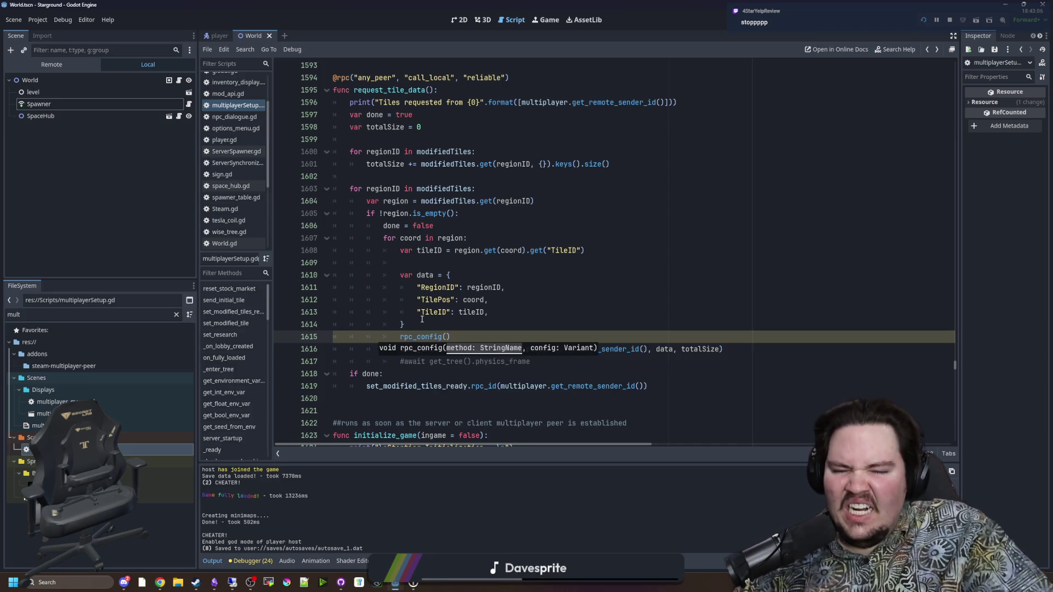
Check rpc_config()'s documentation, then delete the call so line 1615 is empty.
{"action": "left_click", "coordinate": [548, 324]}
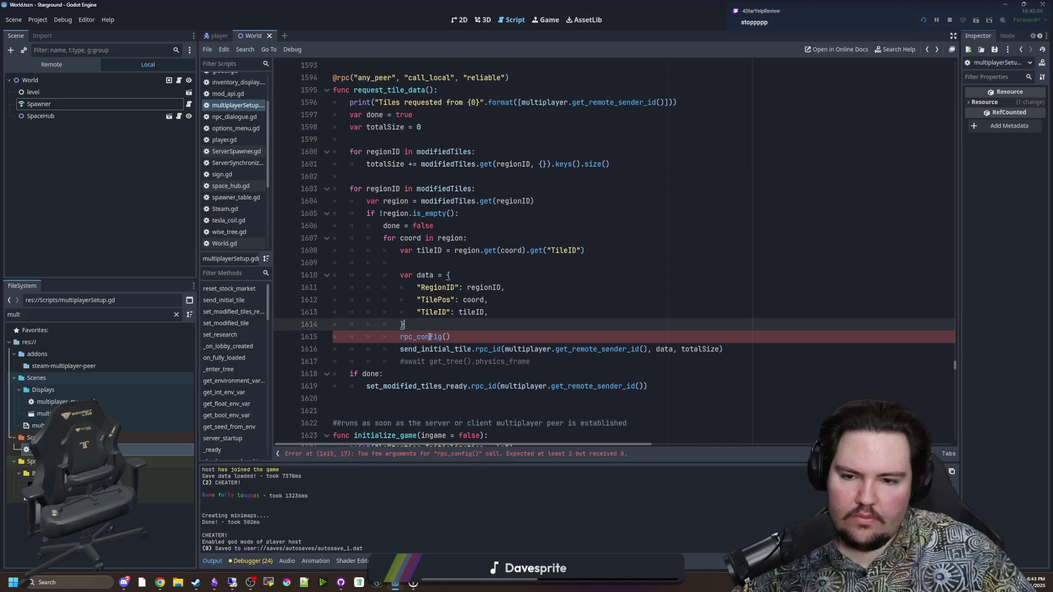
{"action": "mouse_move", "coordinate": [430, 337]}
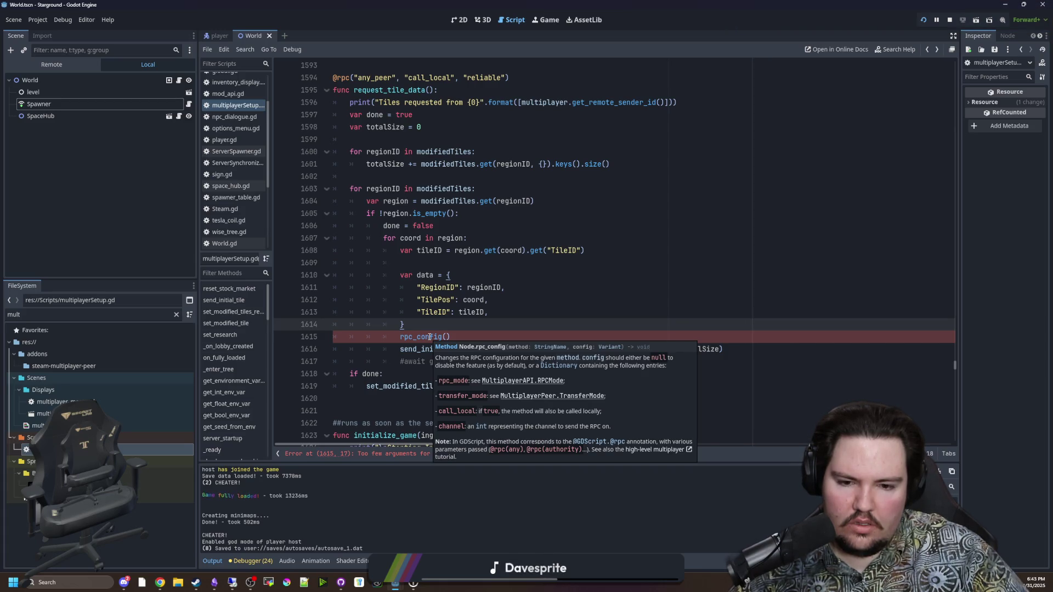
{"action": "double_click", "coordinate": [430, 337]}
{"action": "key", "text": "BackSpace"}
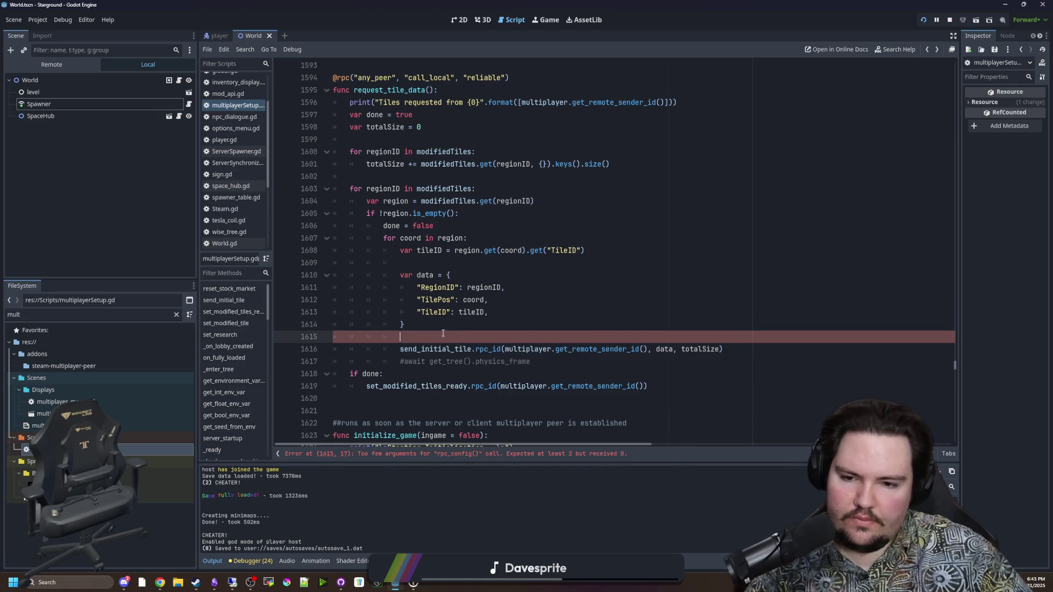